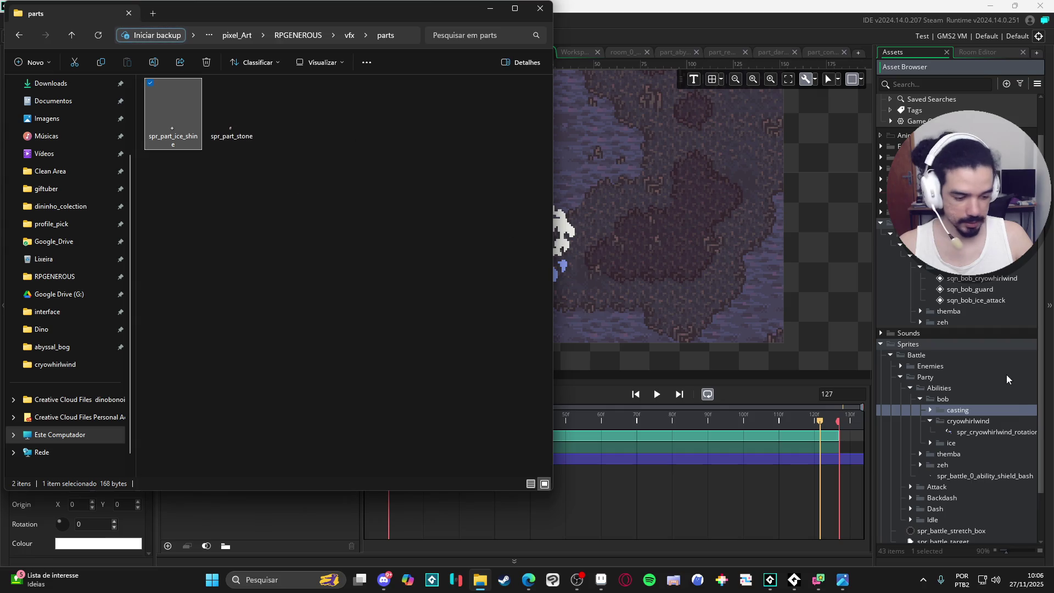
# - Import spr_part_ice_shine into the cryowhirlwind sprite folder and play its animation preview
pyautogui.doubleClick(969, 410)
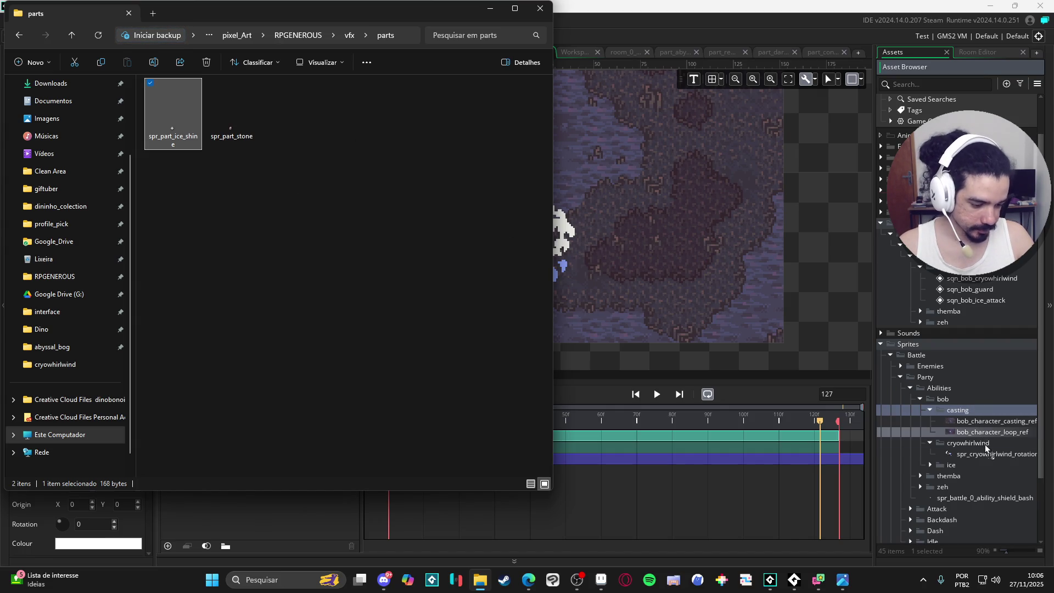
pyautogui.moveTo(986, 448); pyautogui.dragTo(988, 450)
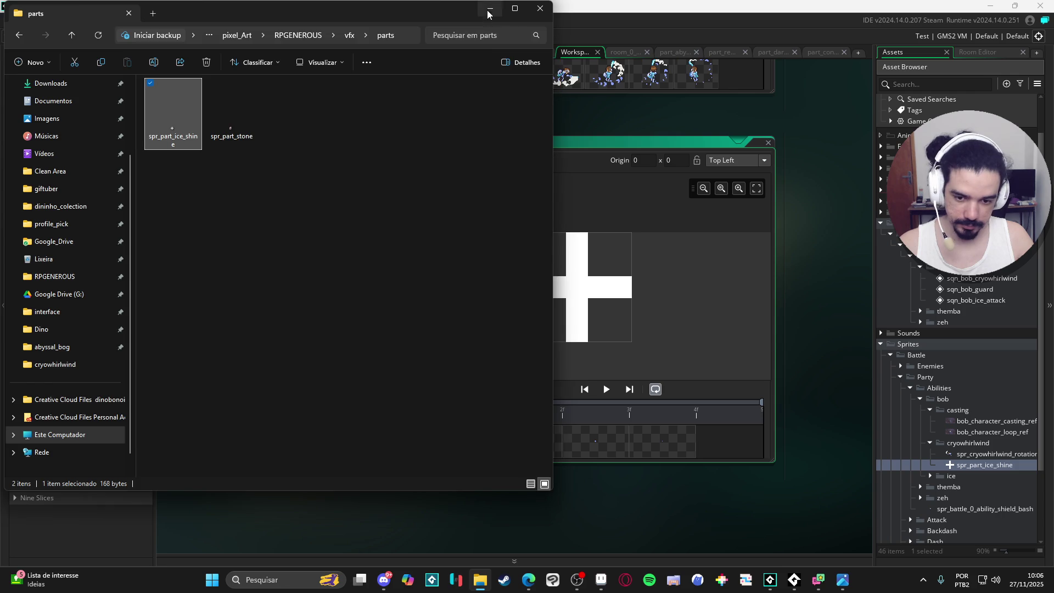
pyautogui.click(488, 11)
pyautogui.click(606, 390)
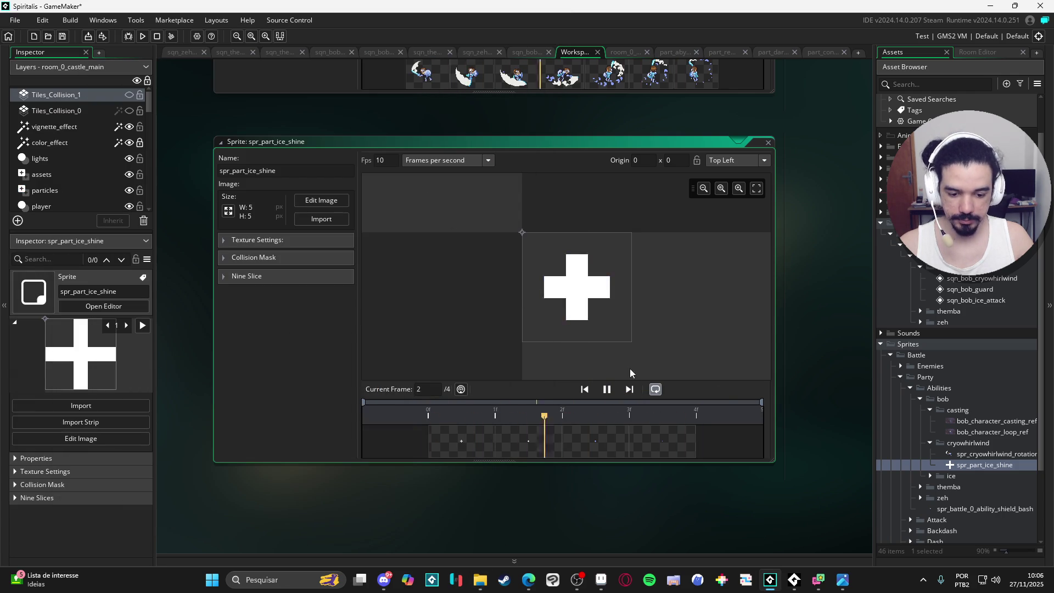
# - Pause the sprite preview and expand the nested Particle Systems folder
pyautogui.click(606, 389)
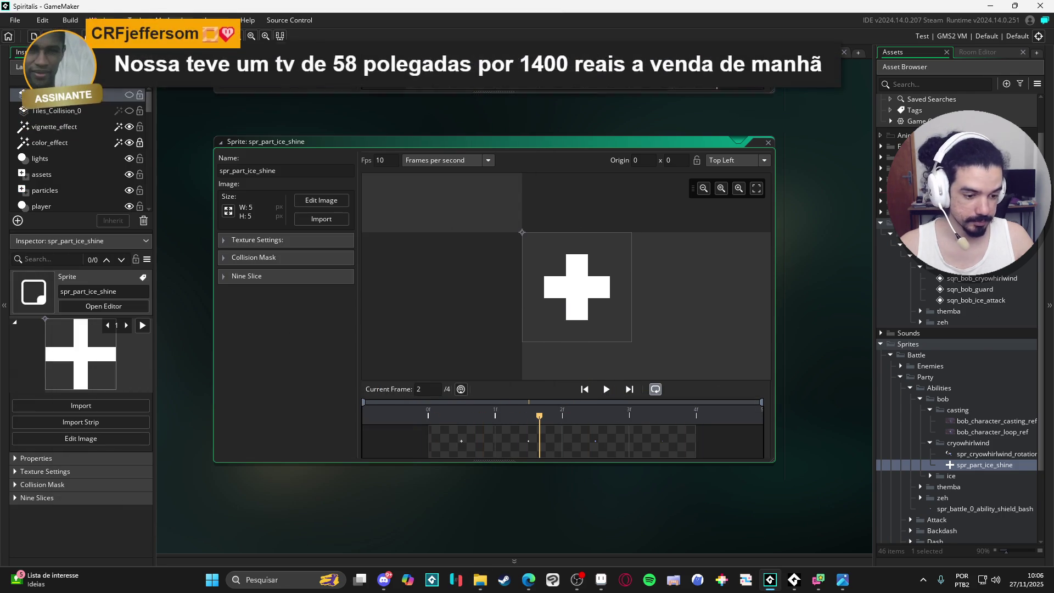
pyautogui.scroll(2, 951, 324)
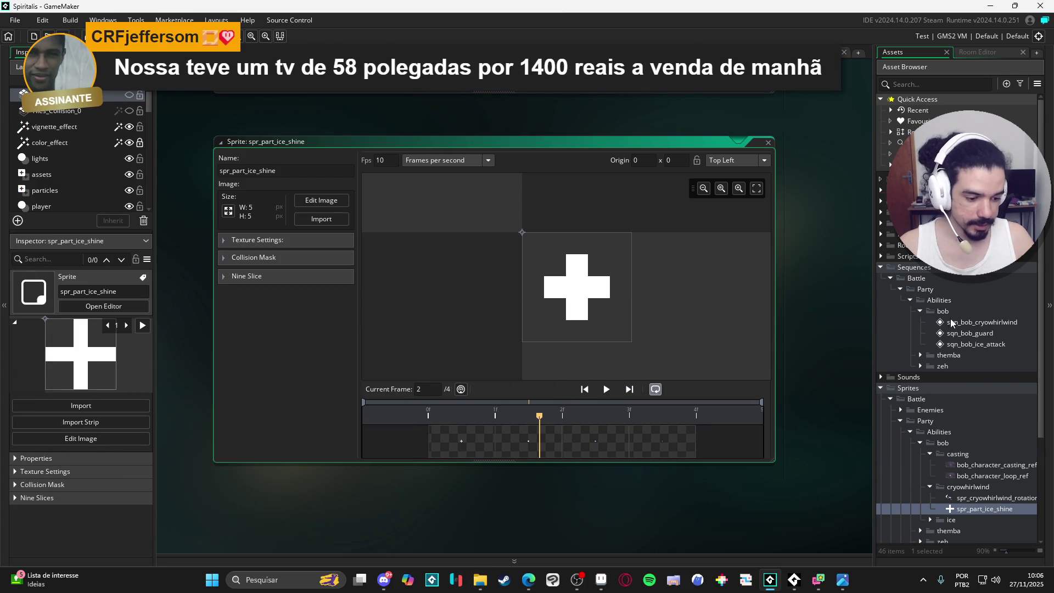
pyautogui.click(881, 235)
pyautogui.click(891, 245)
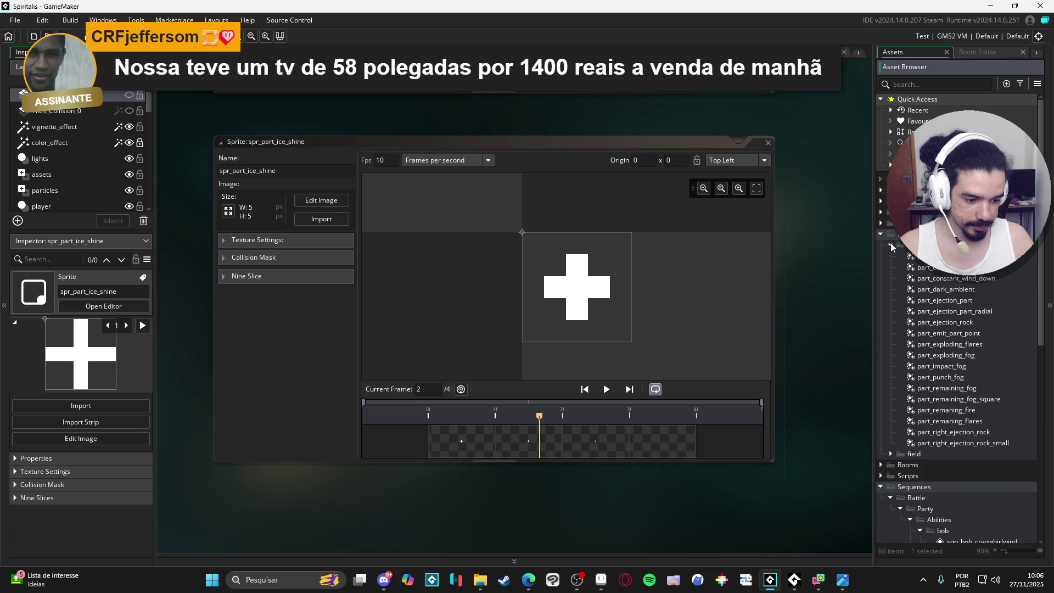
# - Browse the particle systems from part_abyssal_bubble downward, settling on part_remaning_flares
pyautogui.click(922, 256)
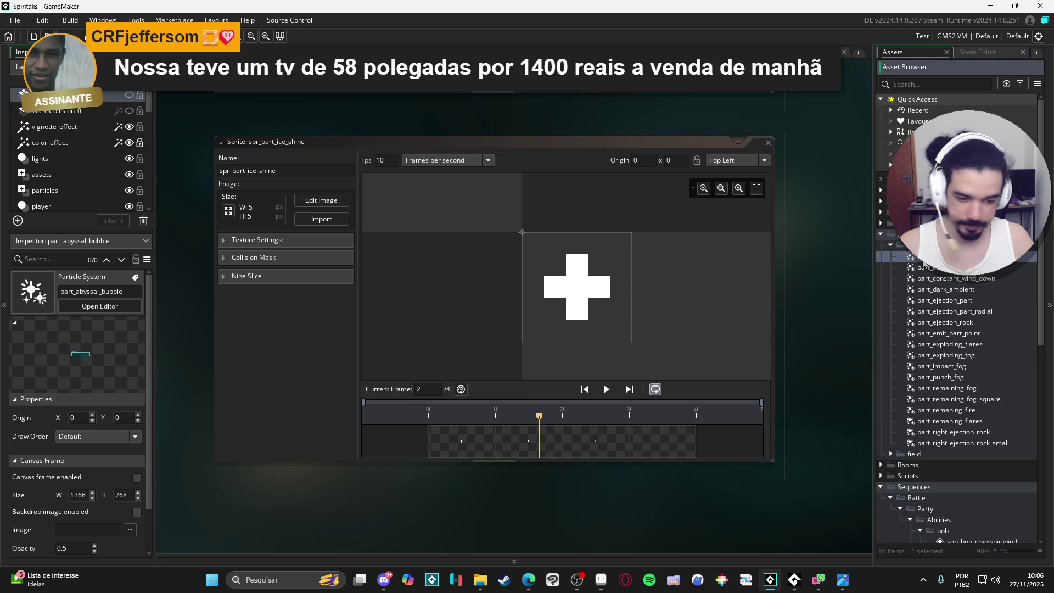
pyautogui.click(975, 280)
pyautogui.click(1003, 301)
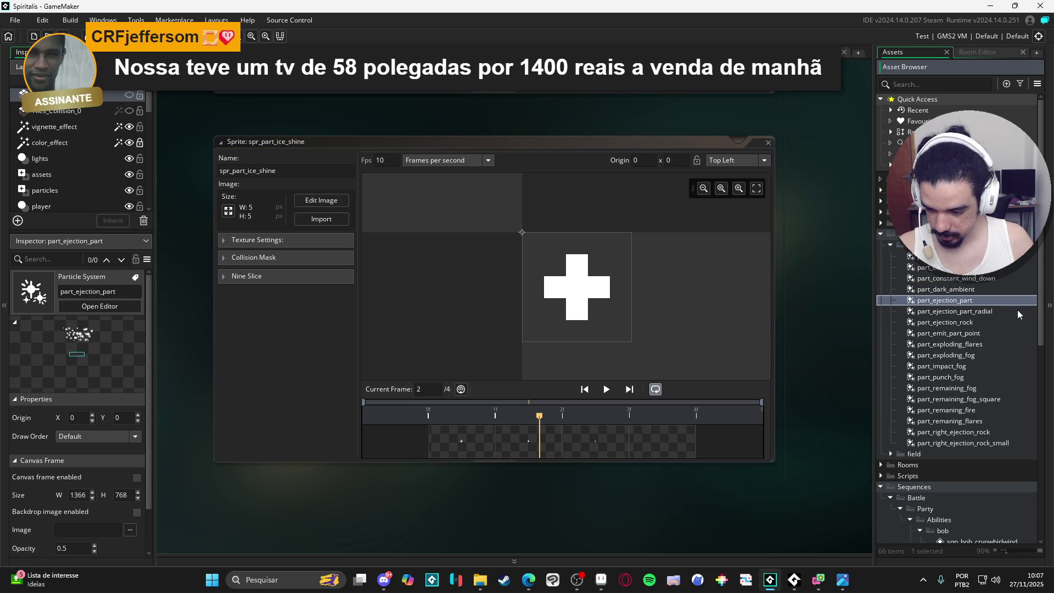
pyautogui.press('Up')
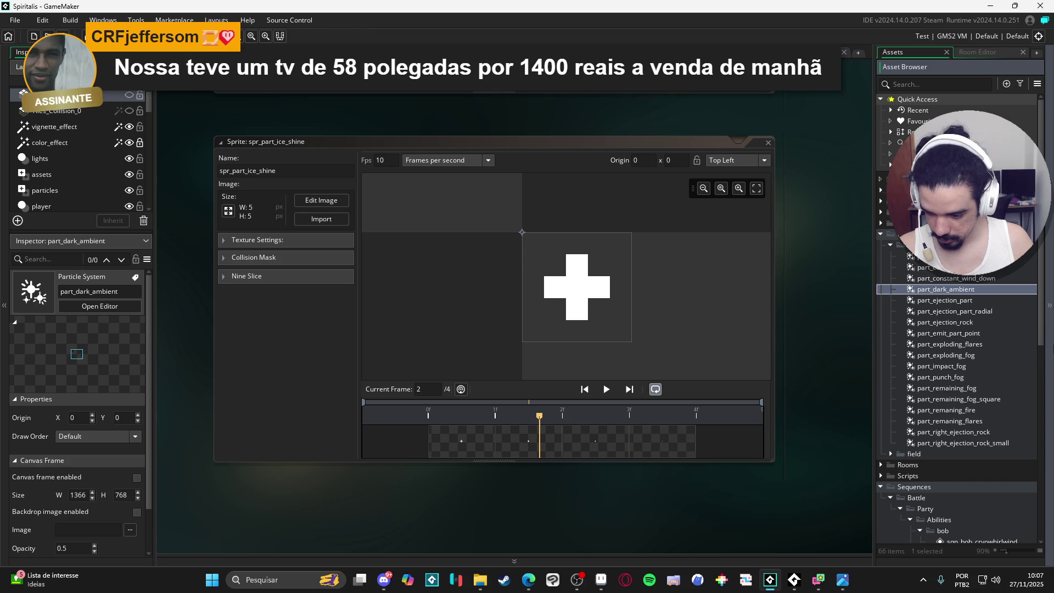
pyautogui.press('Down')
pyautogui.press('Down')
pyautogui.press('Down')
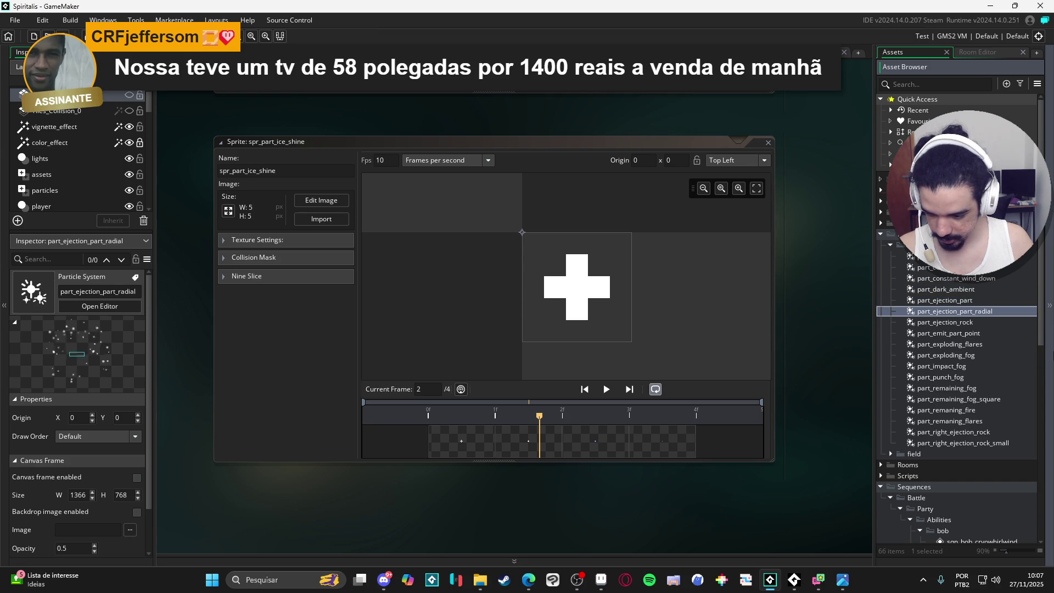
pyautogui.press('Down')
pyautogui.press('Down')
pyautogui.press('Down')
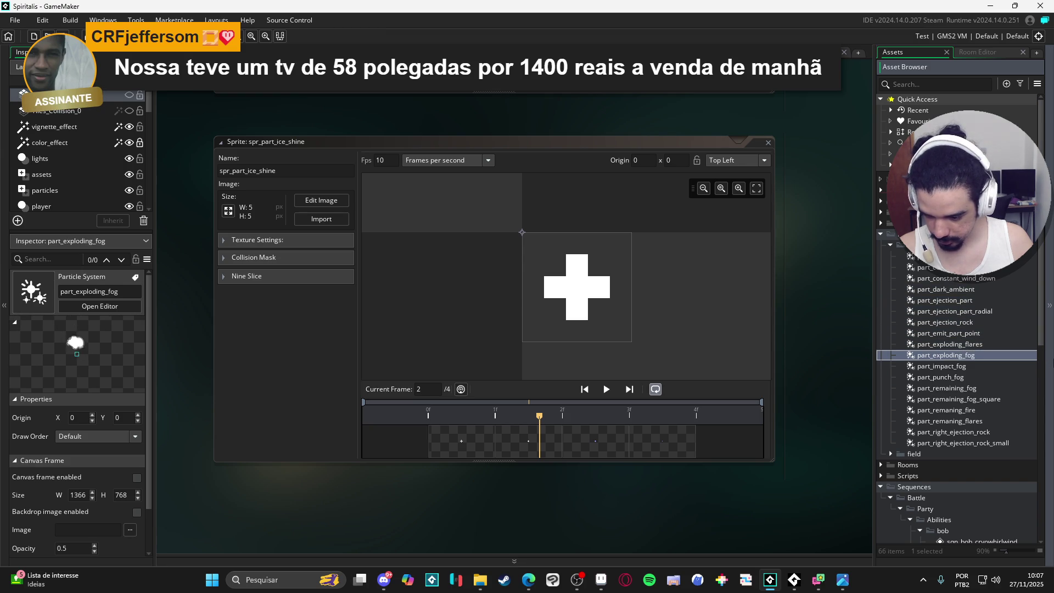
pyautogui.press('Down')
pyautogui.press('Down')
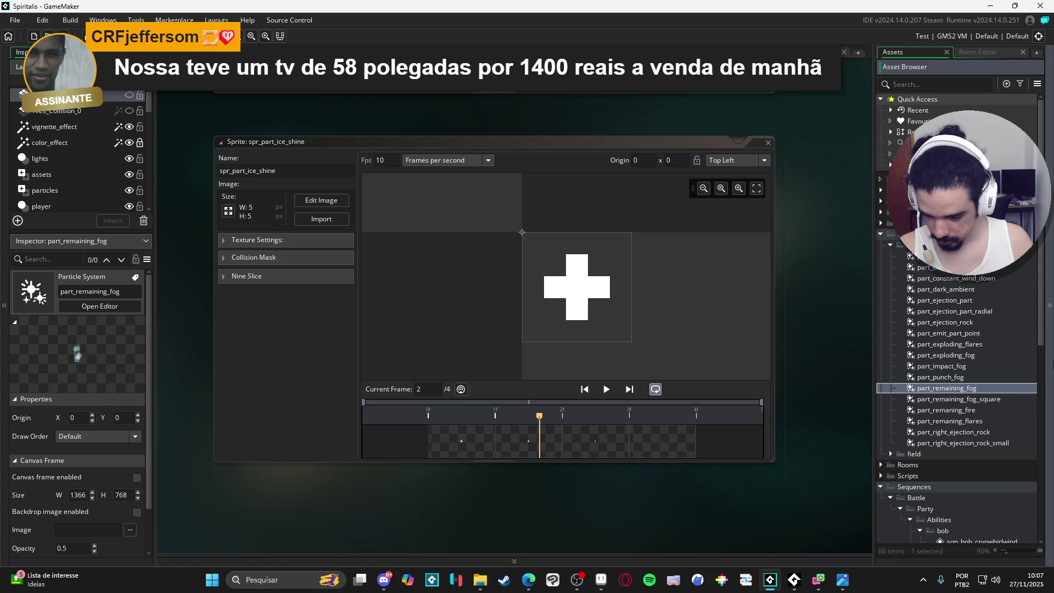
pyautogui.press('Down')
pyautogui.press('Down')
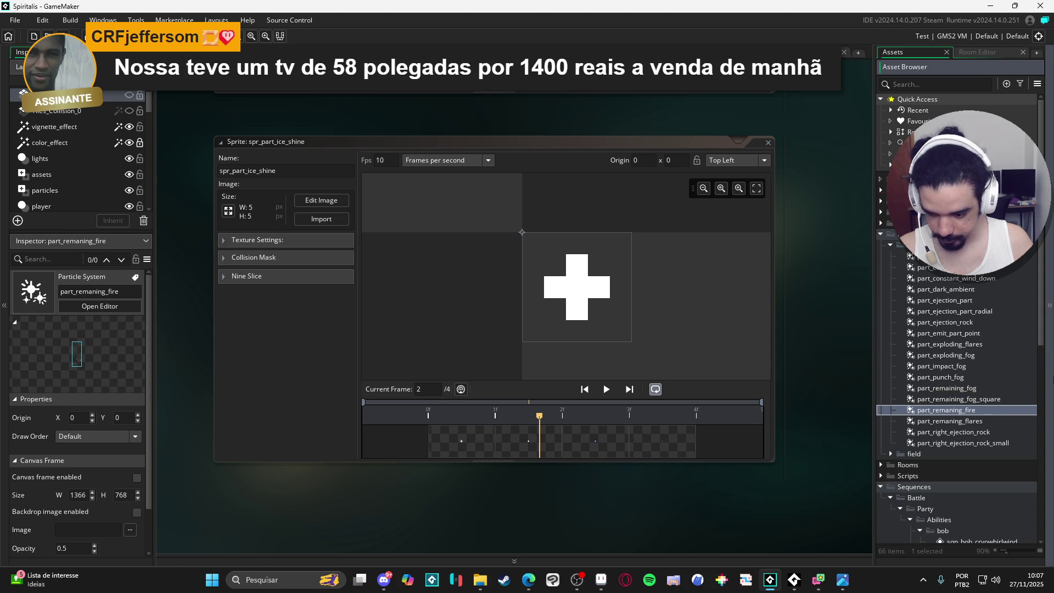
pyautogui.press('Down')
pyautogui.press('Down')
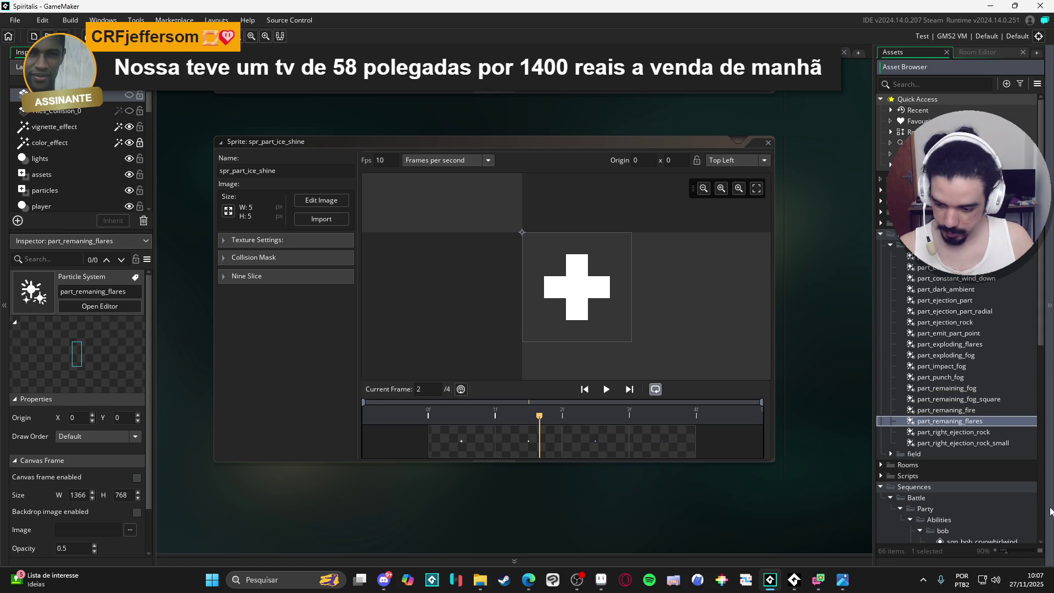
pyautogui.press('Up')
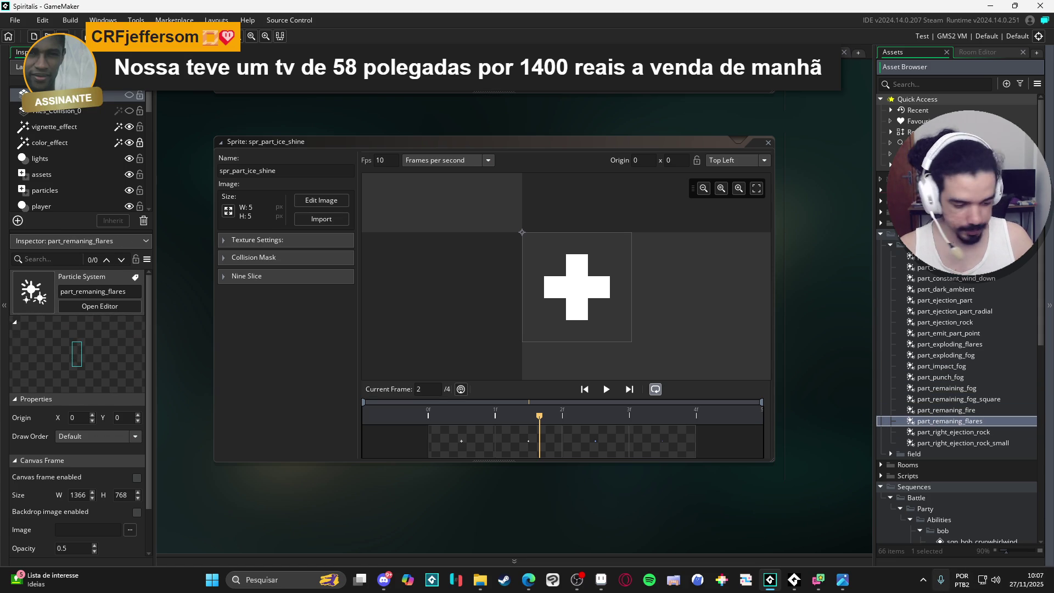
# - Duplicate part_remaning_flares with Ctrl+D and rename the copy to part_remaning_ice_shine
pyautogui.hotkey('ctrl', 'd')
pyautogui.click(967, 432)
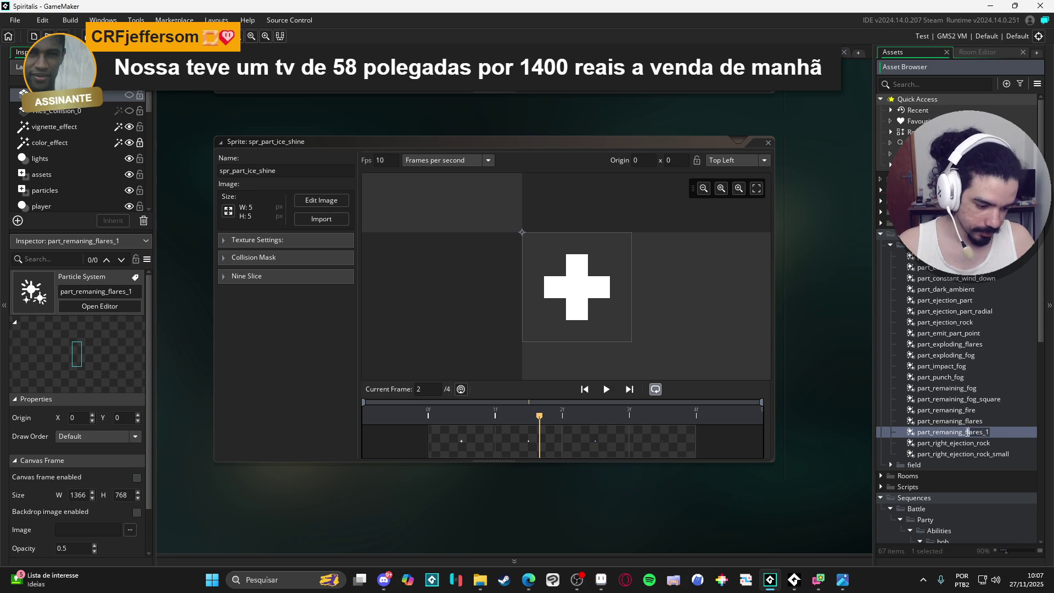
pyautogui.press('BackSpace')
pyautogui.press('BackSpace')
pyautogui.press('BackSpace')
pyautogui.write('ice_shi')
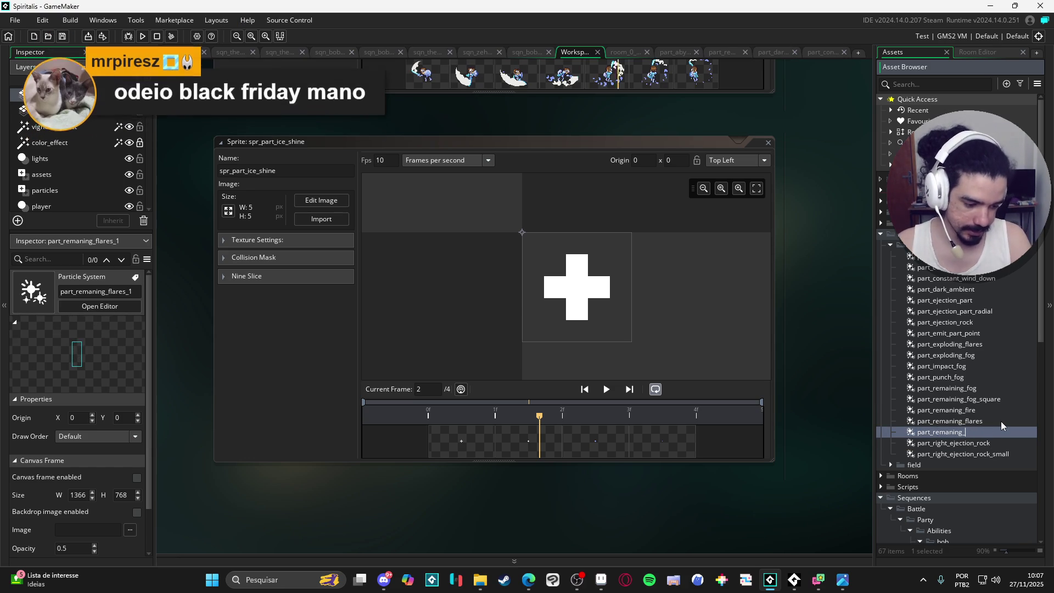
pyautogui.write('ne')
pyautogui.press('Return')
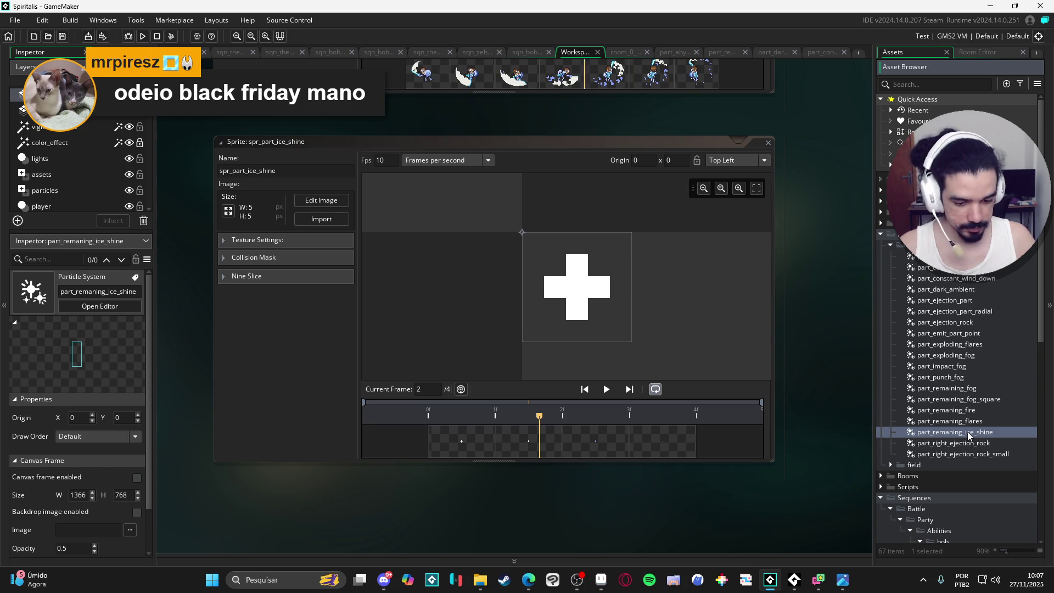
# - Open part_remaning_ice_shine in the particle editor, replay its burst, and scroll to Textures
pyautogui.doubleClick(969, 435)
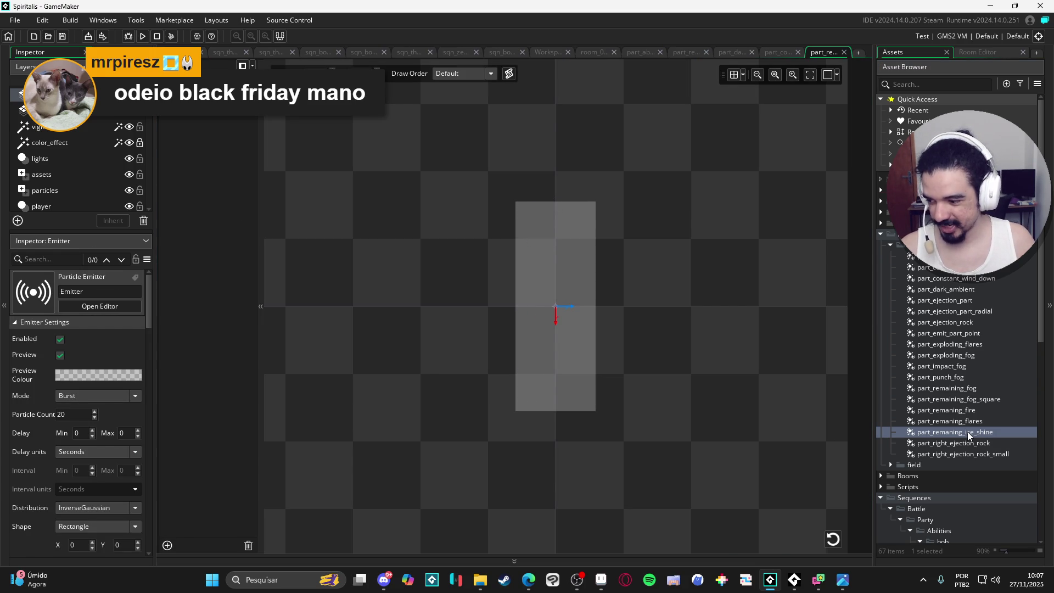
pyautogui.click(833, 546)
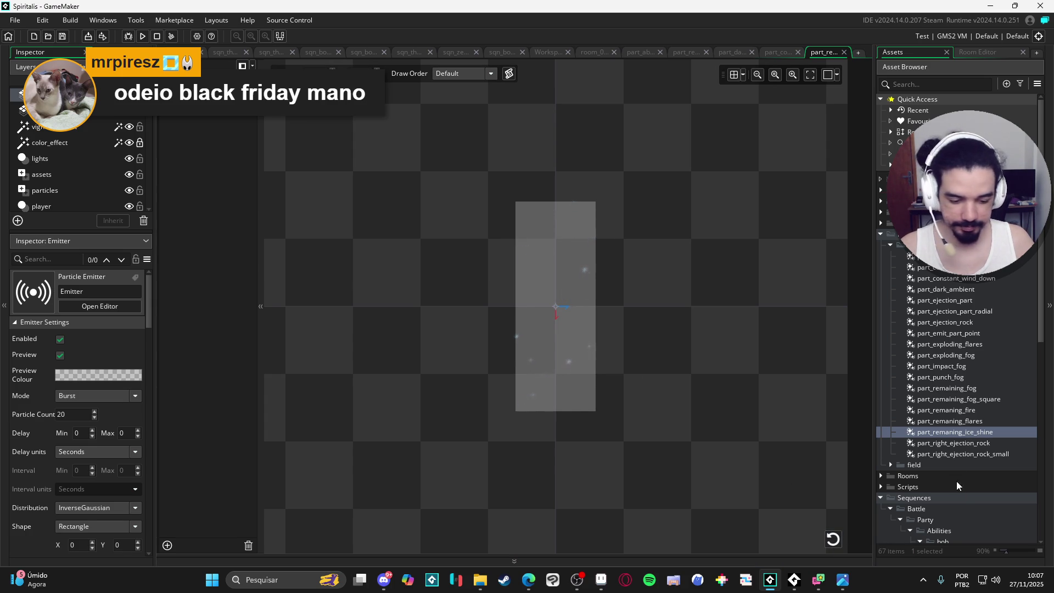
pyautogui.scroll(-6, 955, 430)
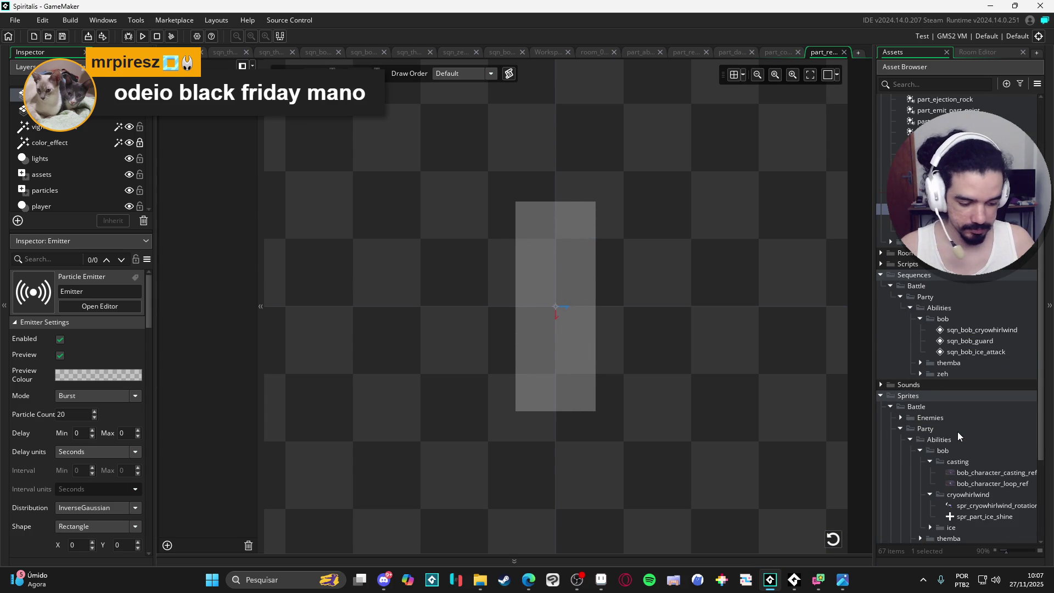
pyautogui.scroll(-1, 957, 432)
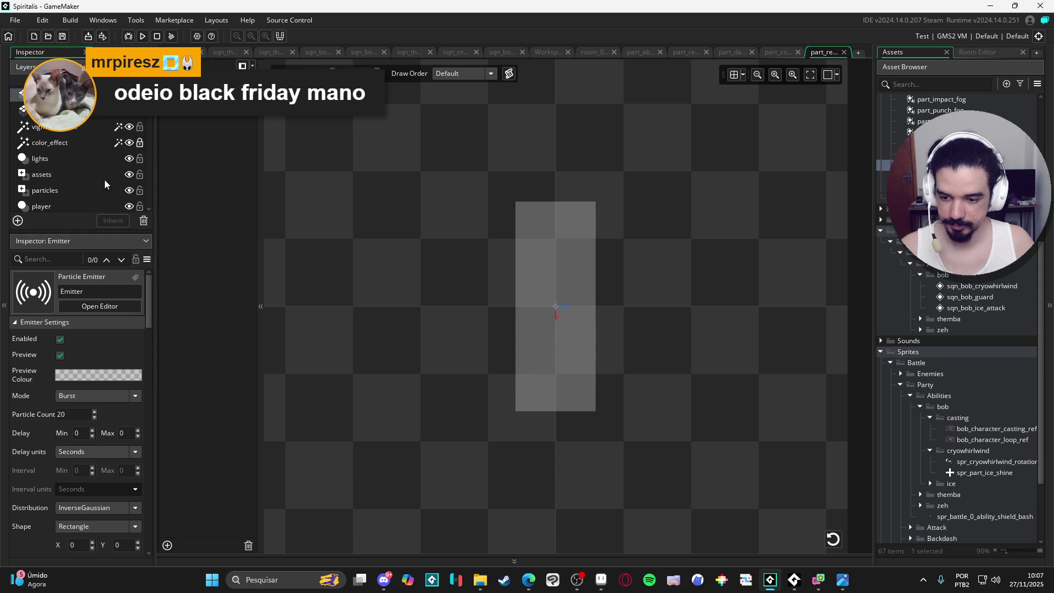
pyautogui.scroll(-8, 48, 345)
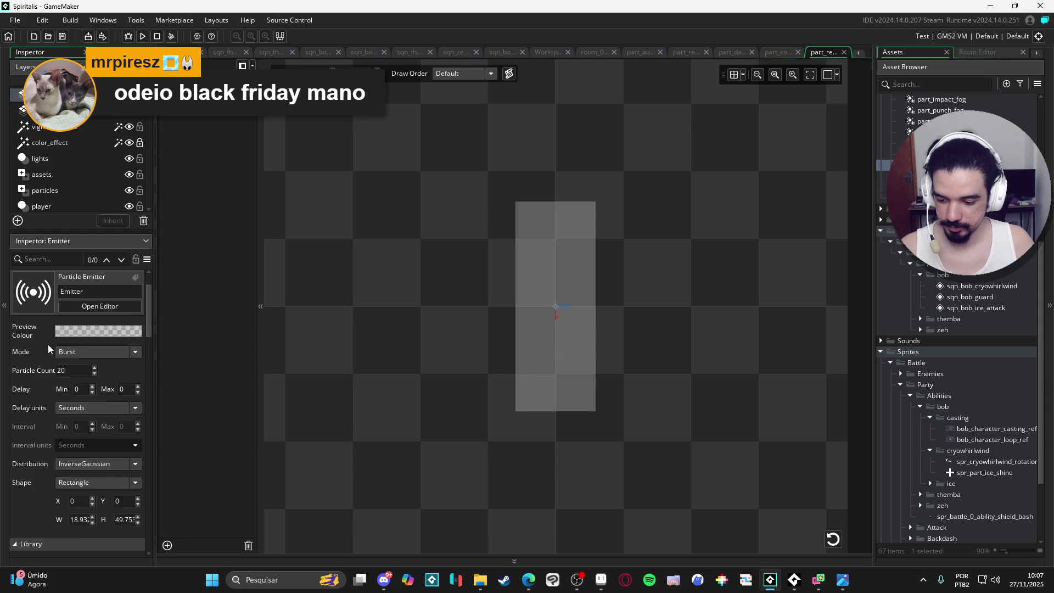
pyautogui.scroll(-3, 34, 354)
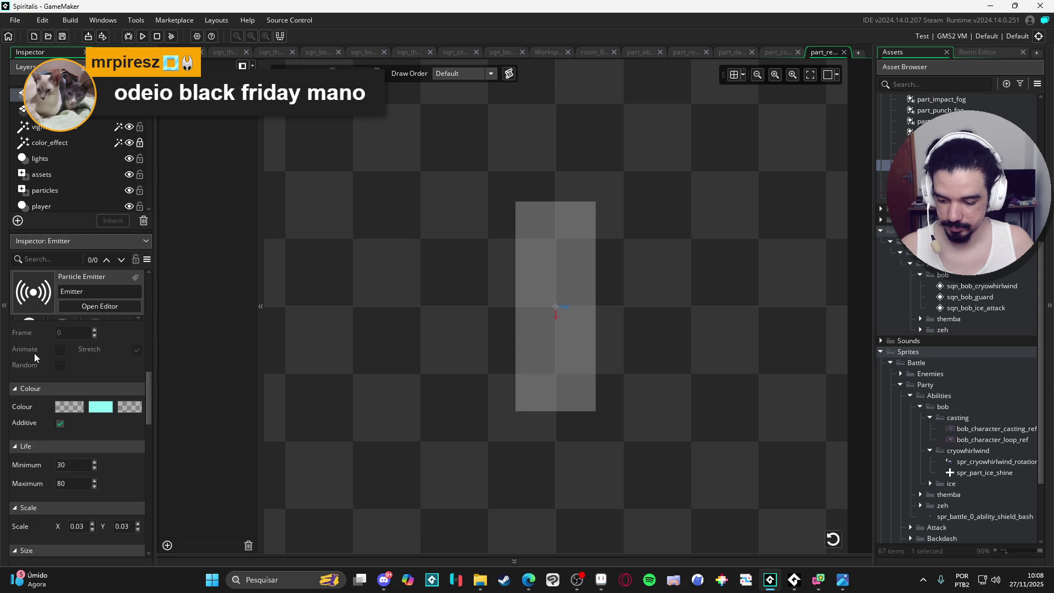
pyautogui.scroll(3, 34, 354)
pyautogui.scroll(-1, 35, 354)
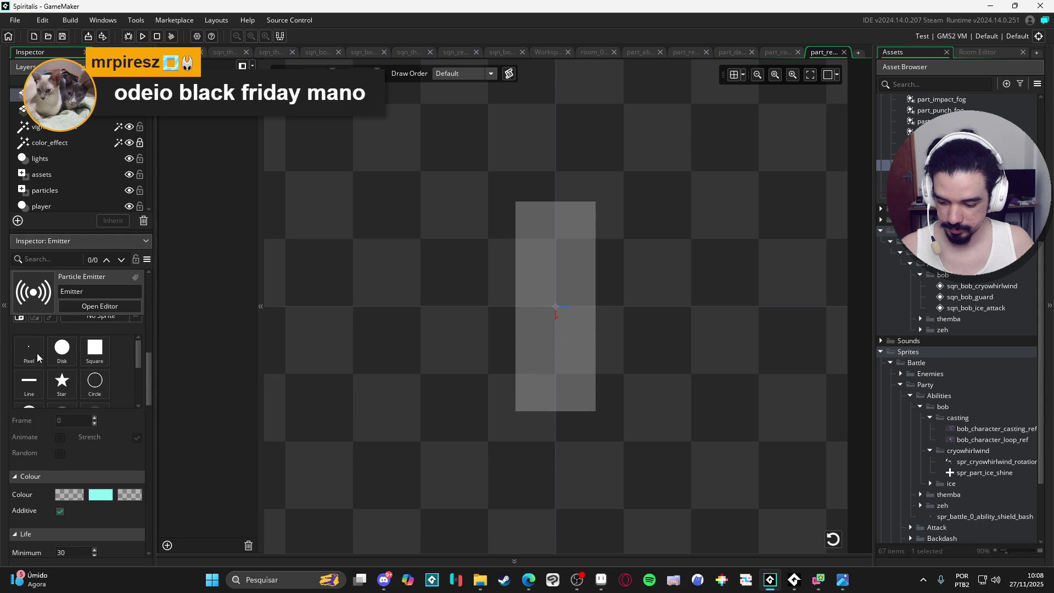
pyautogui.scroll(4, 129, 452)
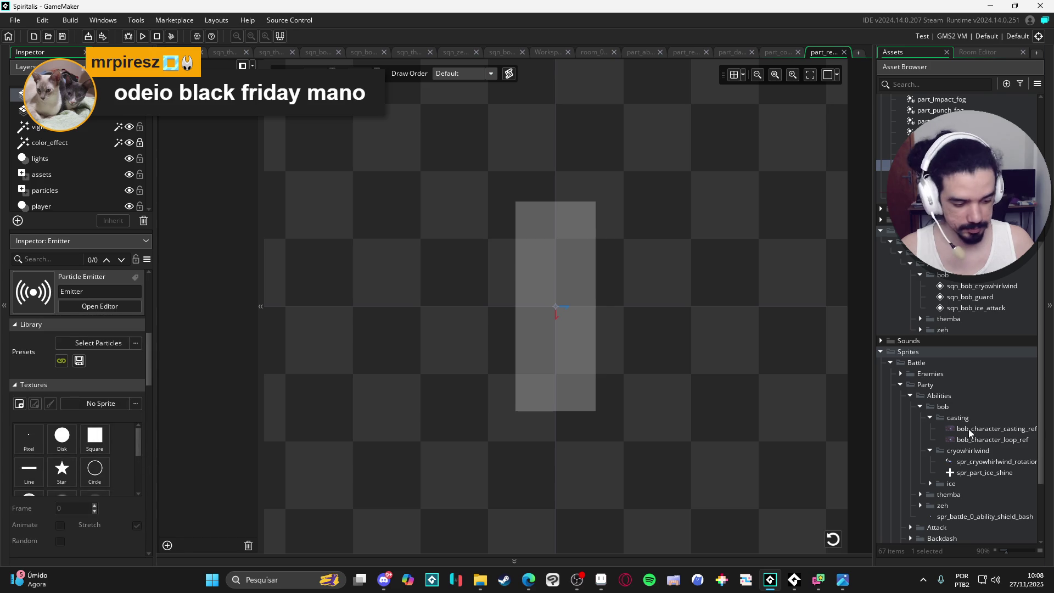
# - Assign spr_part_ice_shine as the emitter texture at scale 1 by 1 and replay the burst
pyautogui.moveTo(985, 473); pyautogui.dragTo(822, 465)
pyautogui.moveTo(102, 409); pyautogui.dragTo(102, 409)
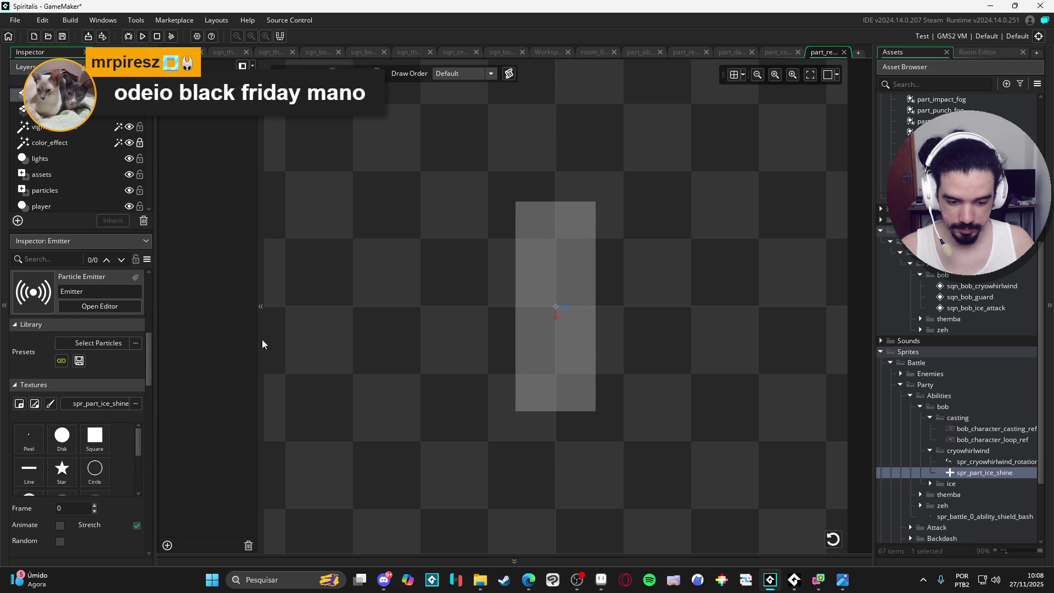
pyautogui.scroll(-6, 132, 472)
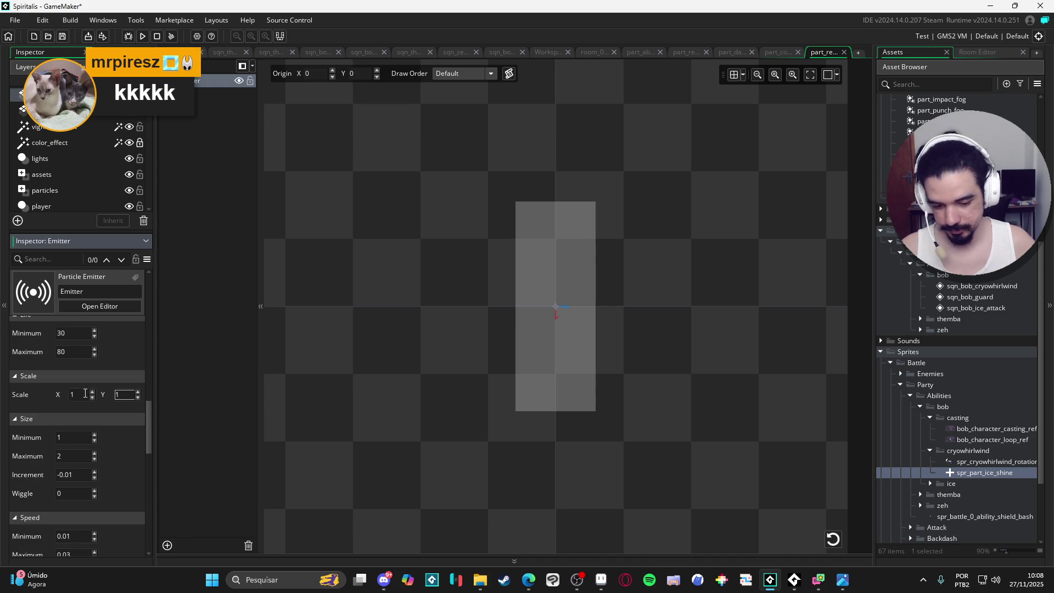
pyautogui.click(833, 539)
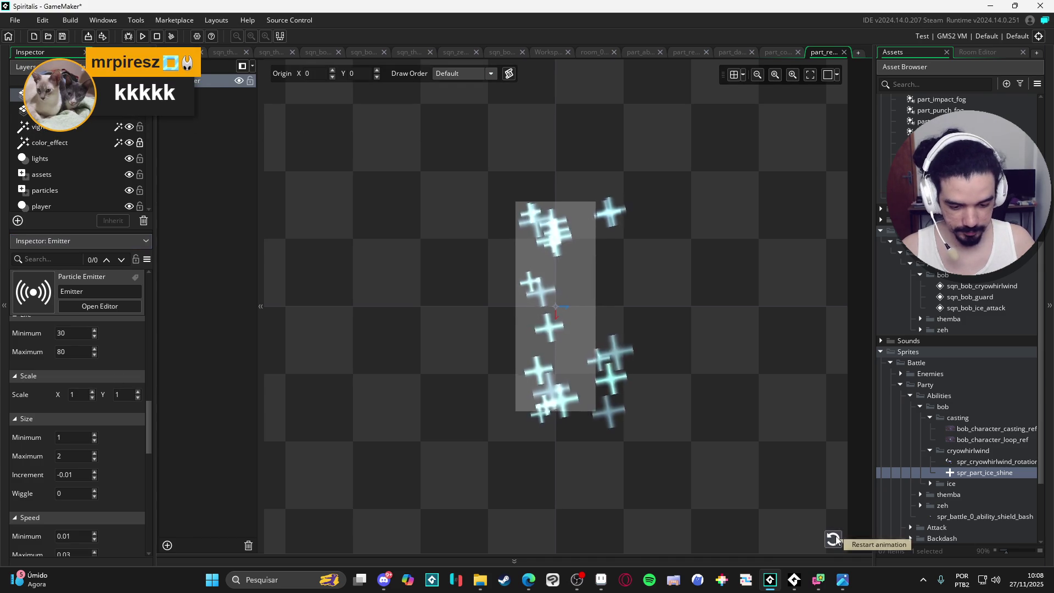
# - Open spr_part_ice_shine, step through its frames, and check its Collision Mask settings
pyautogui.doubleClick(974, 473)
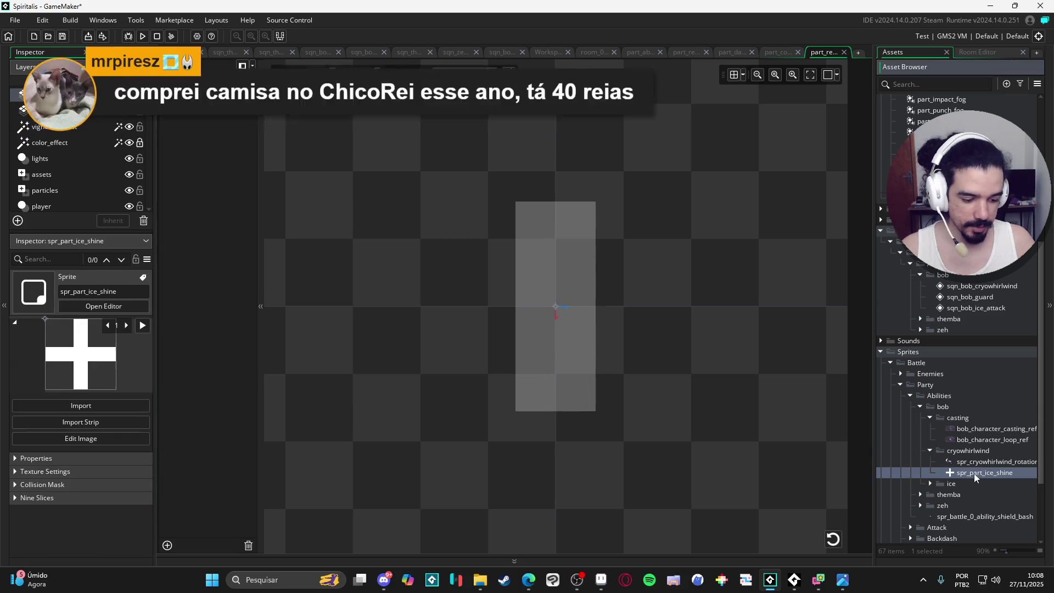
pyautogui.click(267, 243)
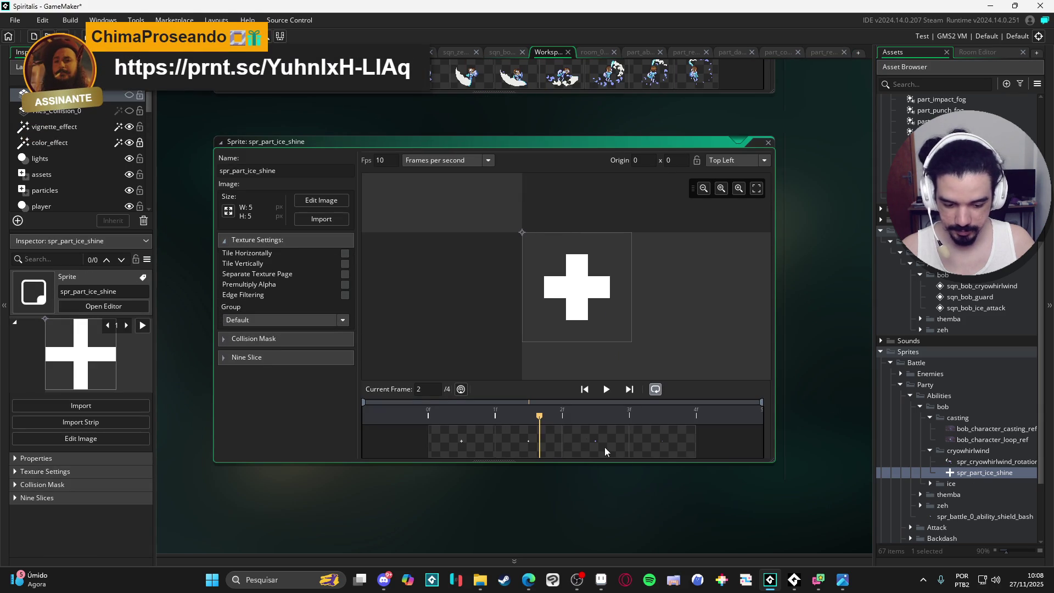
pyautogui.click(679, 450)
pyautogui.click(459, 442)
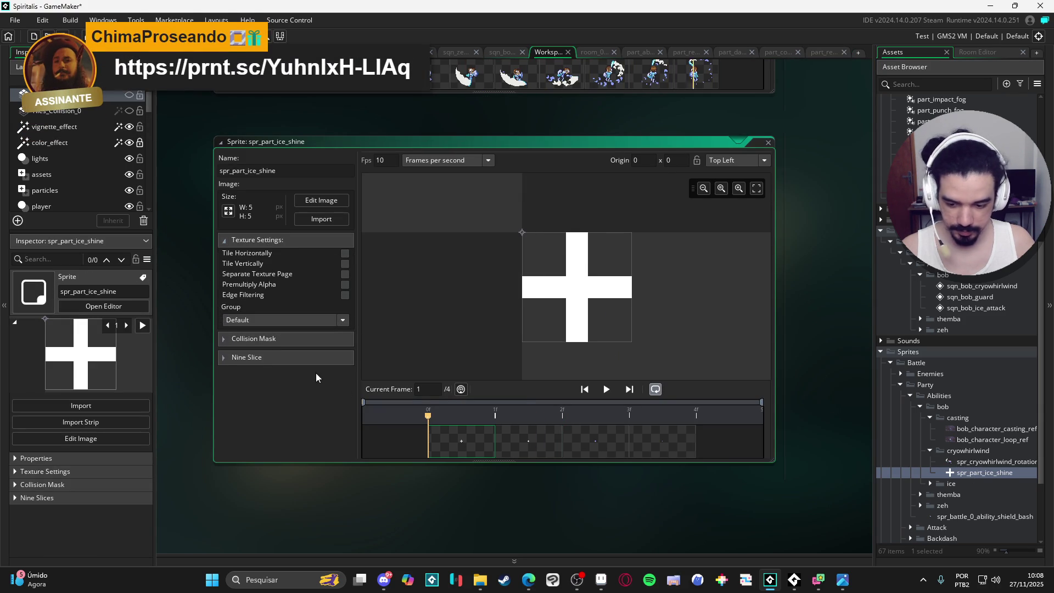
pyautogui.click(296, 338)
pyautogui.click(297, 338)
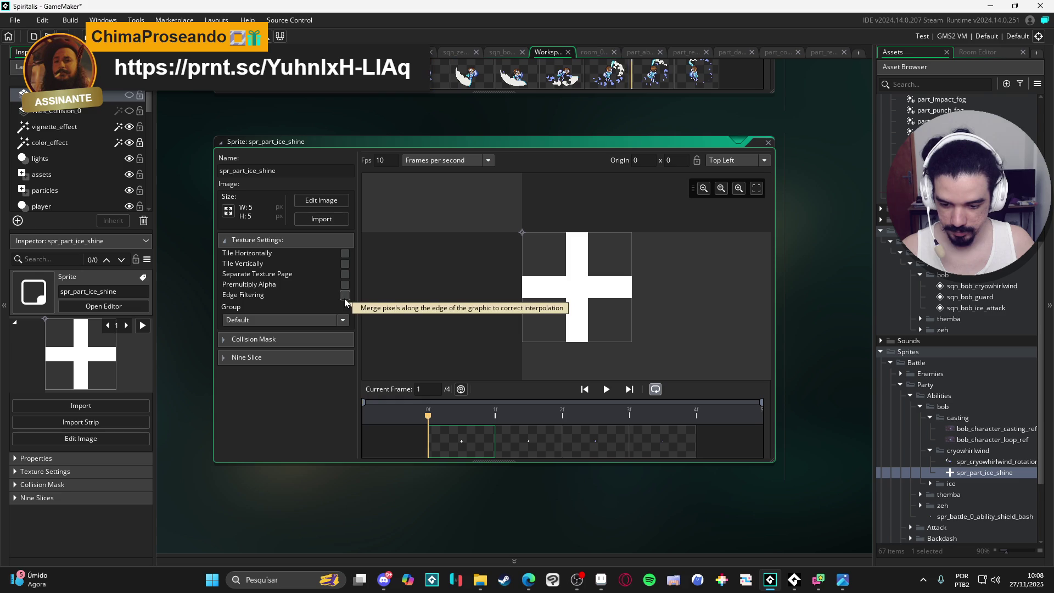
# - Back in the ice-shine particle editor, shrink the emitter area to a small square
pyautogui.click(821, 53)
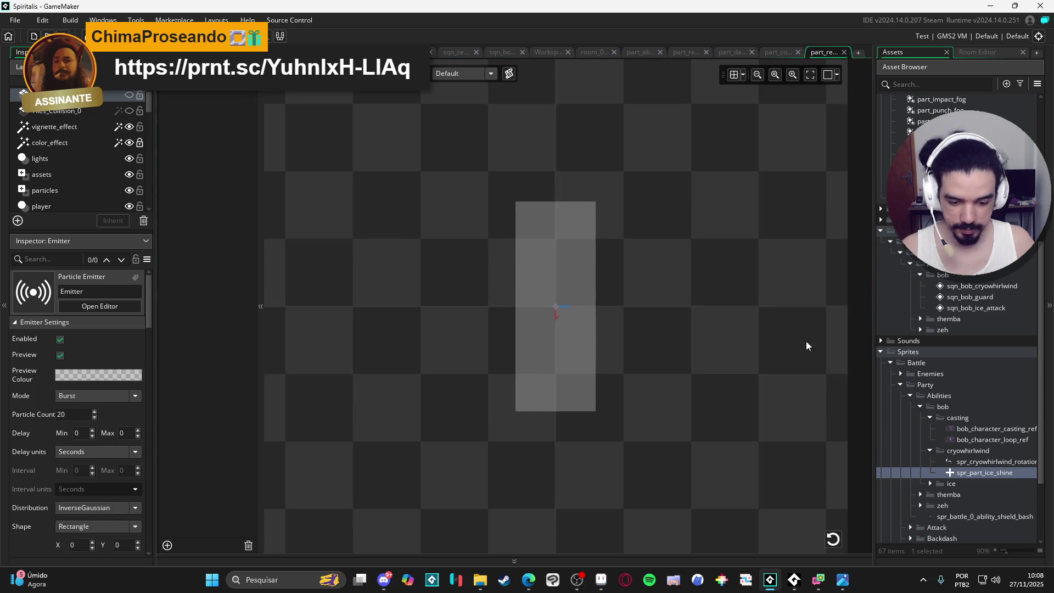
pyautogui.click(831, 540)
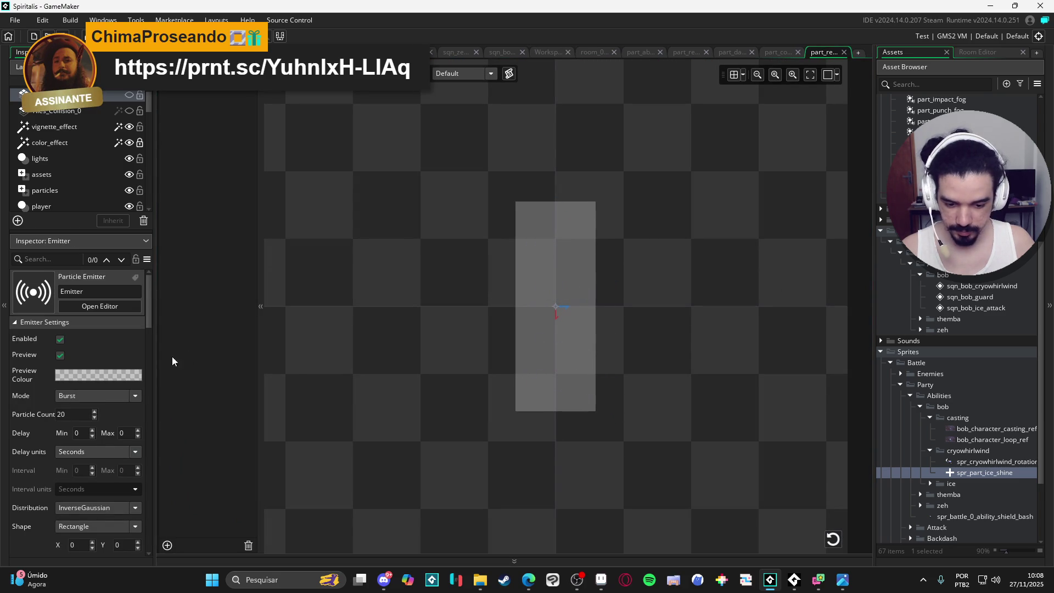
pyautogui.click(837, 532)
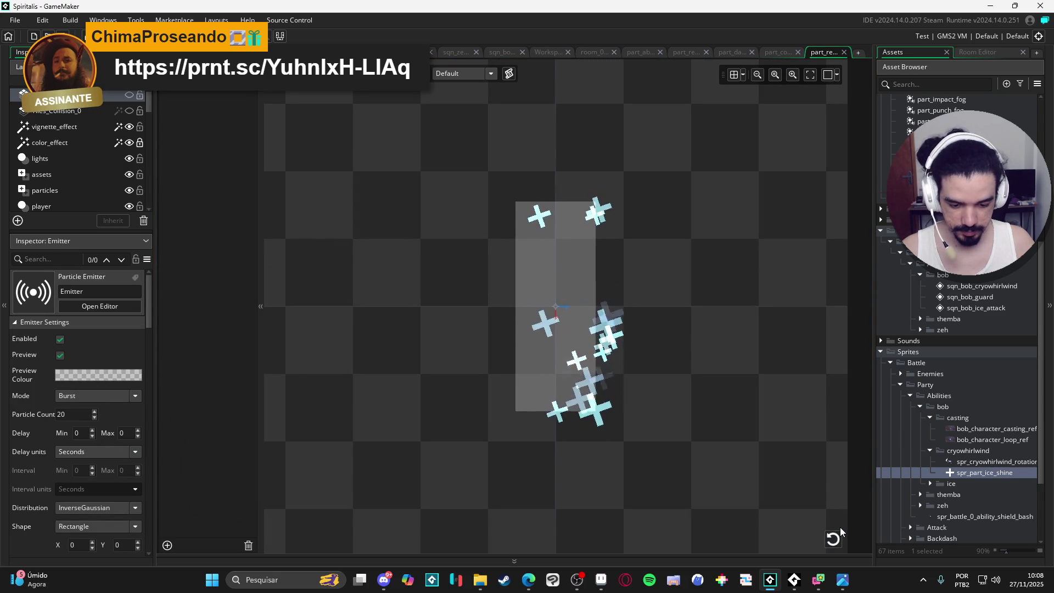
pyautogui.click(833, 539)
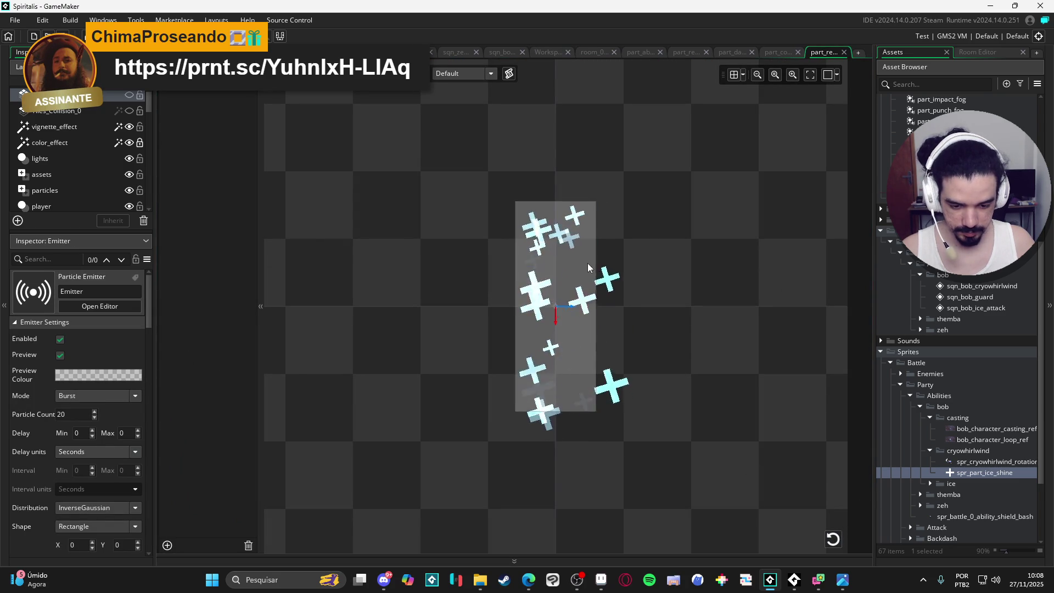
pyautogui.moveTo(559, 198); pyautogui.dragTo(559, 263)
pyautogui.click(833, 539)
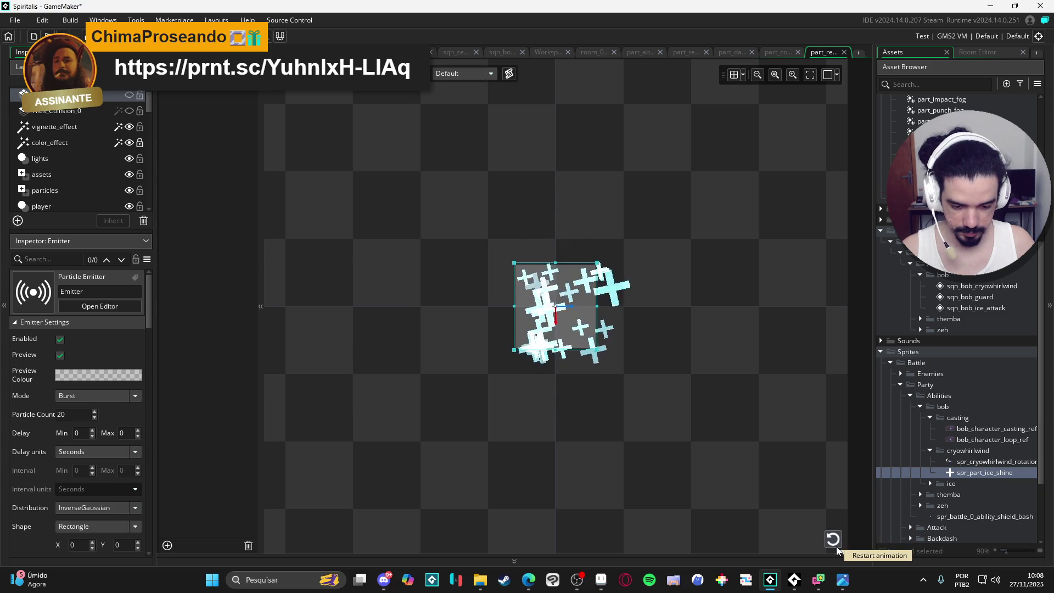
pyautogui.click(830, 538)
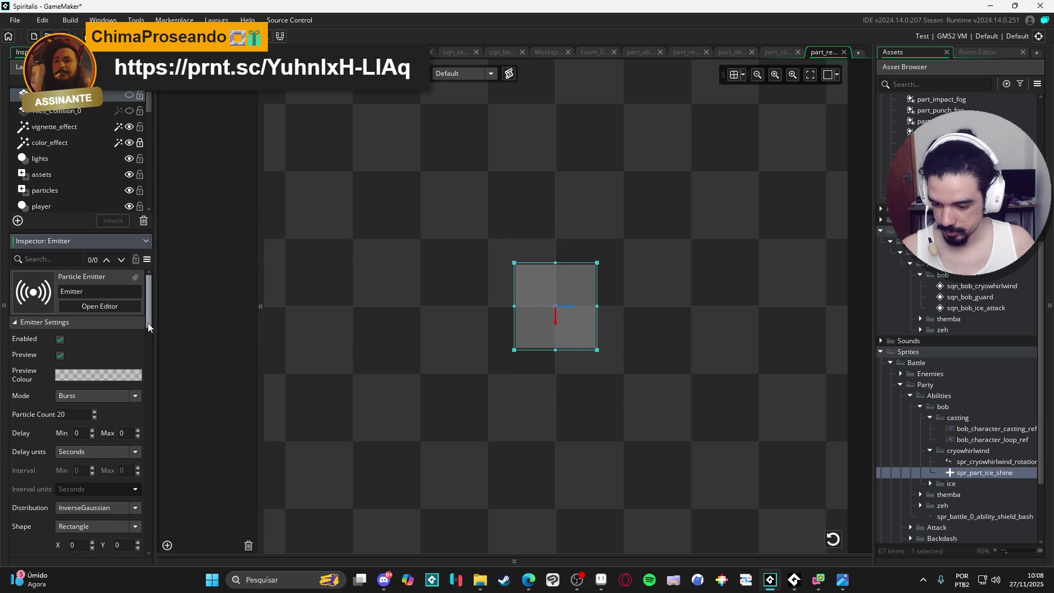
# - Lower the burst's Particle Count to 2 and replay the preview
pyautogui.moveTo(147, 323); pyautogui.dragTo(149, 331)
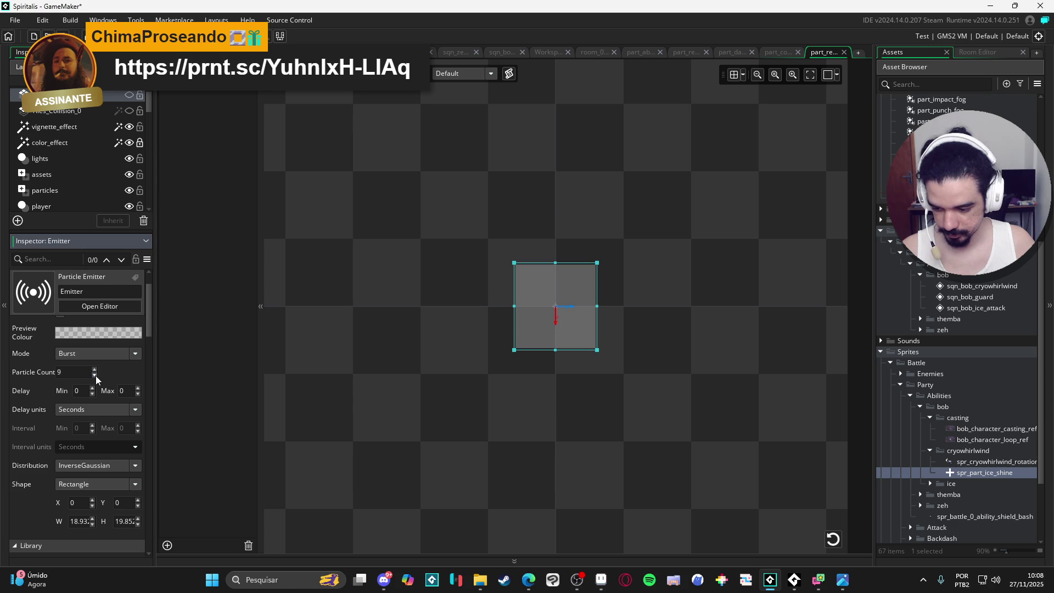
pyautogui.click(95, 376)
pyautogui.click(95, 376)
pyautogui.click(95, 376)
pyautogui.click(832, 539)
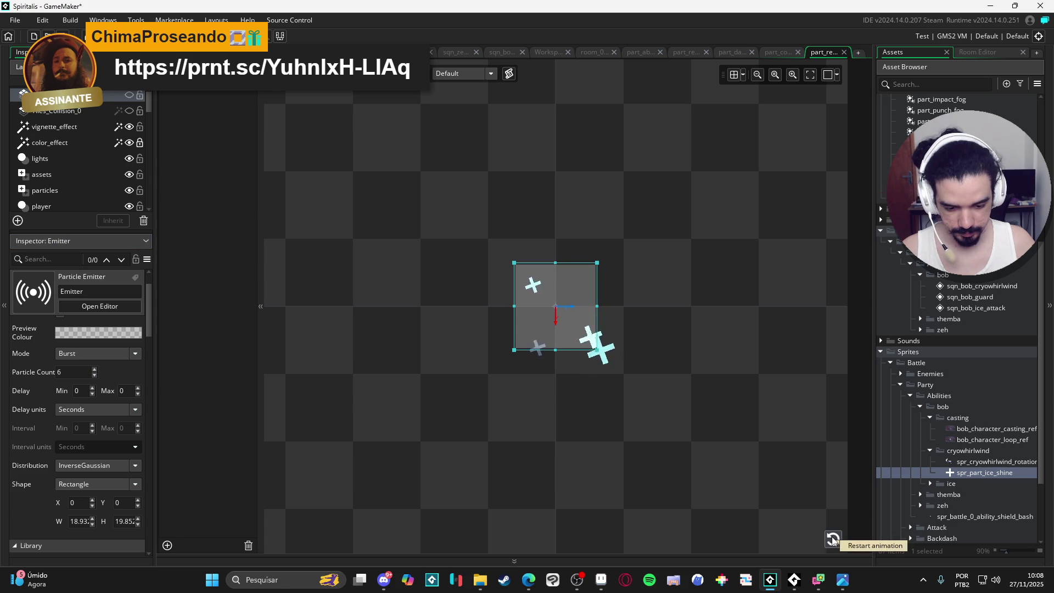
pyautogui.click(833, 539)
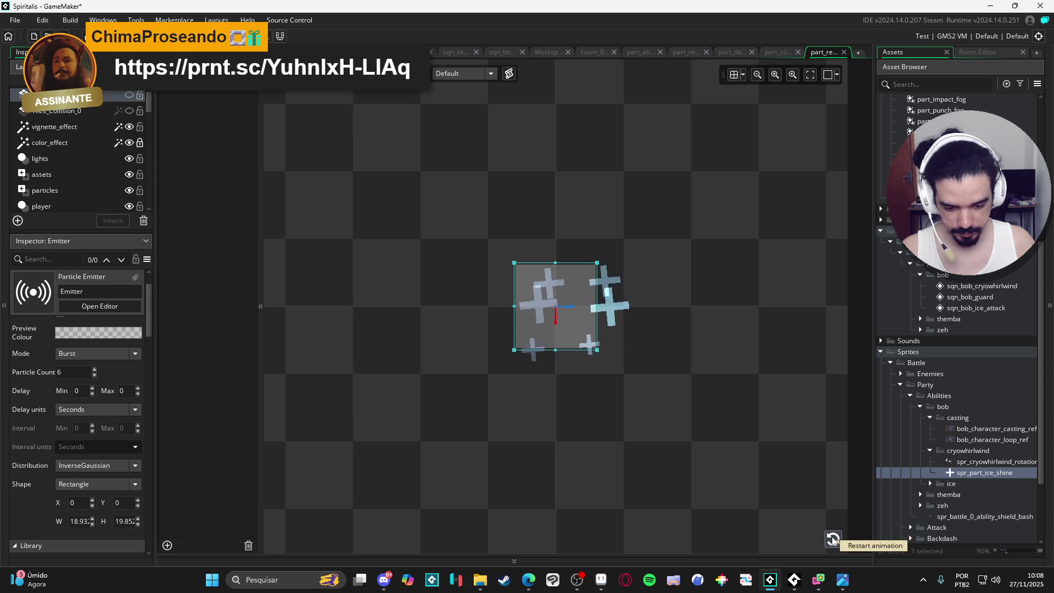
pyautogui.click(833, 540)
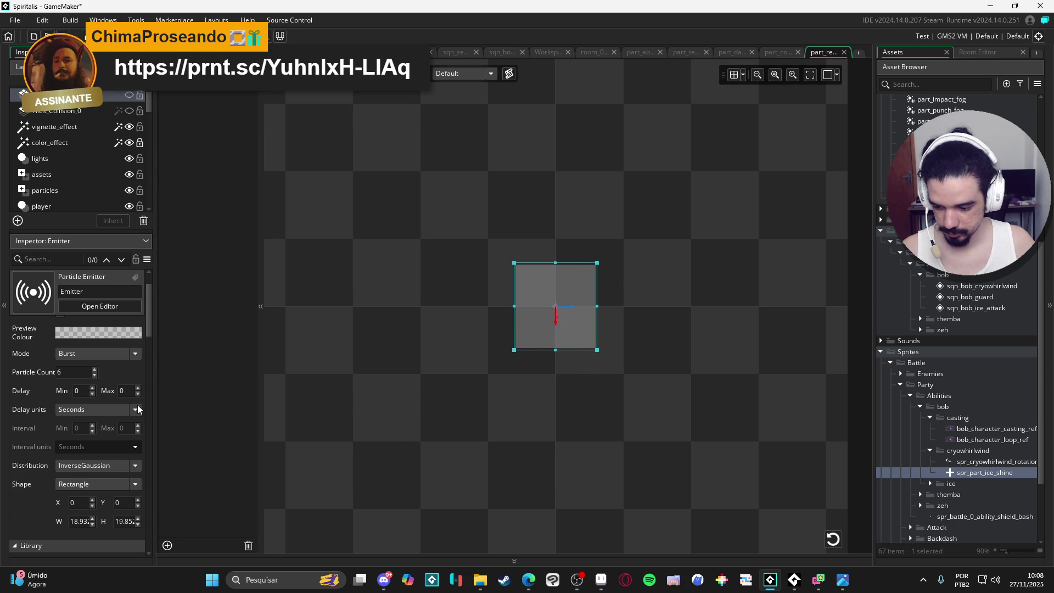
pyautogui.click(94, 375)
pyautogui.click(94, 375)
pyautogui.click(94, 375)
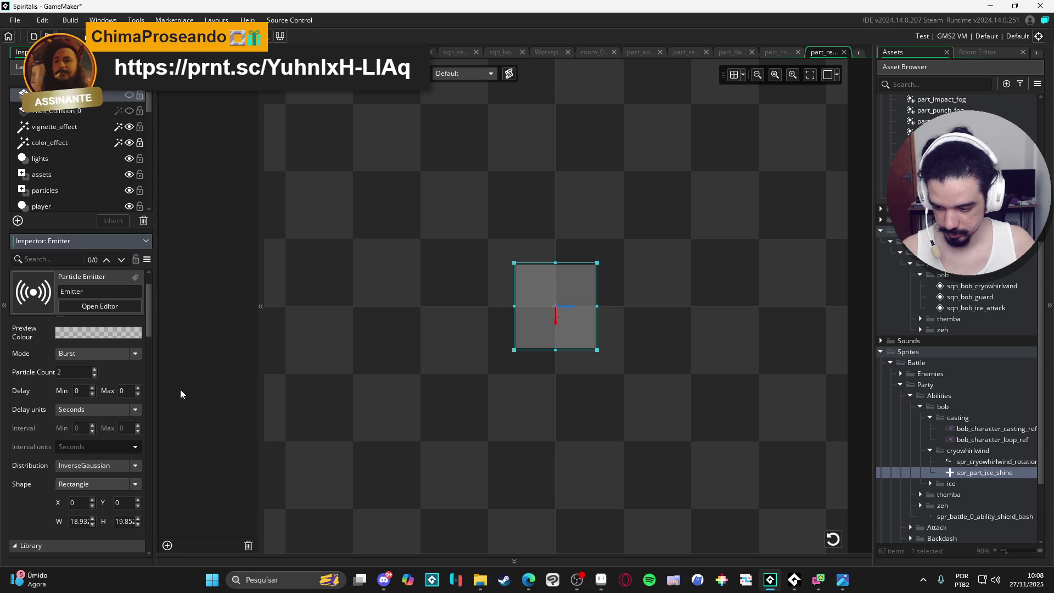
pyautogui.click(833, 539)
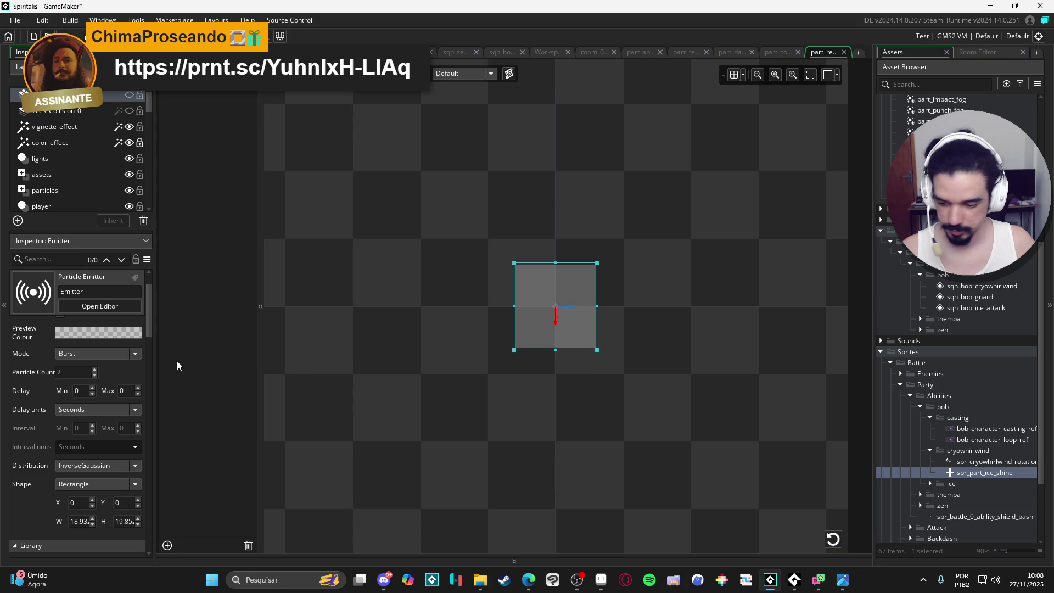
# - Set the Direction Maximum to 359 and replay the burst
pyautogui.moveTo(150, 327); pyautogui.dragTo(158, 458)
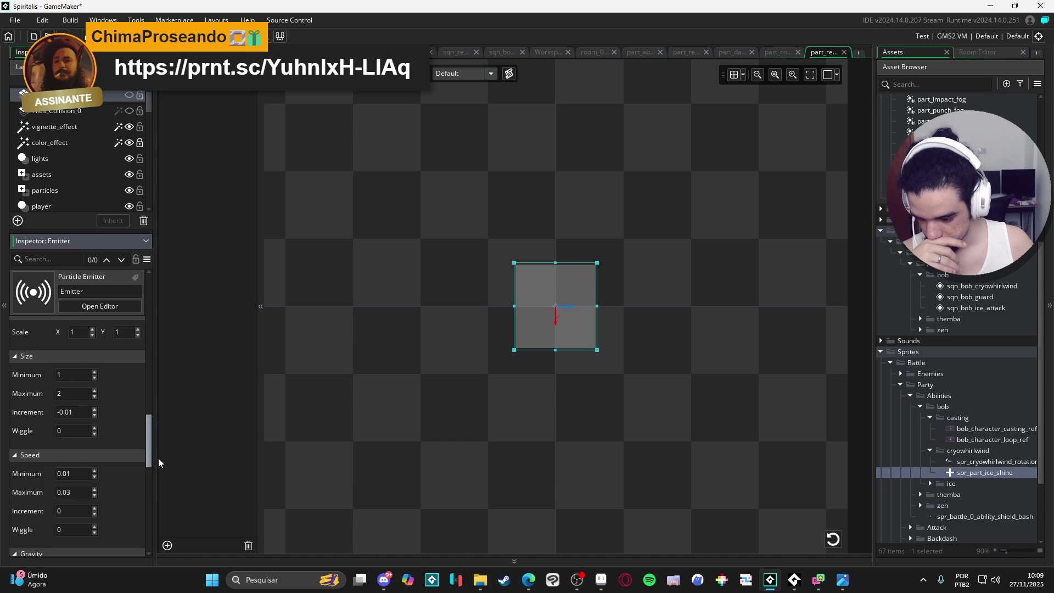
pyautogui.moveTo(158, 458); pyautogui.dragTo(159, 506)
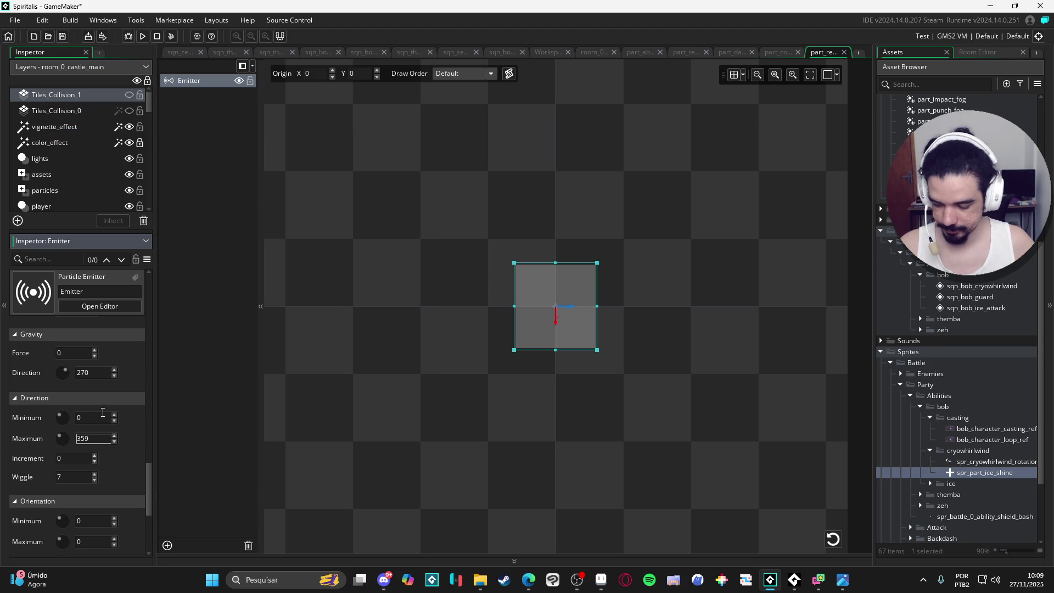
pyautogui.click(833, 538)
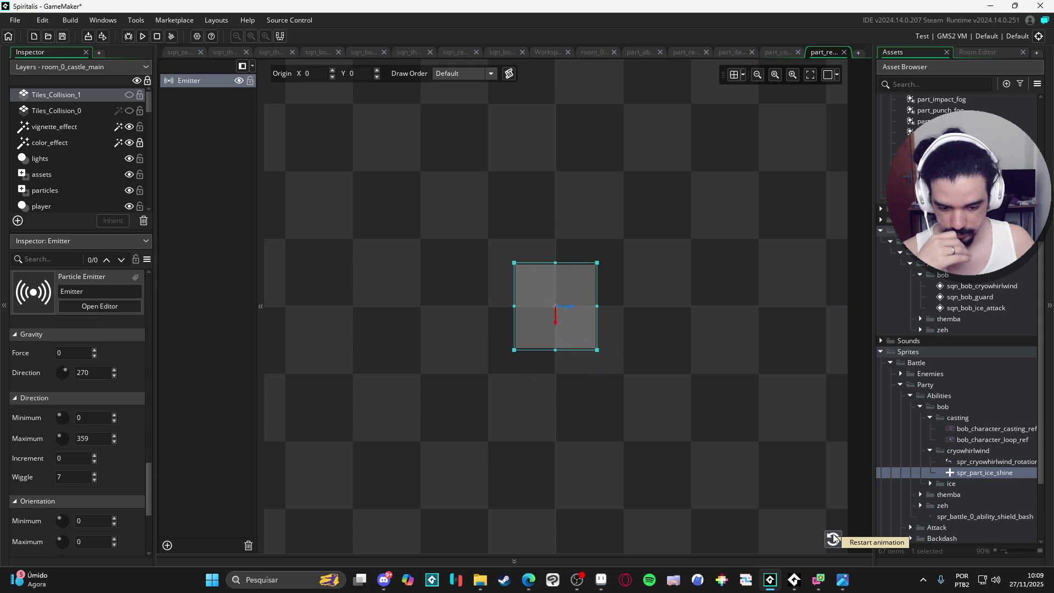
pyautogui.click(833, 538)
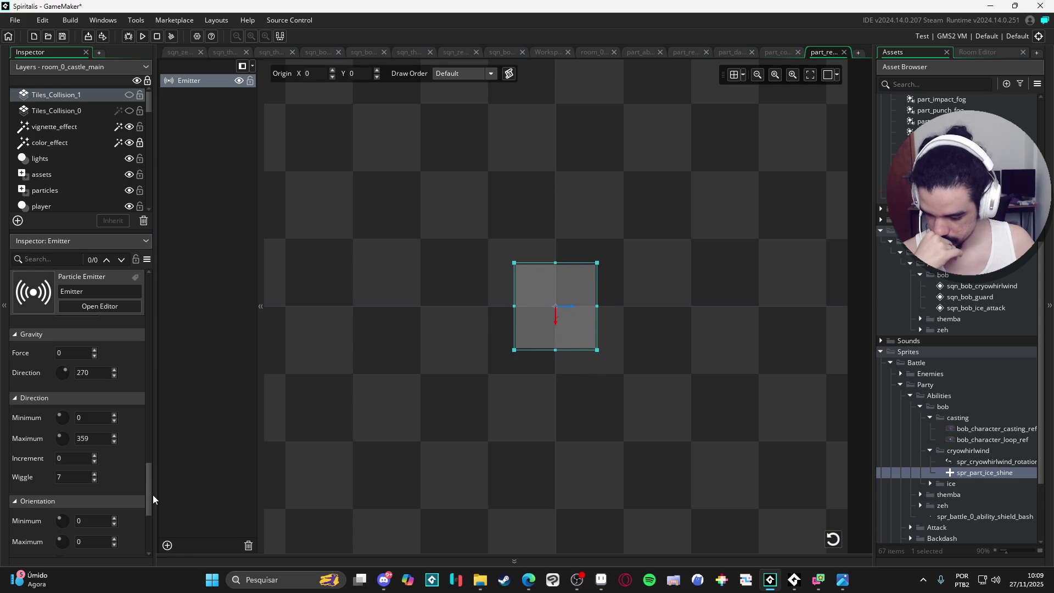
pyautogui.moveTo(149, 479)
pyautogui.mouseDown()
pyautogui.moveTo(156, 326)
pyautogui.moveTo(144, 376)
pyautogui.moveTo(145, 321)
pyautogui.moveTo(146, 405)
pyautogui.moveTo(149, 362)
pyautogui.mouseUp()
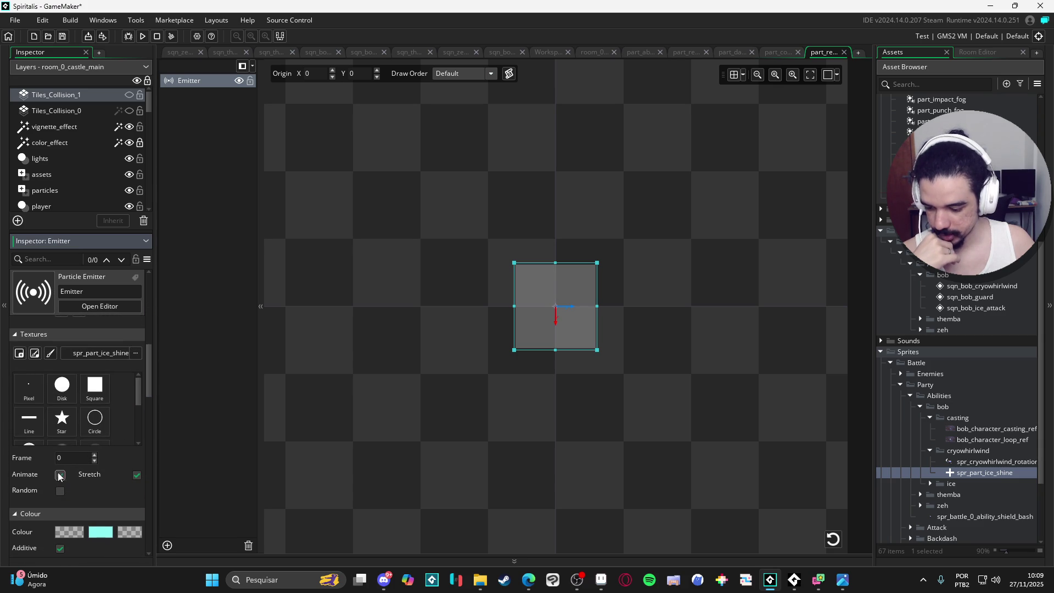
# - Tick Animate for the particles and turn off Edge Filtering on spr_part_ice_shine
pyautogui.click(832, 542)
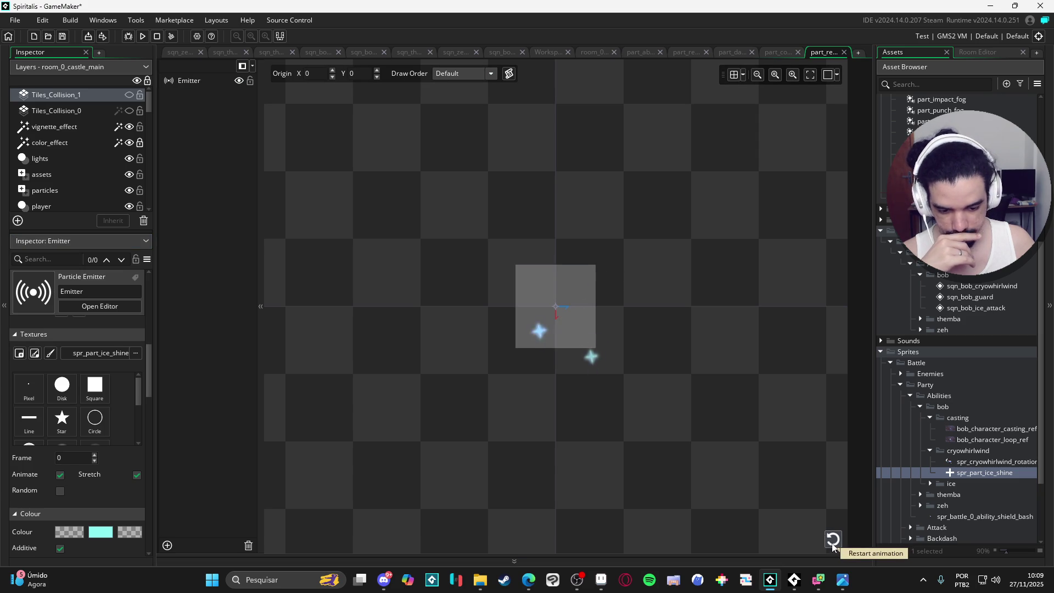
pyautogui.doubleClick(969, 475)
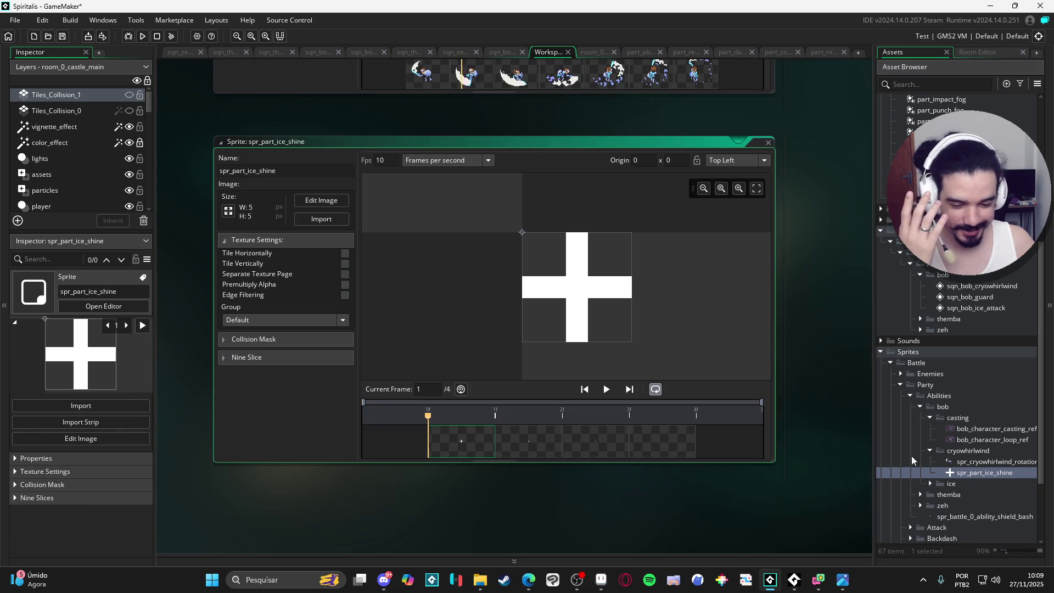
pyautogui.click(555, 442)
pyautogui.click(662, 451)
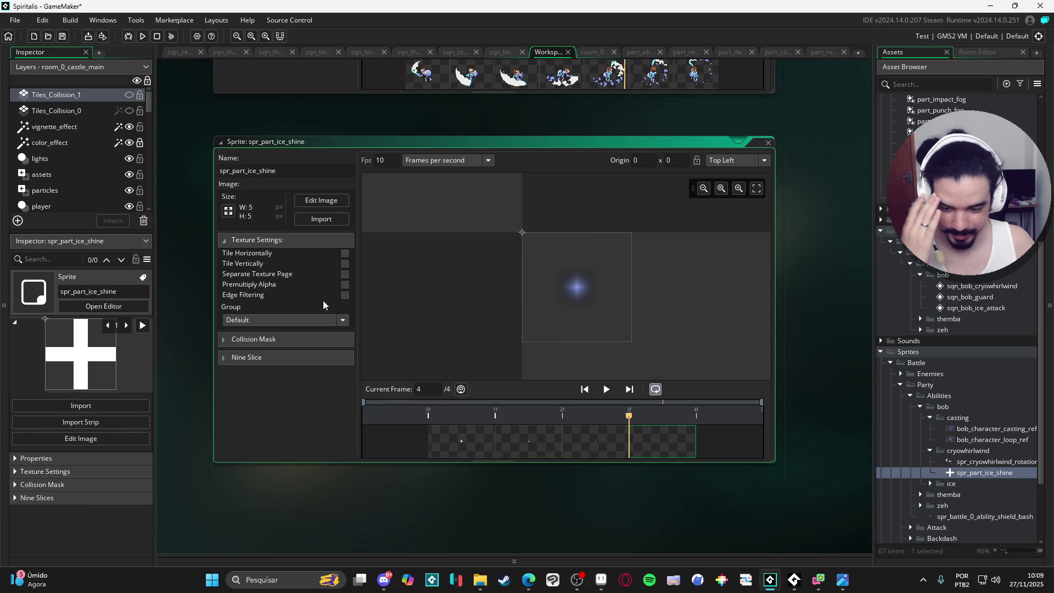
pyautogui.click(344, 295)
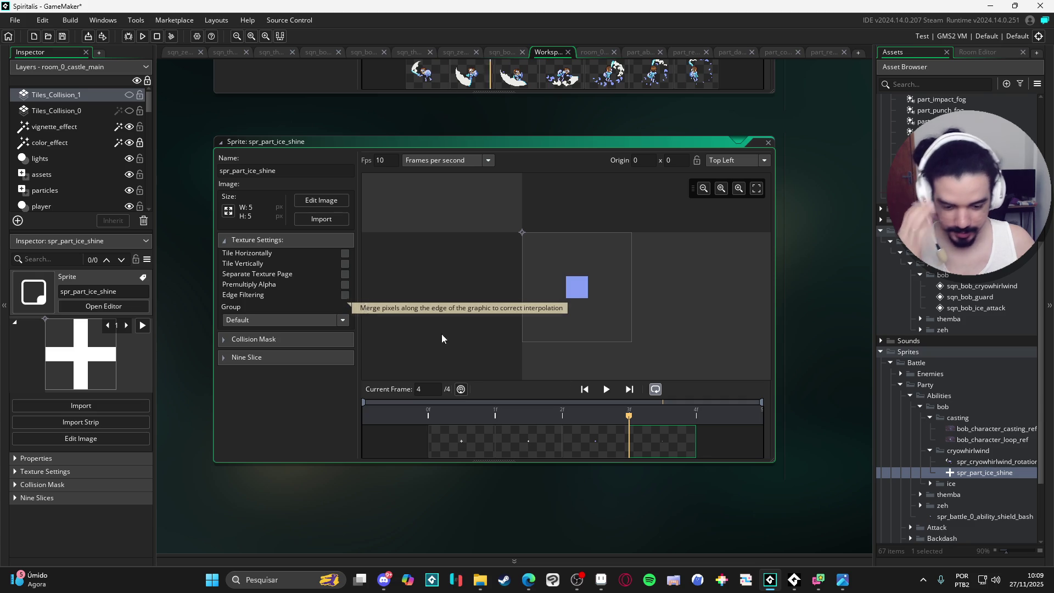
# - Return to the ice-shine particle system, replay the burst, and select the emitter
pyautogui.click(823, 52)
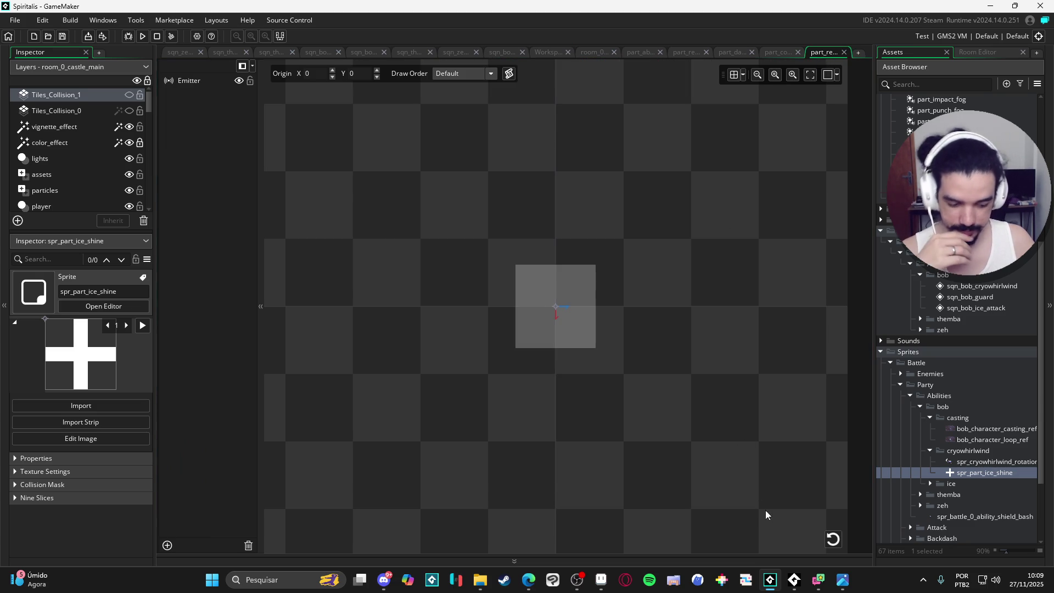
pyautogui.click(833, 538)
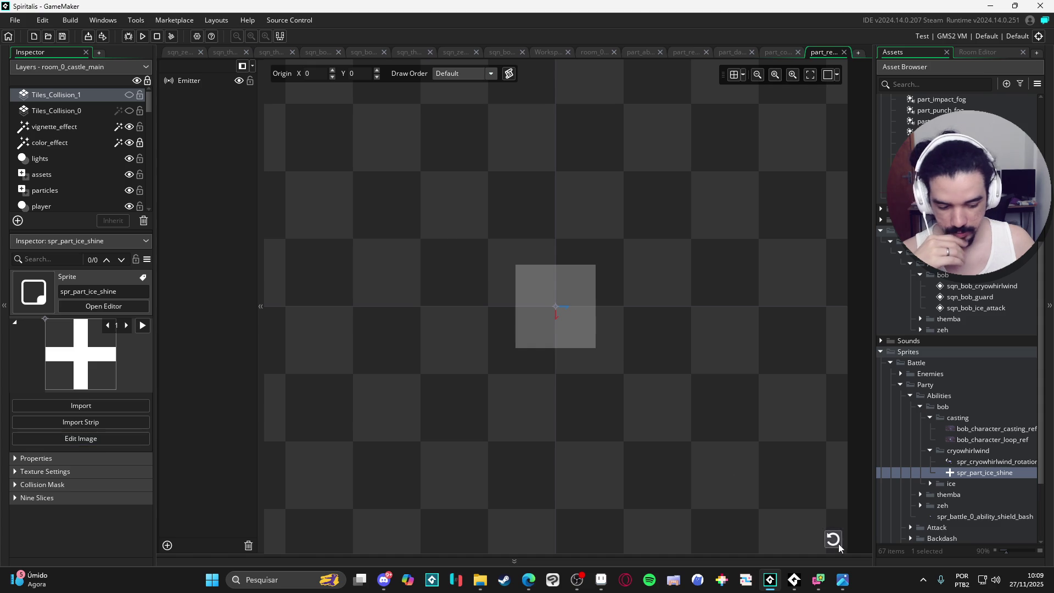
pyautogui.click(837, 542)
pyautogui.click(833, 542)
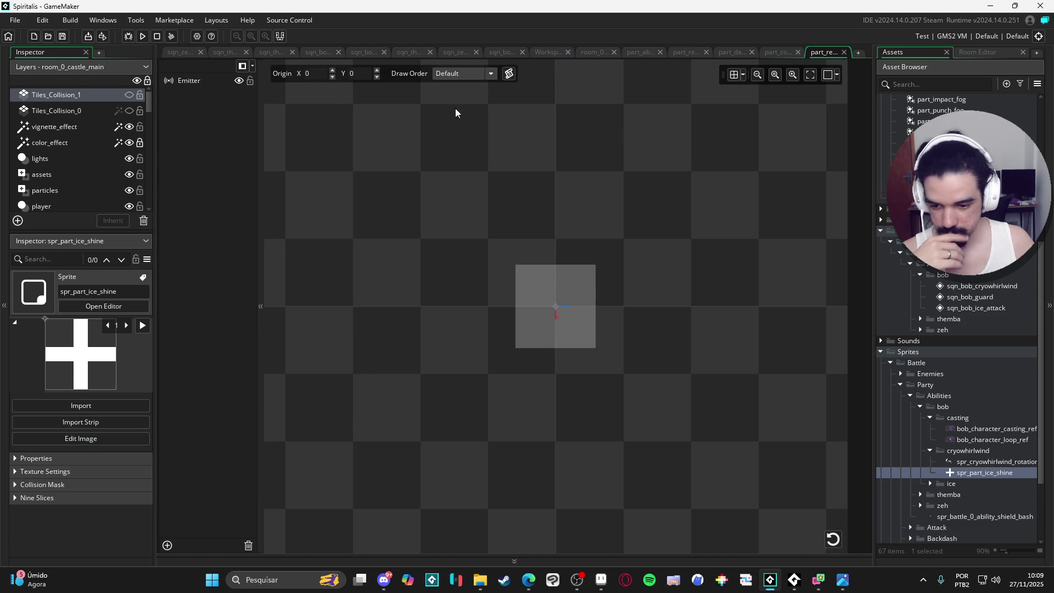
pyautogui.click(216, 81)
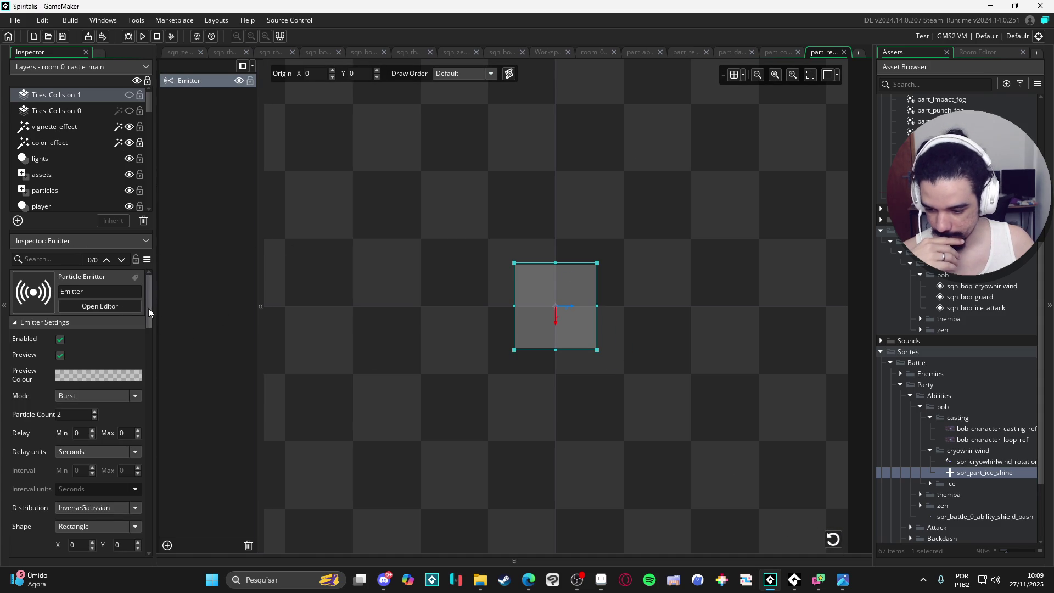
# - Set the orientation increment to 0 and replay the burst
pyautogui.moveTo(148, 308); pyautogui.dragTo(153, 401)
pyautogui.moveTo(155, 434)
pyautogui.mouseDown()
pyautogui.moveTo(164, 487)
pyautogui.moveTo(154, 516)
pyautogui.mouseUp()
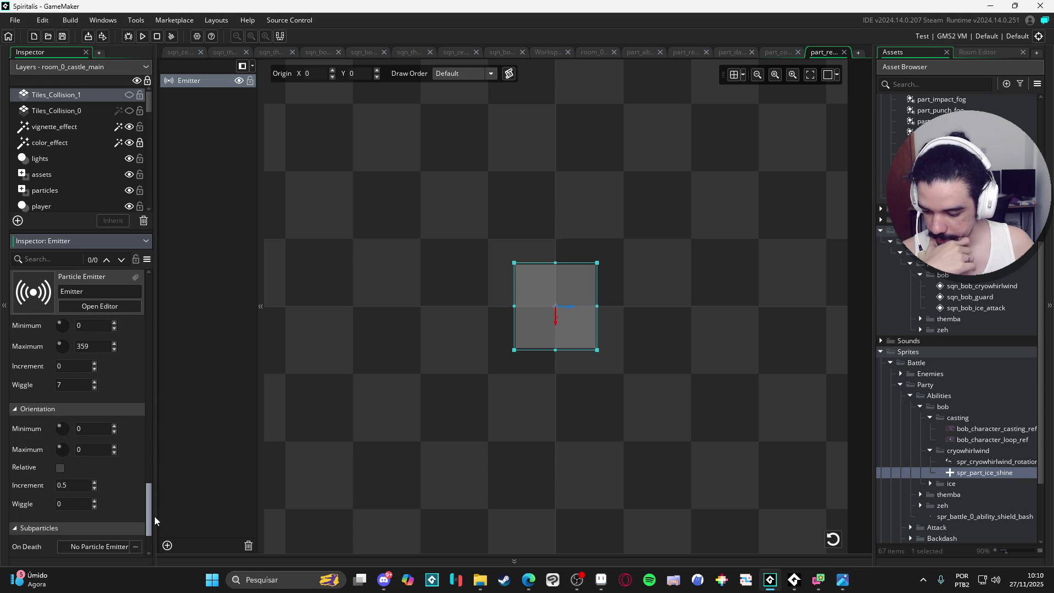
pyautogui.click(75, 483)
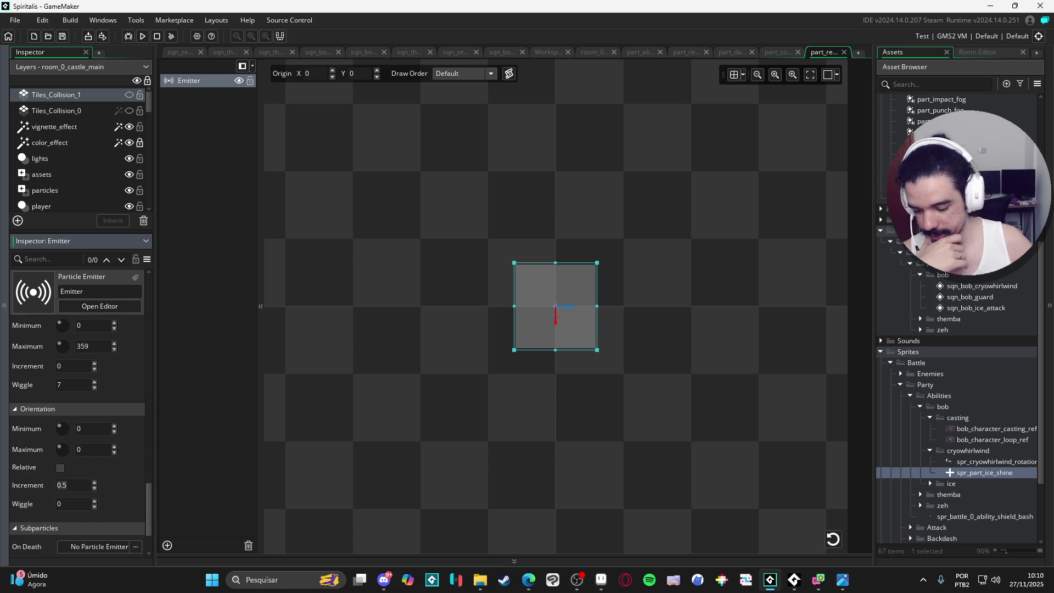
pyautogui.write('0')
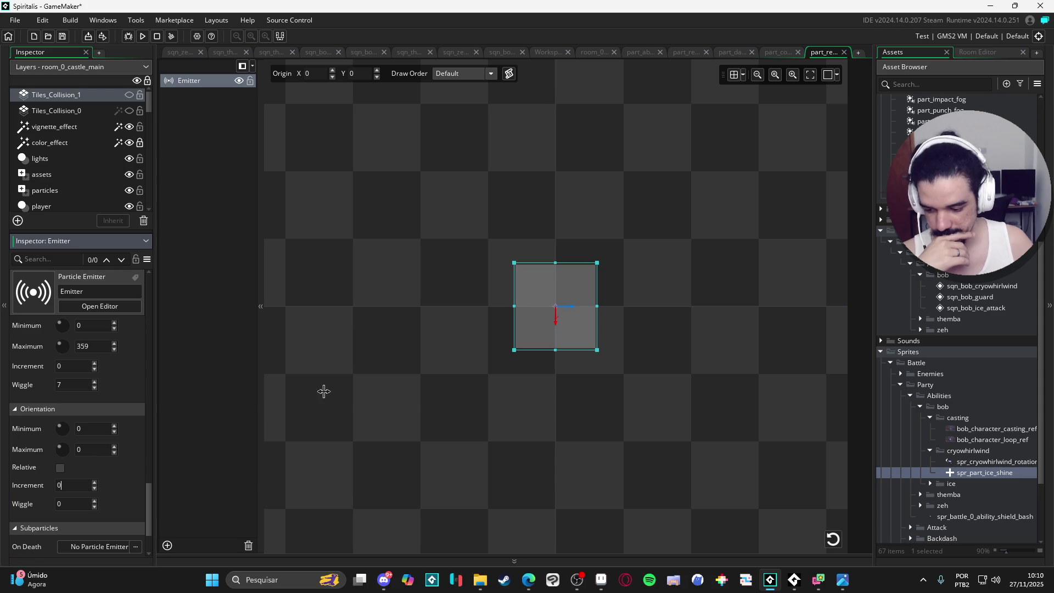
pyautogui.click(830, 546)
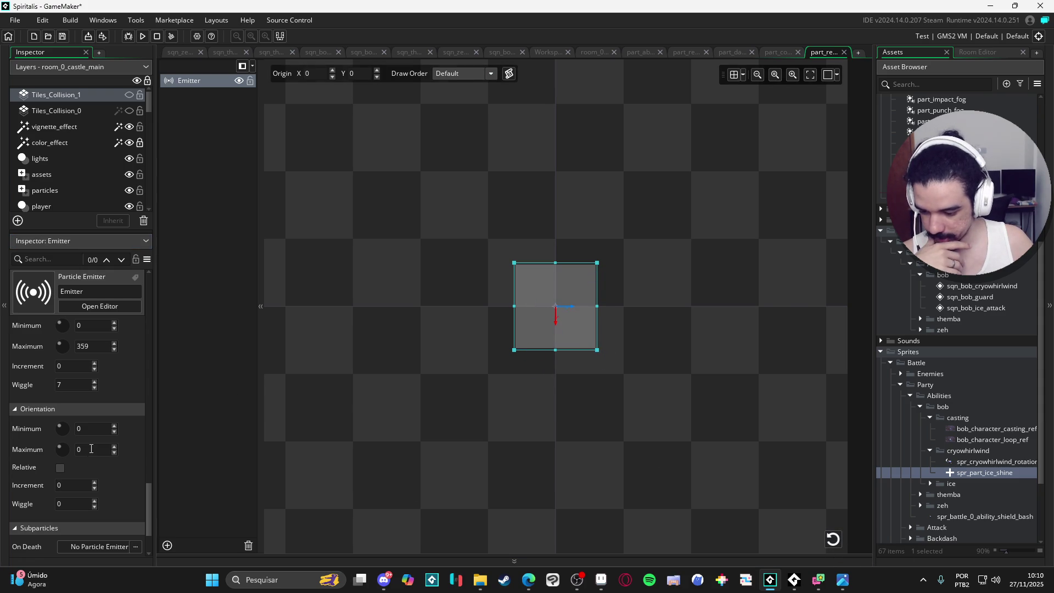
# - Change the Orientation Maximum to 359 and replay the preview
pyautogui.click(91, 449)
pyautogui.write('3')
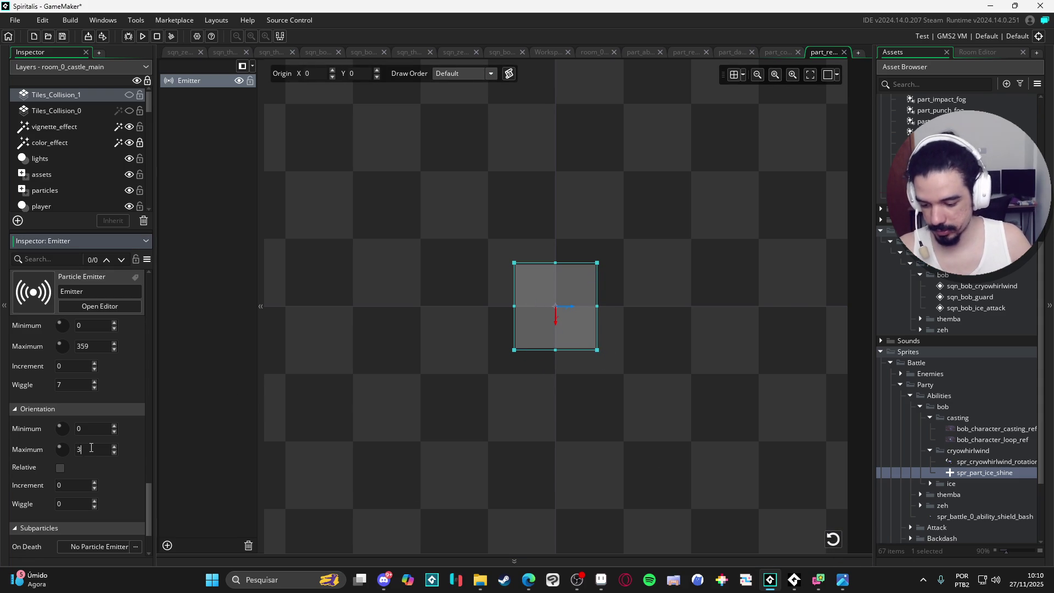
pyautogui.write('59')
pyautogui.press('Delete')
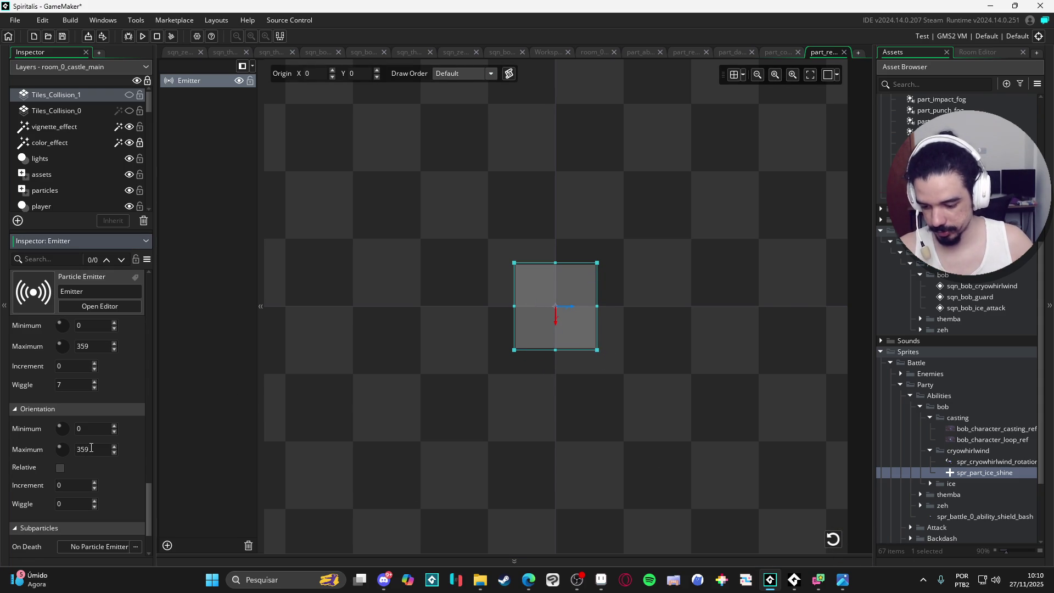
pyautogui.click(834, 538)
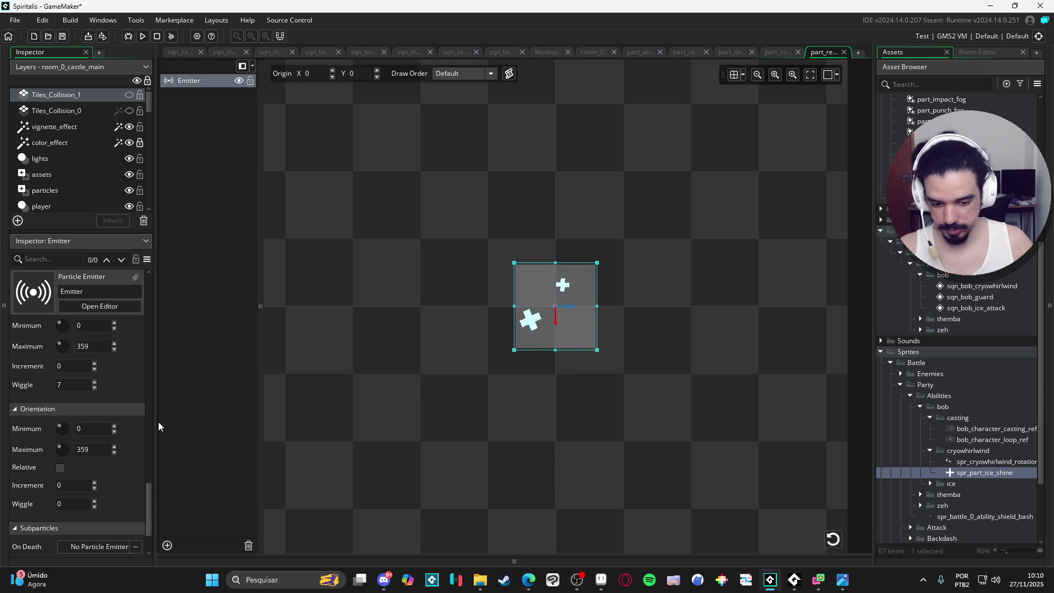
pyautogui.moveTo(151, 498)
pyautogui.mouseDown()
pyautogui.moveTo(173, 357)
pyautogui.moveTo(174, 381)
pyautogui.moveTo(166, 348)
pyautogui.mouseUp()
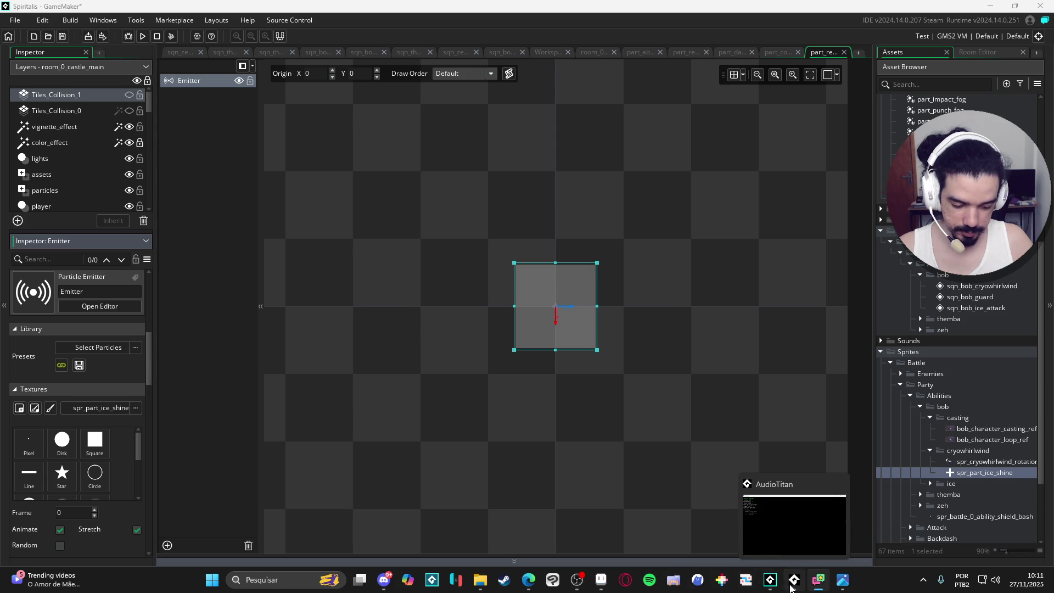
pyautogui.click(795, 584)
pyautogui.press('space')
pyautogui.click(889, 83)
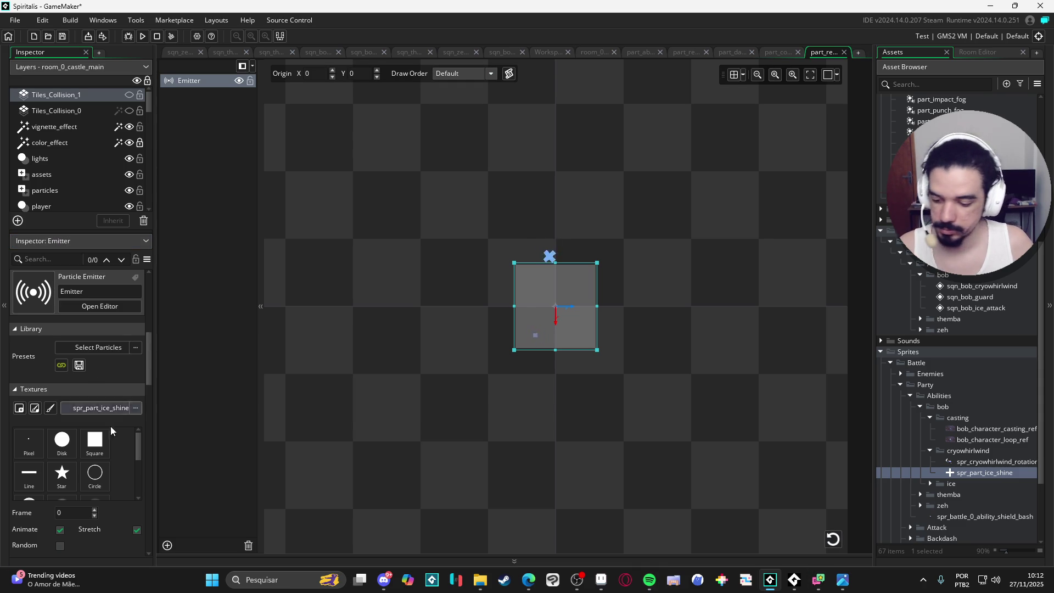
# - Raise the burst Particle Count to 4 and replay the preview
pyautogui.moveTo(149, 384); pyautogui.dragTo(158, 331)
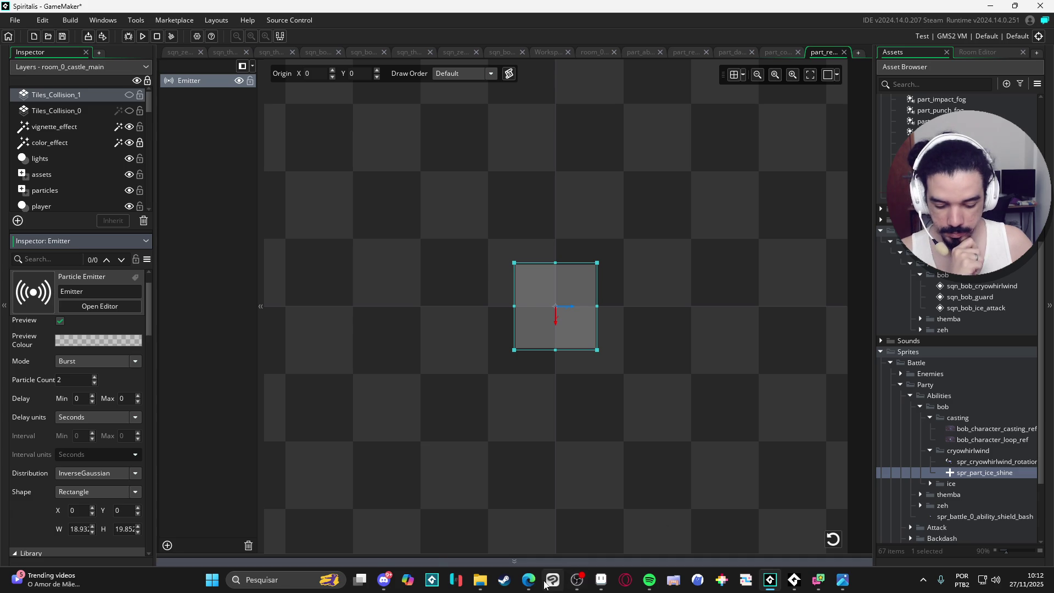
pyautogui.moveTo(528, 578)
pyautogui.moveTo(632, 521)
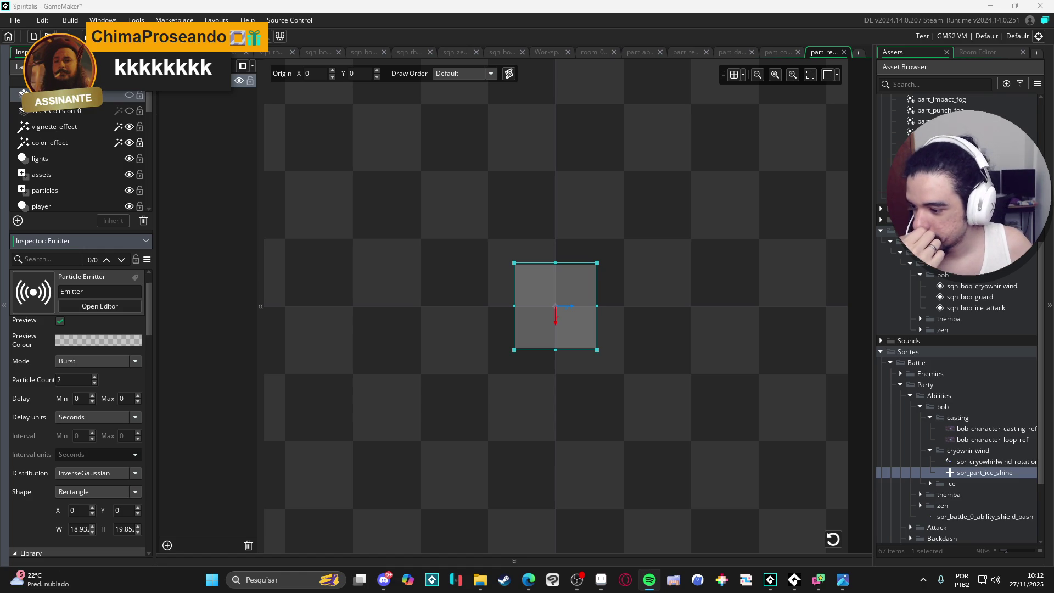
pyautogui.click(829, 342)
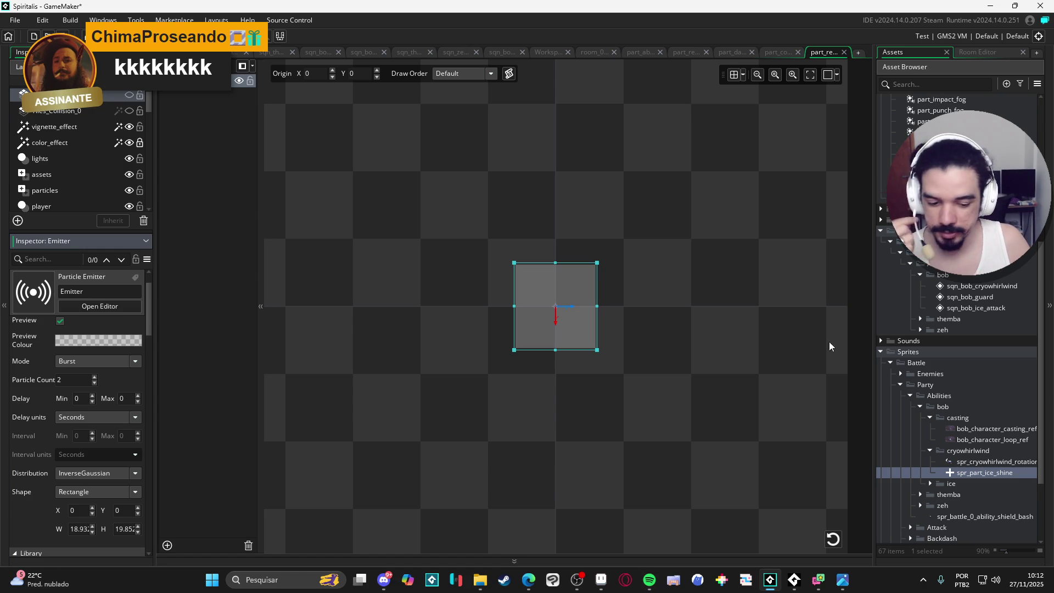
pyautogui.scroll(-1, 150, 315)
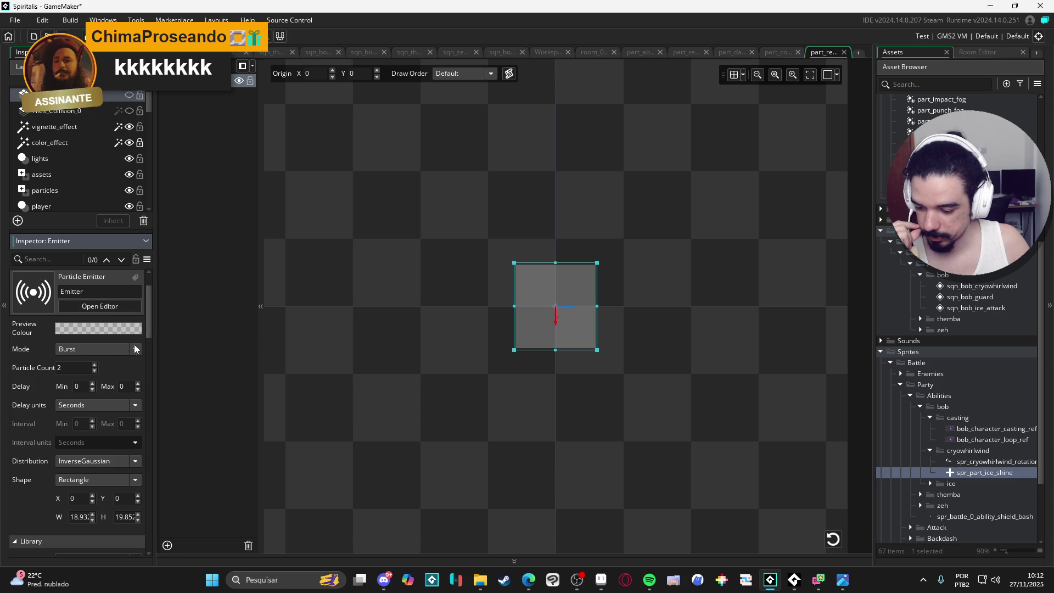
pyautogui.click(832, 538)
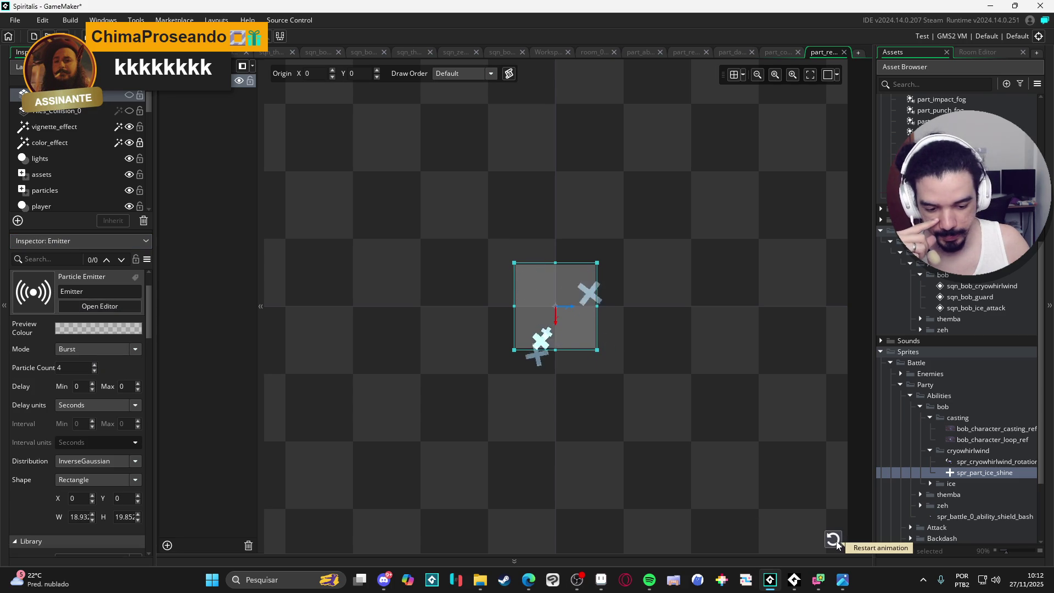
pyautogui.click(830, 539)
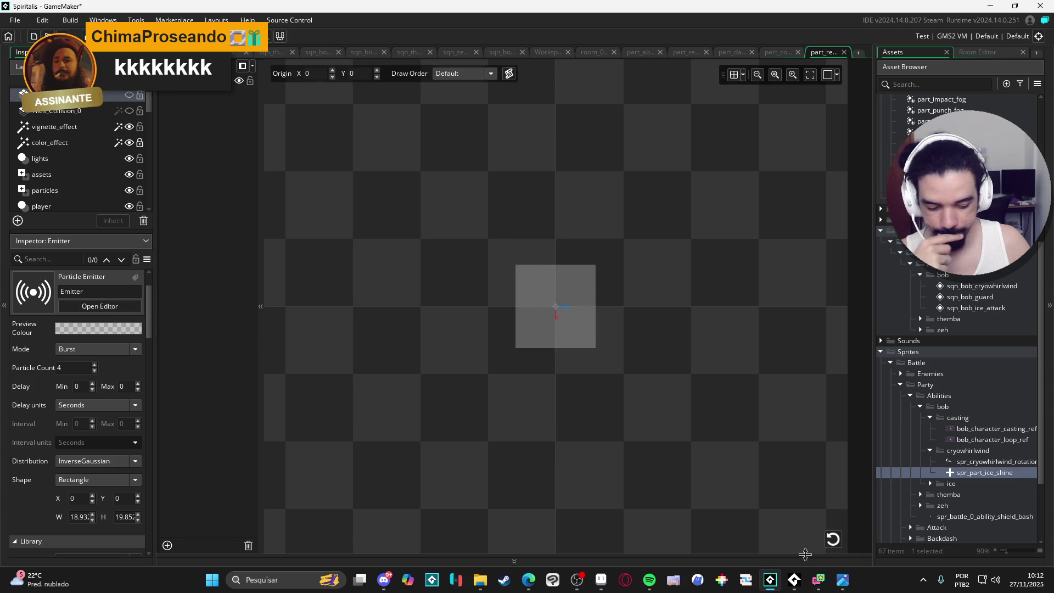
pyautogui.click(834, 543)
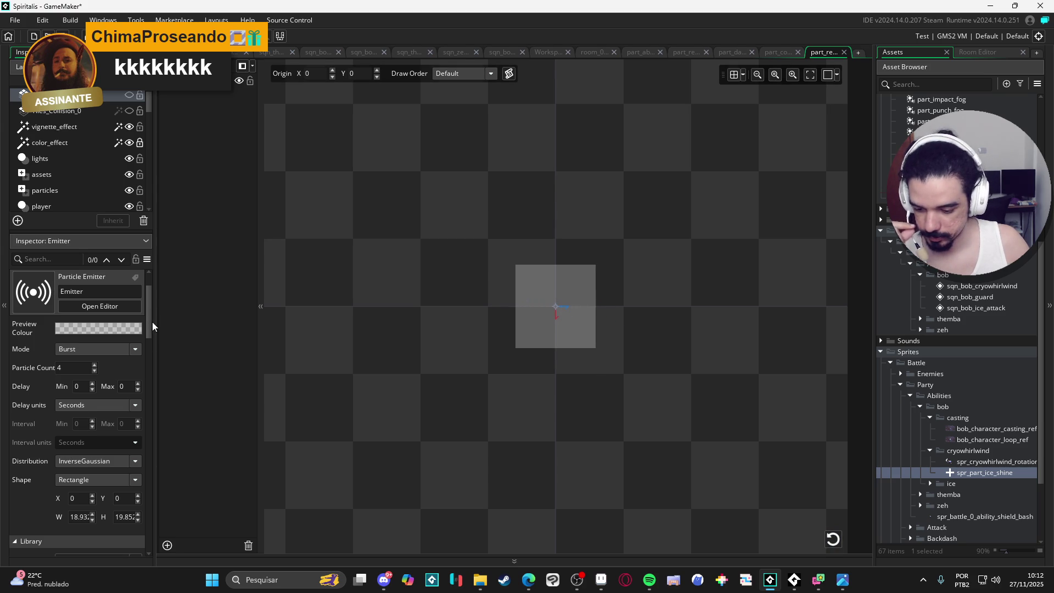
# - Lower the Size Maximum to 1 and replay the burst several times to check it
pyautogui.moveTo(152, 328); pyautogui.dragTo(155, 441)
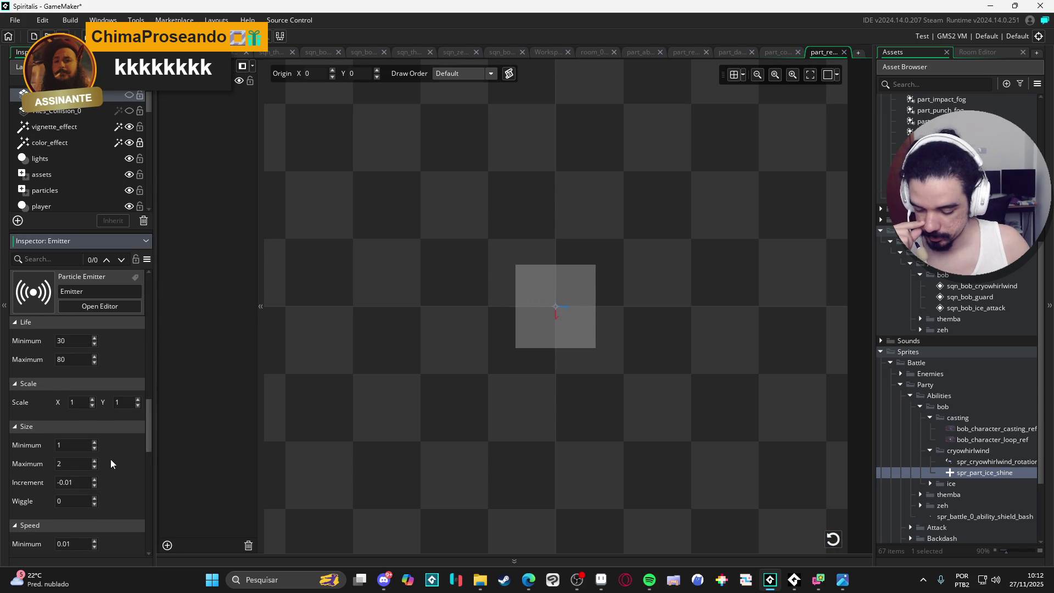
pyautogui.click(94, 467)
pyautogui.click(833, 540)
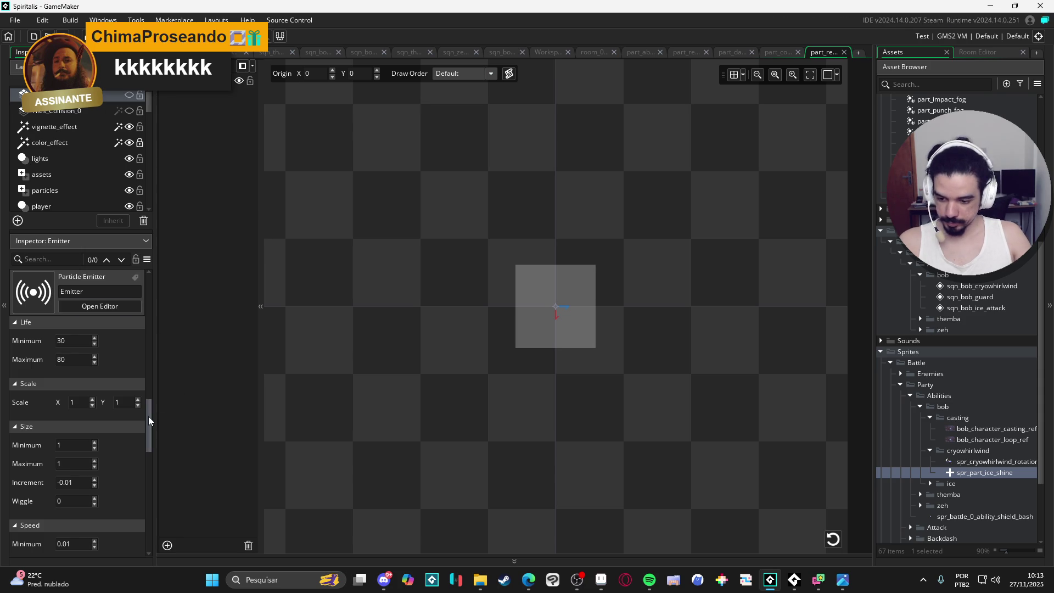
pyautogui.click(832, 540)
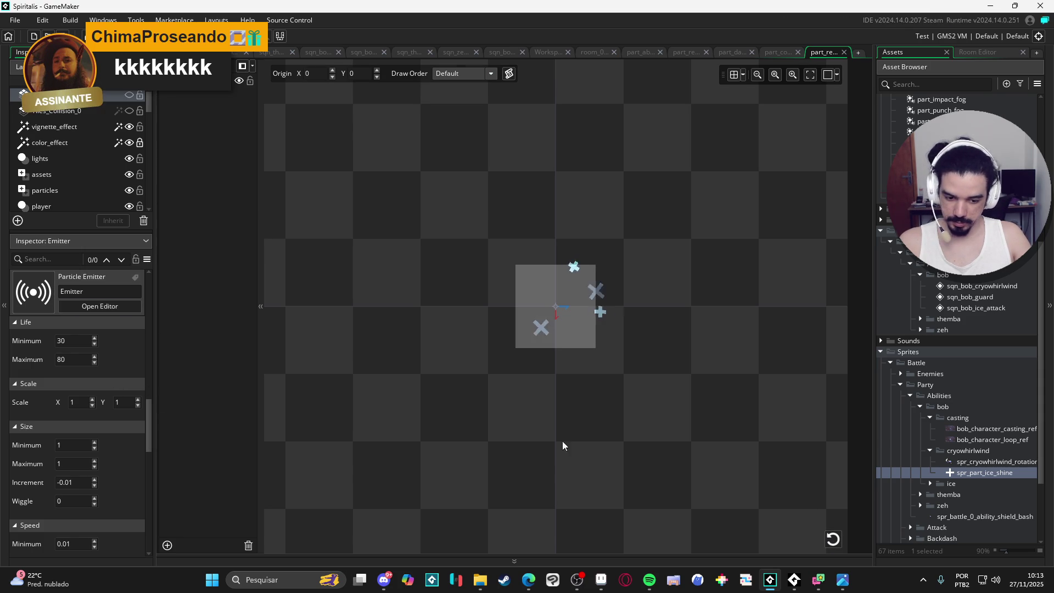
pyautogui.click(833, 539)
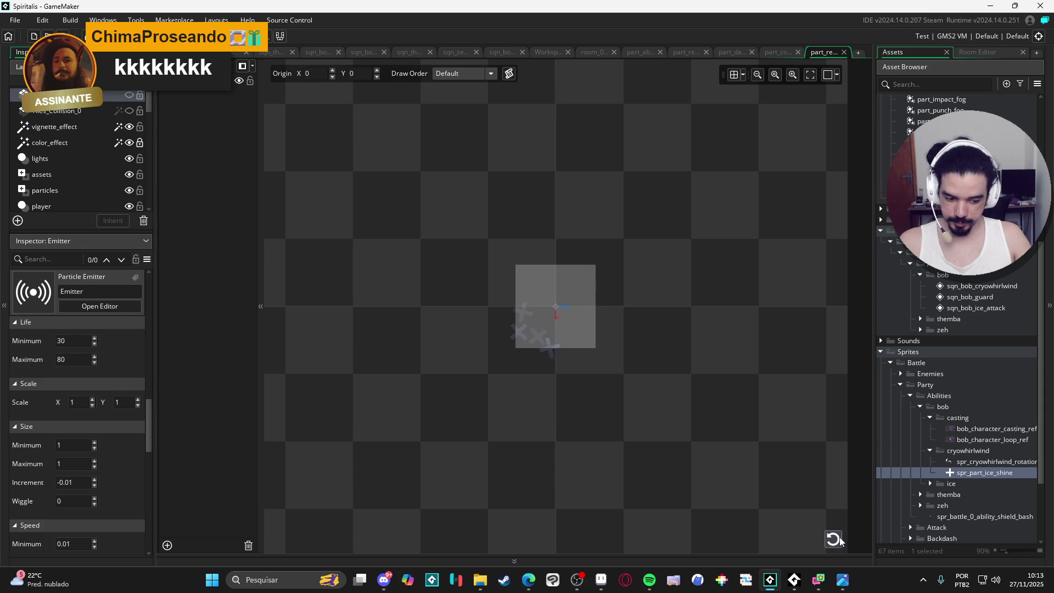
pyautogui.click(832, 539)
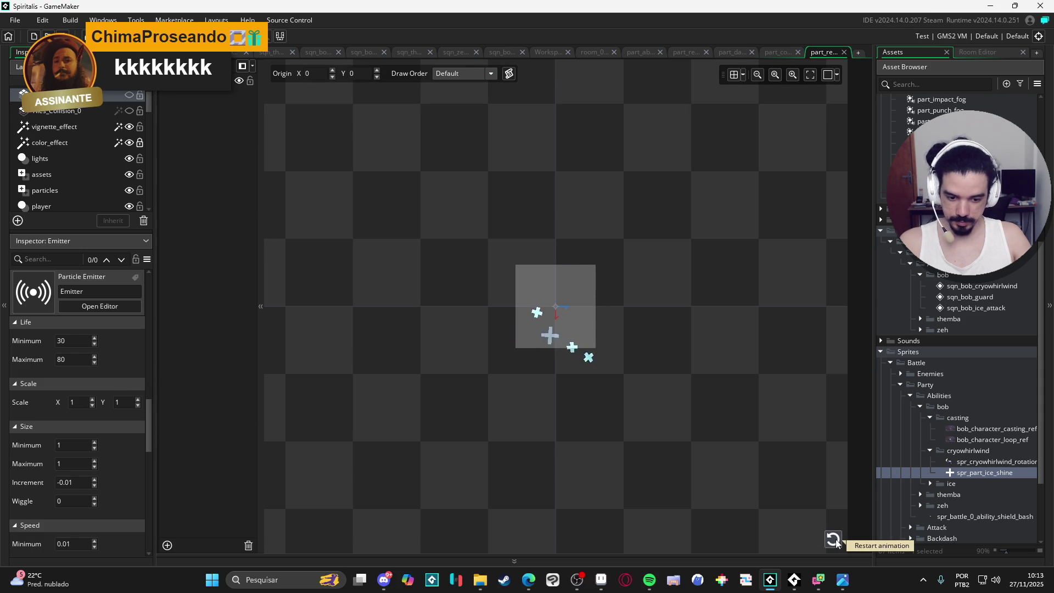
pyautogui.click(833, 539)
pyautogui.click(836, 541)
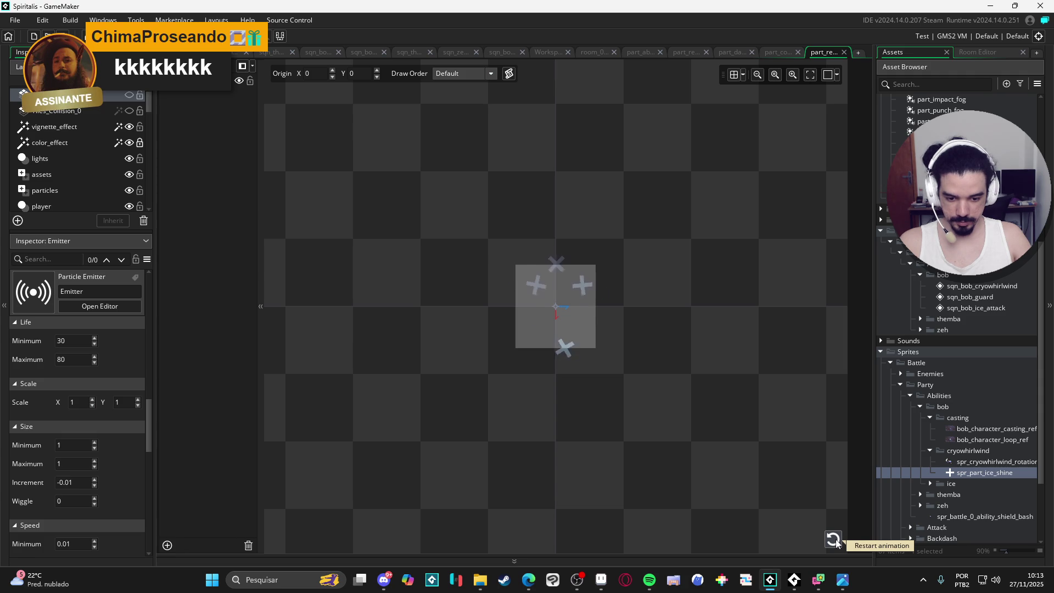
pyautogui.click(840, 540)
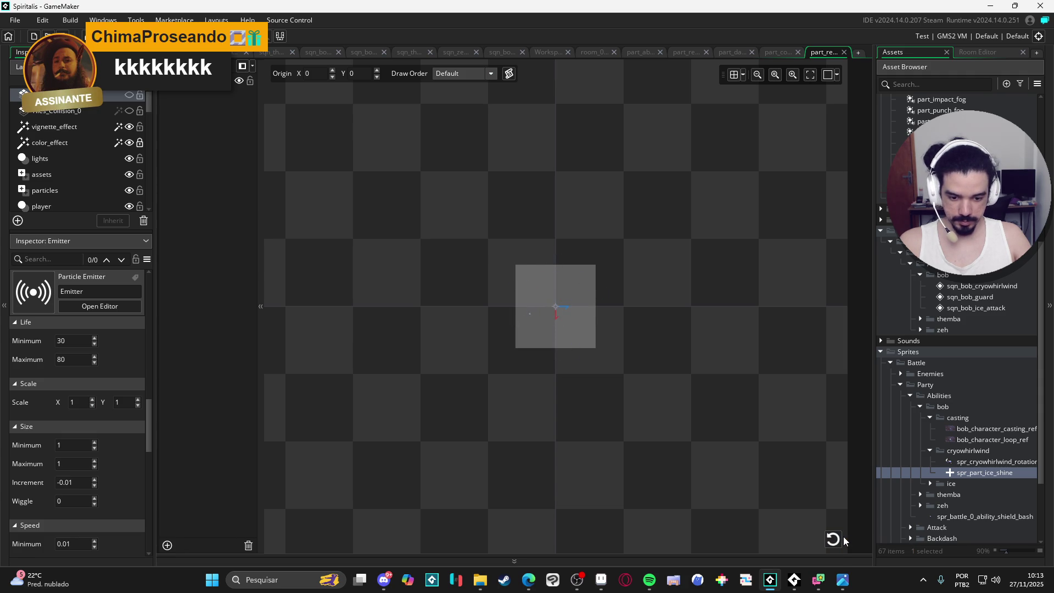
pyautogui.click(834, 539)
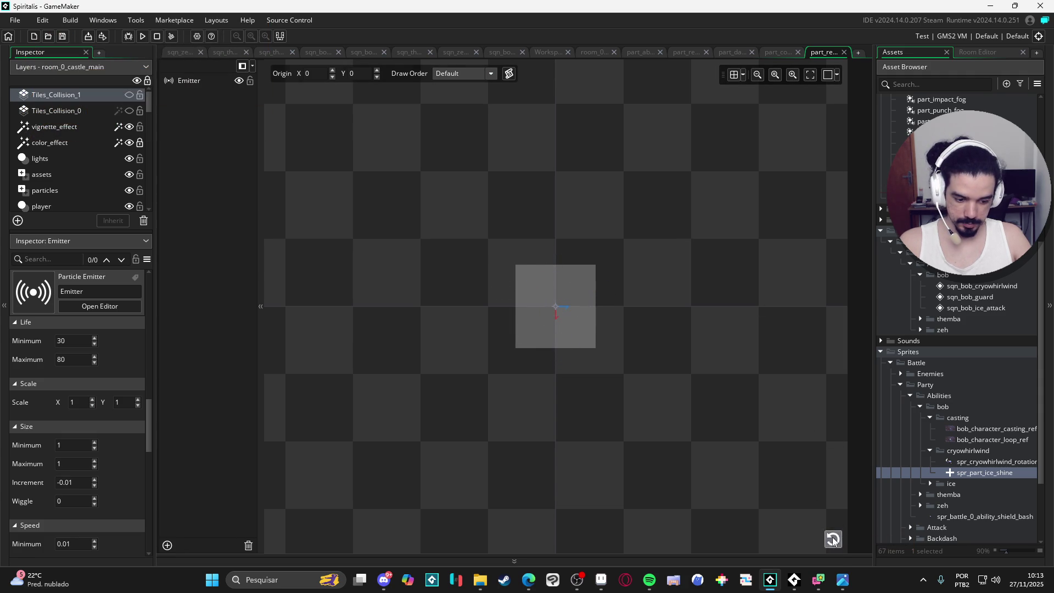
pyautogui.click(832, 539)
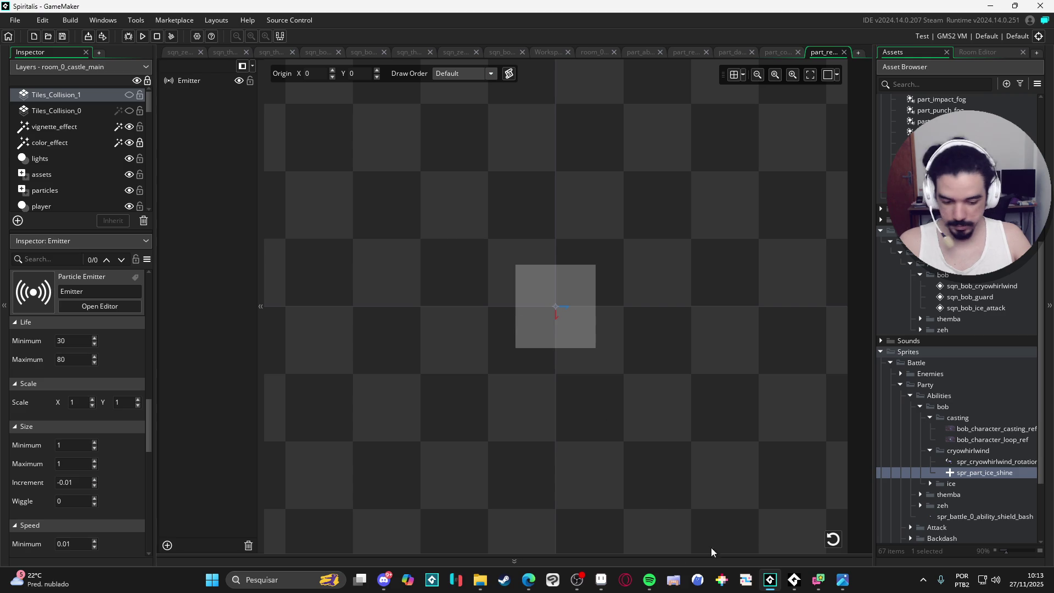
pyautogui.click(649, 579)
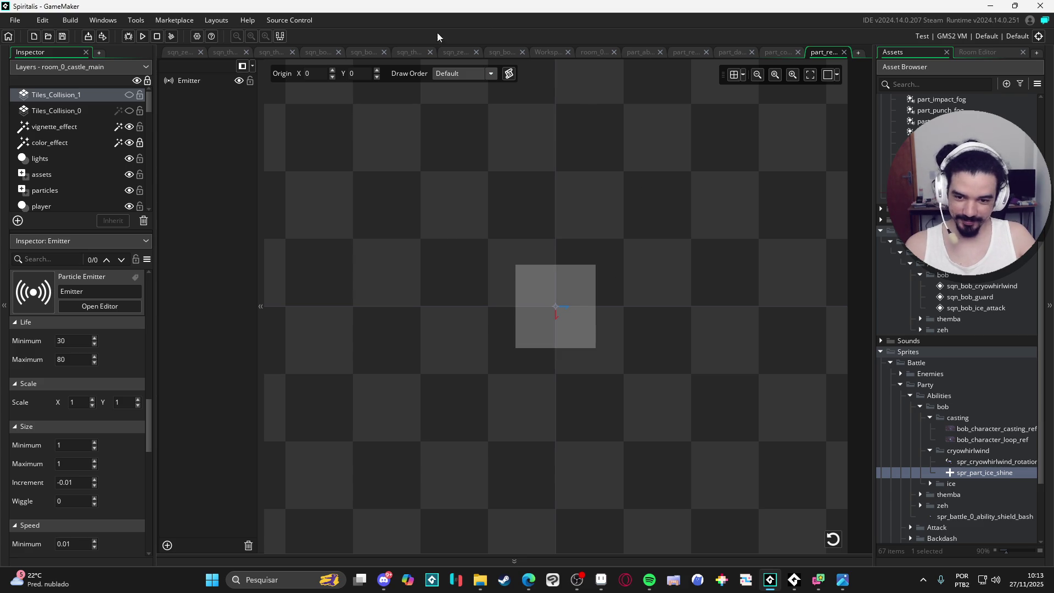
# - Open sqn_bob_cryowhirlwind and add part_remaning_ice_shine as a track starting near the sequence start
pyautogui.click(407, 52)
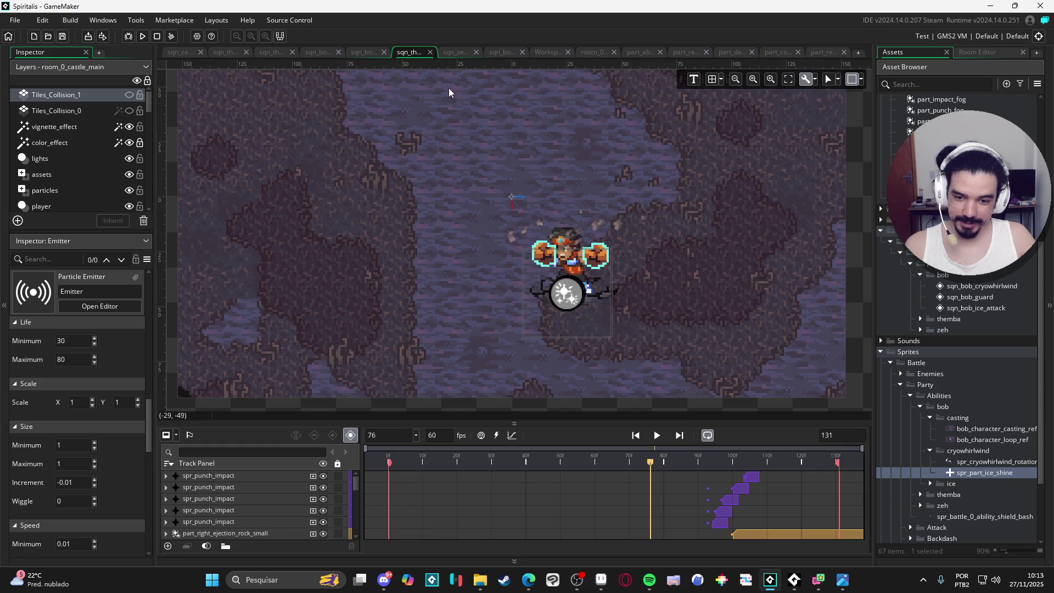
pyautogui.click(454, 52)
pyautogui.click(515, 52)
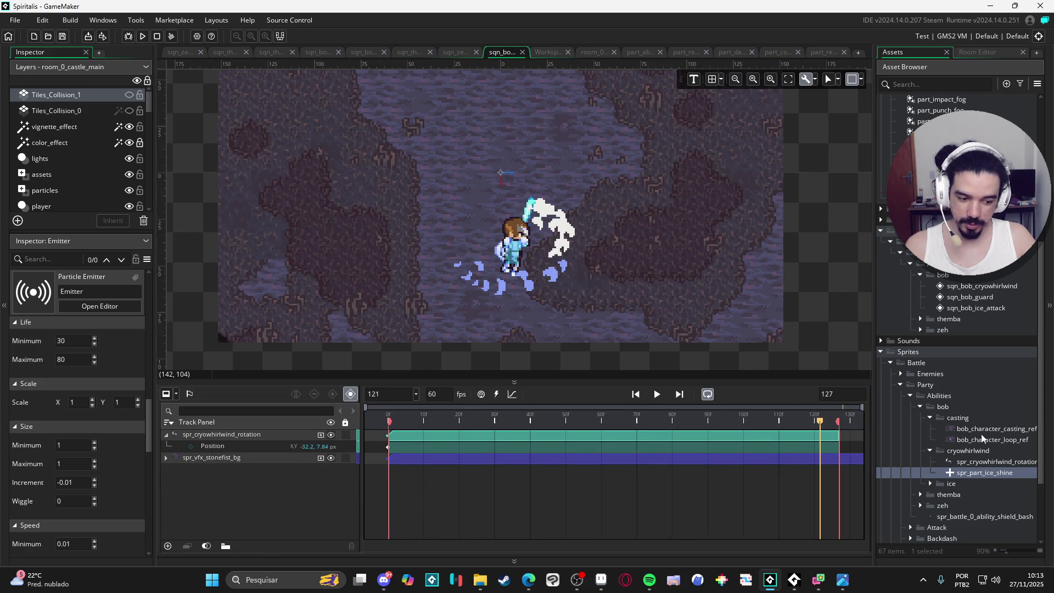
pyautogui.scroll(3, 983, 285)
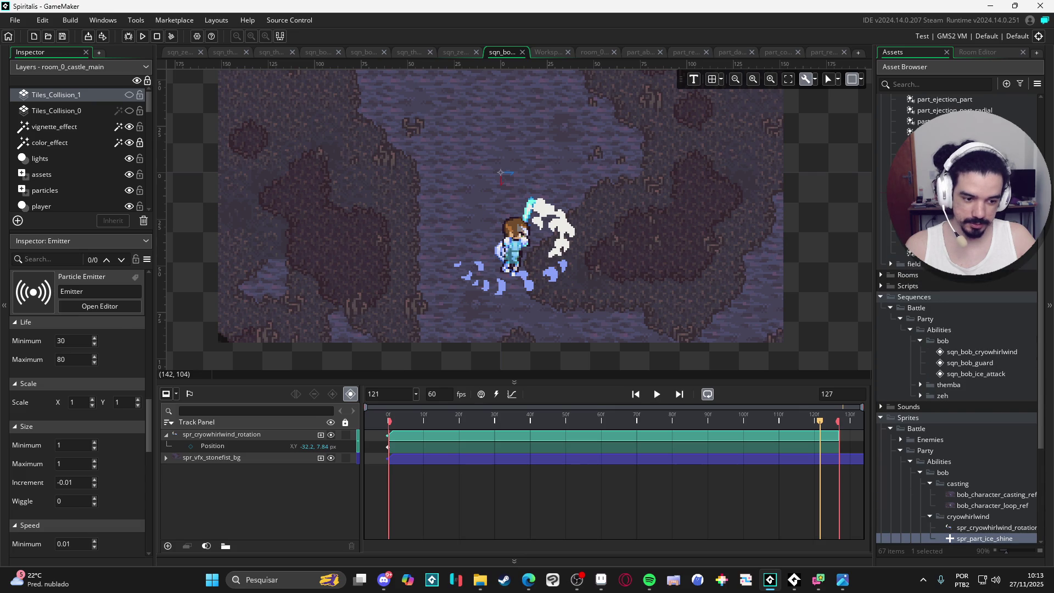
pyautogui.click(944, 253)
pyautogui.scroll(4, 957, 319)
pyautogui.click(955, 165)
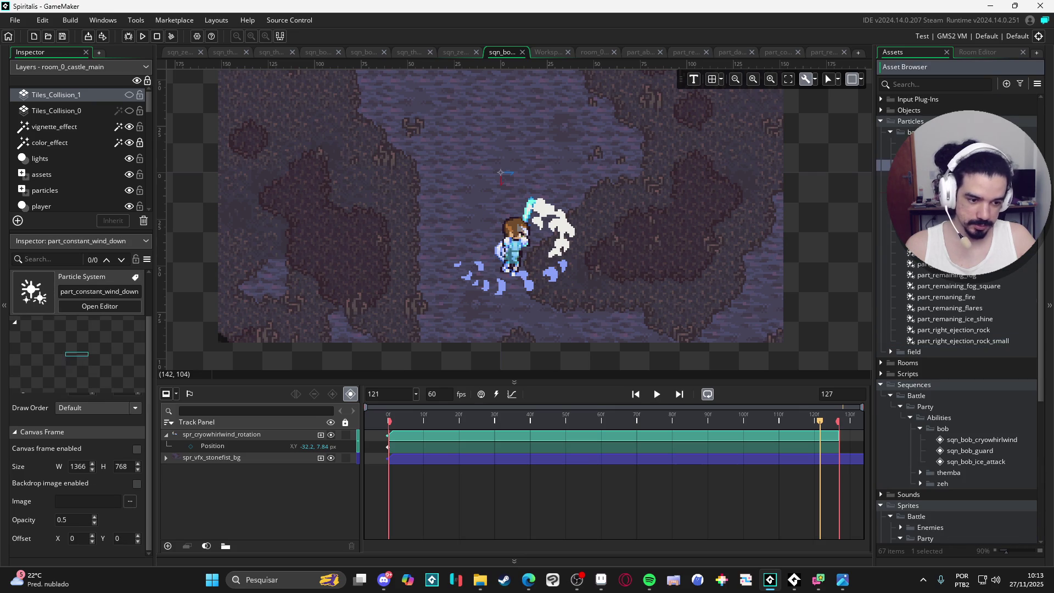
pyautogui.click(988, 319)
pyautogui.moveTo(992, 317)
pyautogui.mouseDown()
pyautogui.moveTo(458, 254)
pyautogui.moveTo(509, 290)
pyautogui.mouseUp()
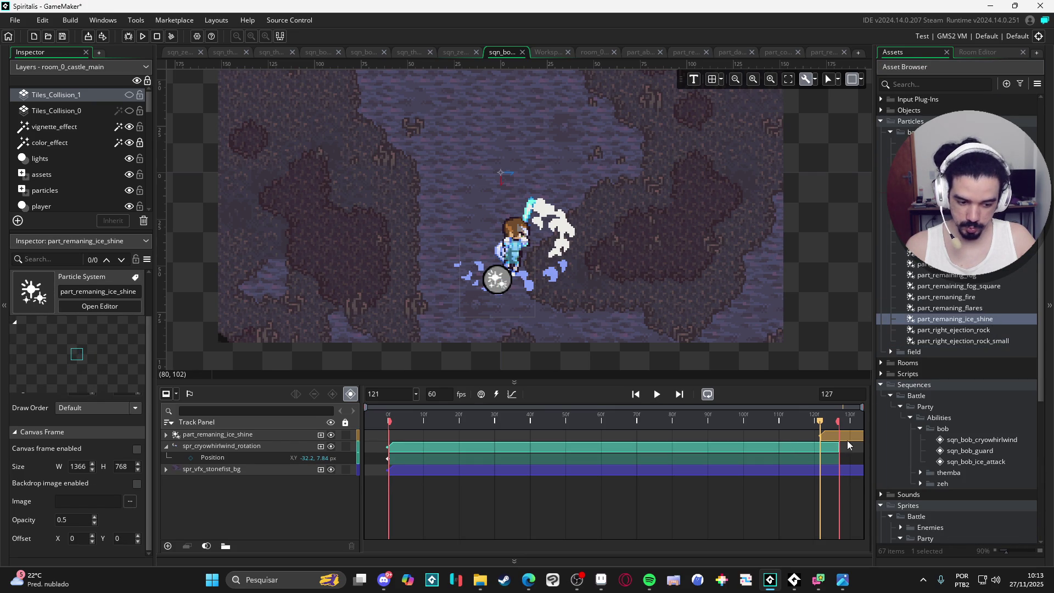
pyautogui.moveTo(847, 440)
pyautogui.mouseDown()
pyautogui.moveTo(408, 434)
pyautogui.moveTo(393, 424)
pyautogui.moveTo(463, 438)
pyautogui.mouseUp()
pyautogui.click(398, 422)
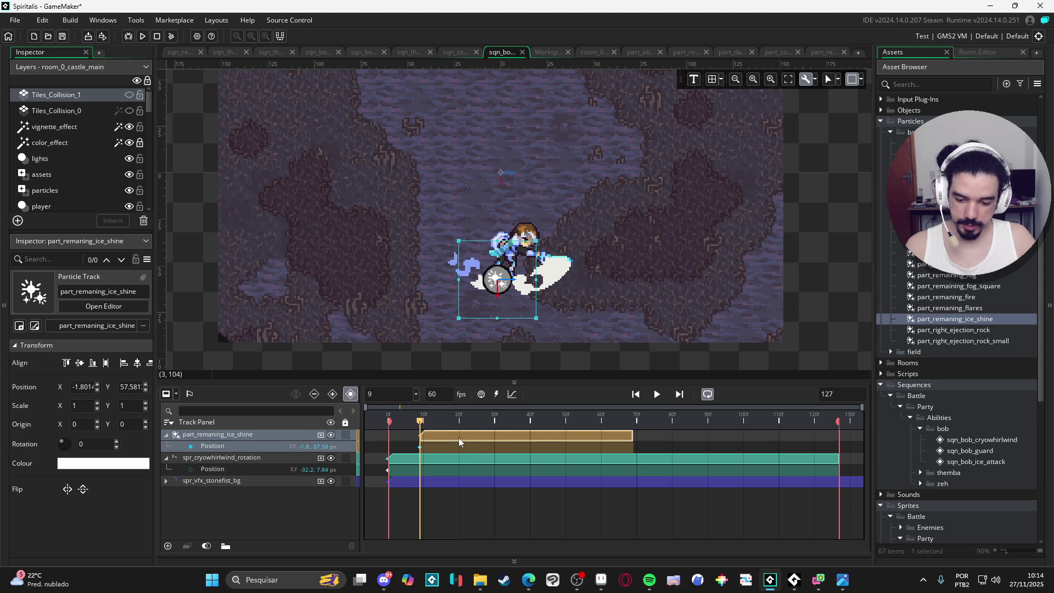
# - Preview the sequence and place the ice-shine particle left of the character at about -10.8, 56.58
pyautogui.click(388, 417)
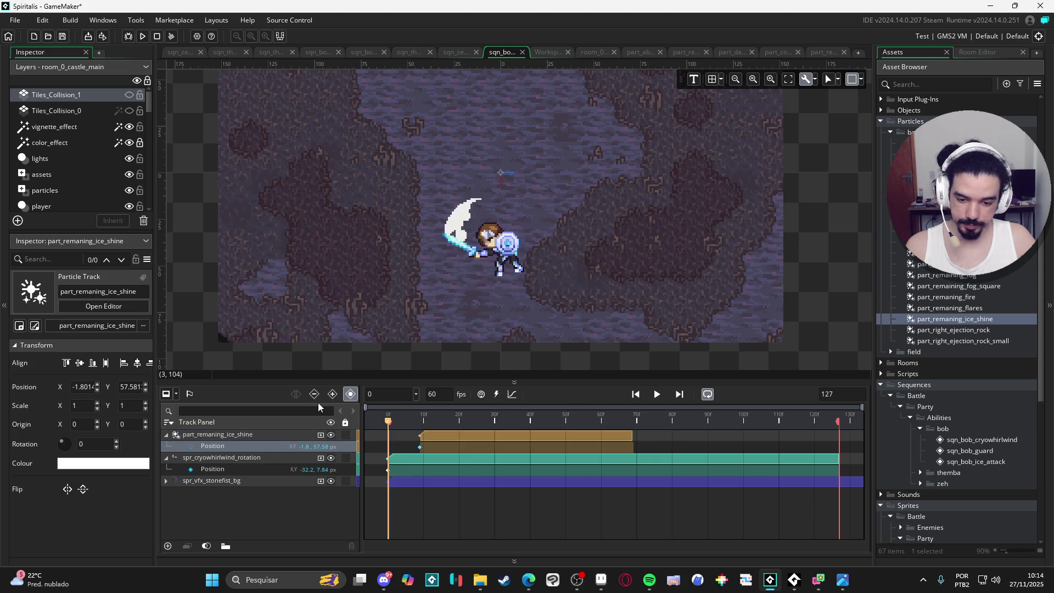
pyautogui.click(656, 394)
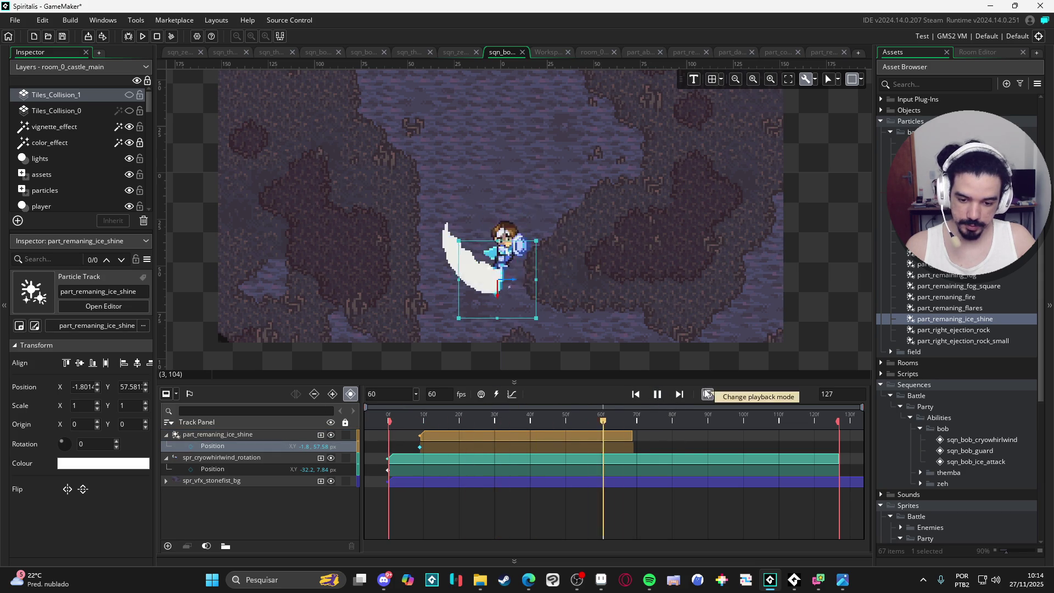
pyautogui.click(657, 395)
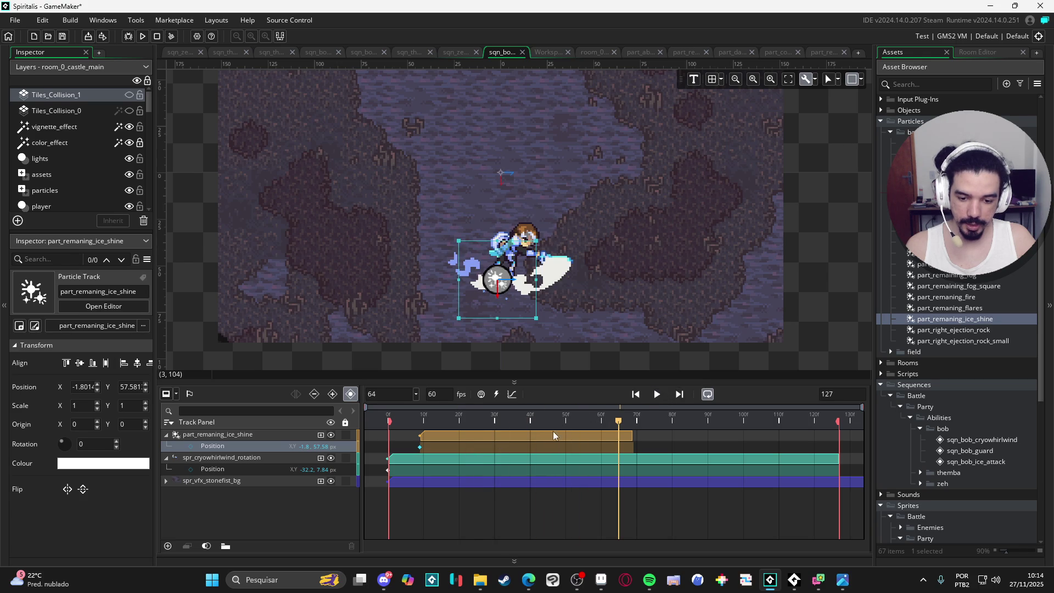
pyautogui.moveTo(461, 419)
pyautogui.mouseDown()
pyautogui.moveTo(410, 413)
pyautogui.moveTo(431, 421)
pyautogui.moveTo(409, 423)
pyautogui.moveTo(437, 439)
pyautogui.mouseUp()
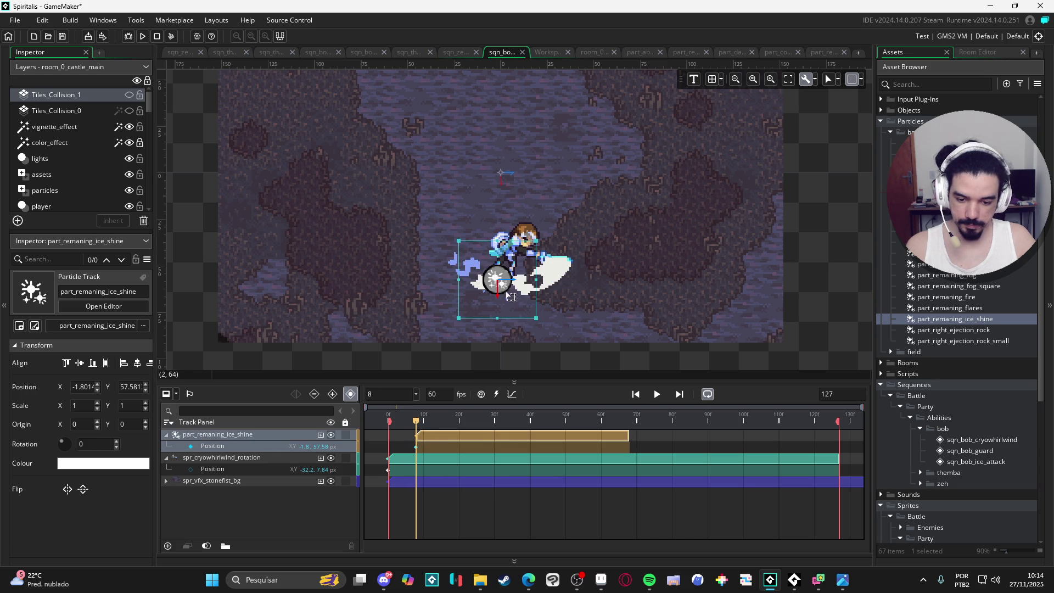
pyautogui.moveTo(491, 288); pyautogui.dragTo(476, 281)
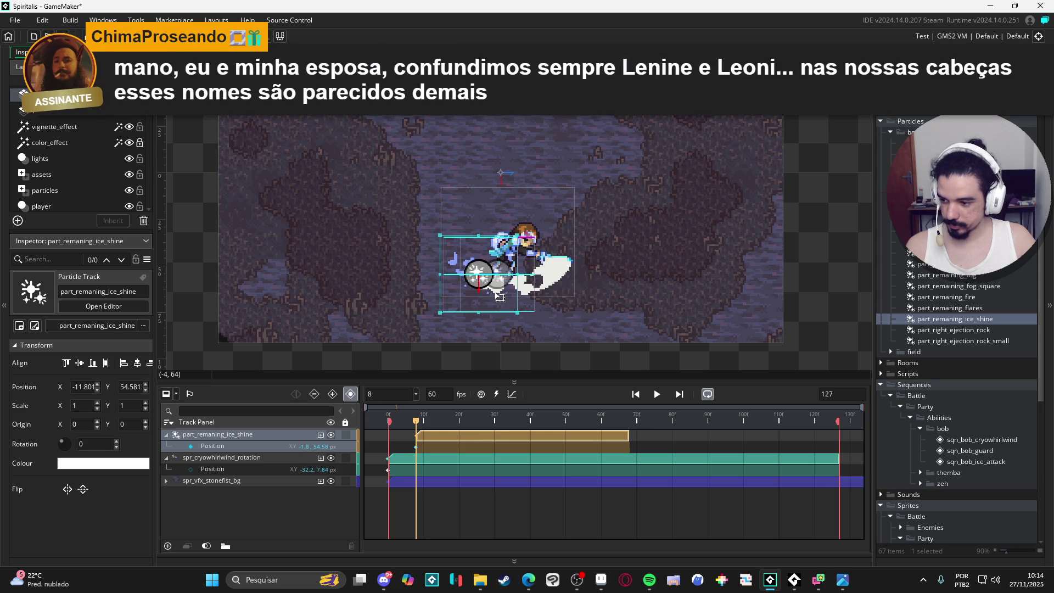
pyautogui.moveTo(500, 297); pyautogui.dragTo(502, 301)
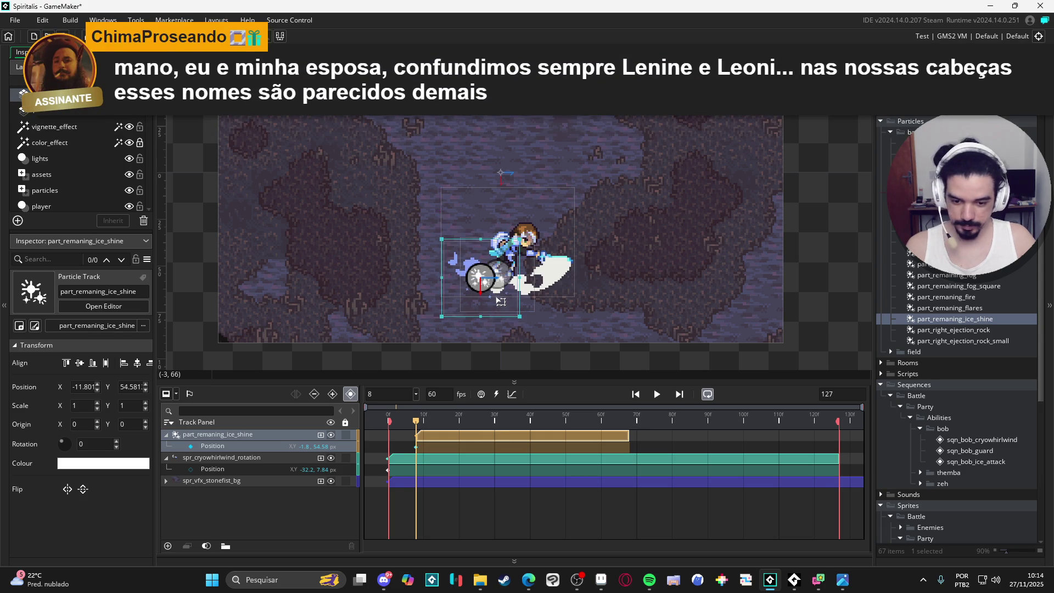
pyautogui.moveTo(417, 425); pyautogui.dragTo(448, 424)
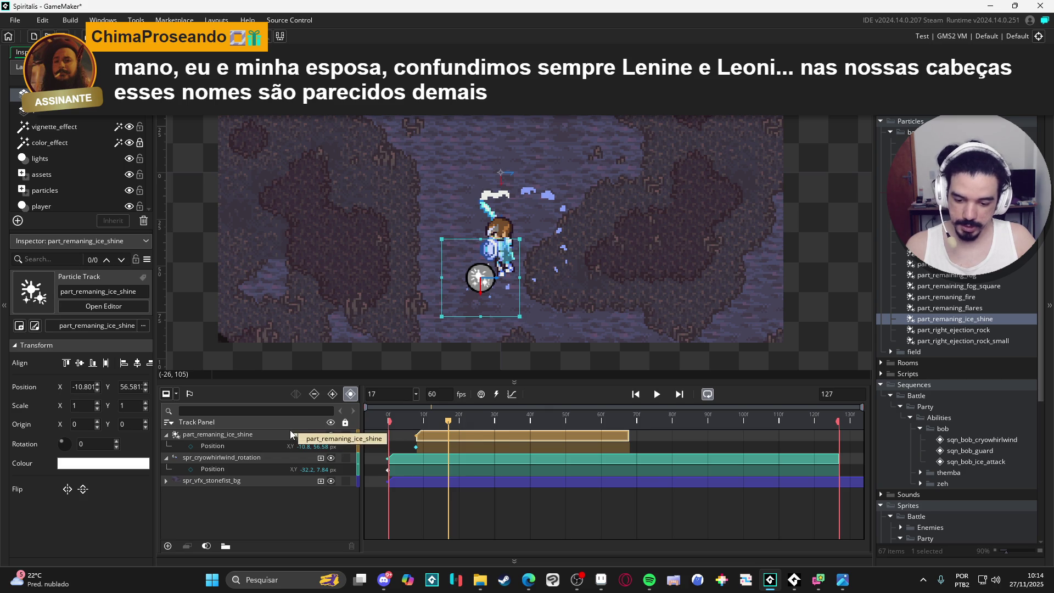
# - Duplicate the ice-shine track and move the copy's particle right of the character to 19.8, 50.58
pyautogui.doubleClick(201, 433)
pyautogui.moveTo(200, 433)
pyautogui.mouseDown()
pyautogui.moveTo(365, 418)
pyautogui.moveTo(494, 445)
pyautogui.moveTo(423, 421)
pyautogui.moveTo(448, 434)
pyautogui.moveTo(440, 433)
pyautogui.mouseUp()
pyautogui.click(452, 421)
pyautogui.moveTo(498, 295); pyautogui.dragTo(558, 283)
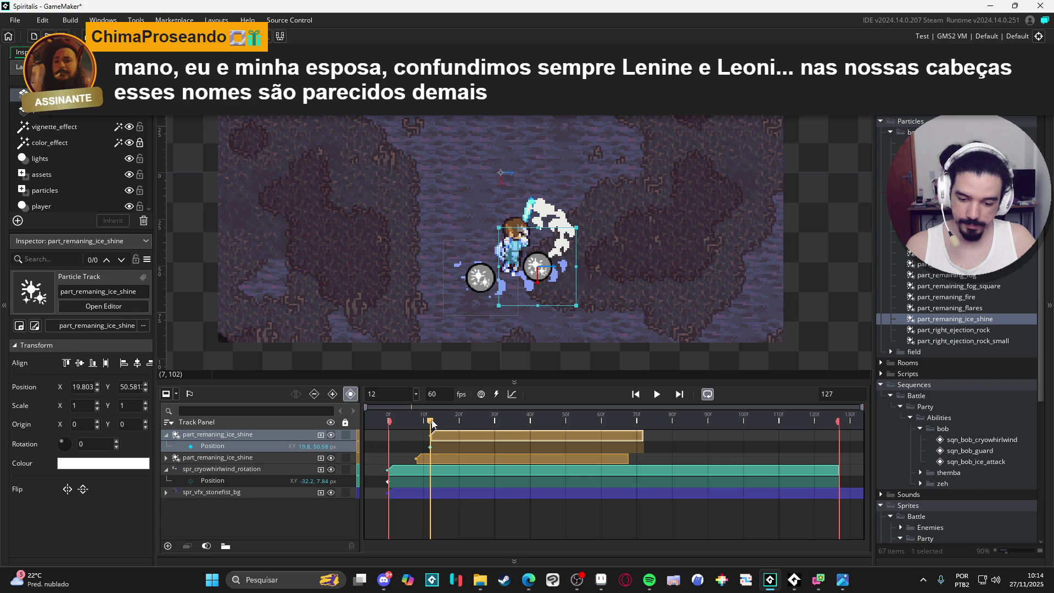
pyautogui.moveTo(433, 421); pyautogui.dragTo(438, 422)
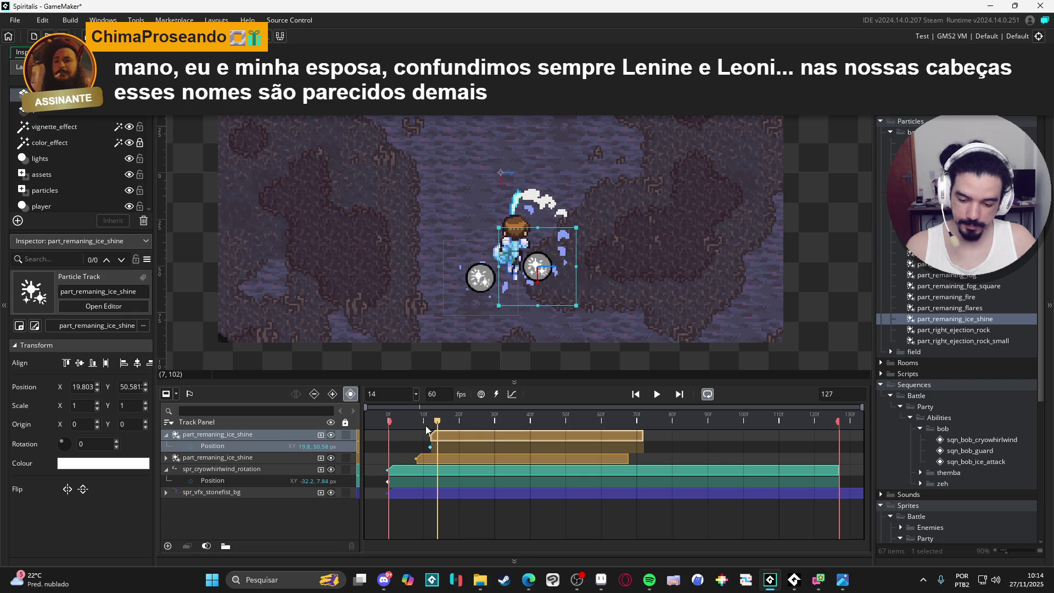
# - Duplicate the ice-shine track, delay the third clip, and place its shine up-right of the character
pyautogui.click(185, 437)
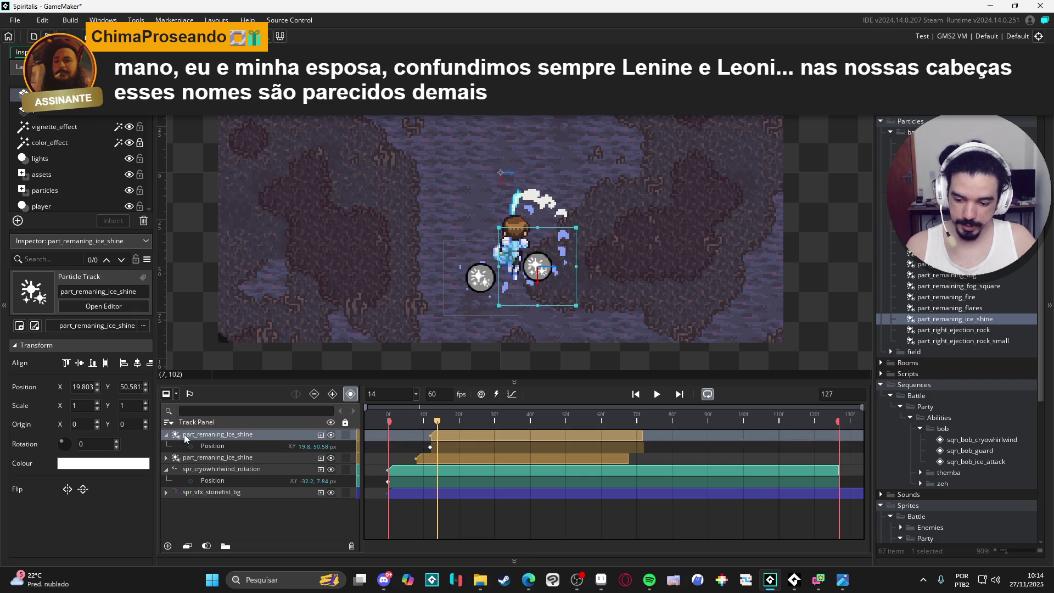
pyautogui.click(165, 435)
pyautogui.click(217, 444)
pyautogui.click(219, 435)
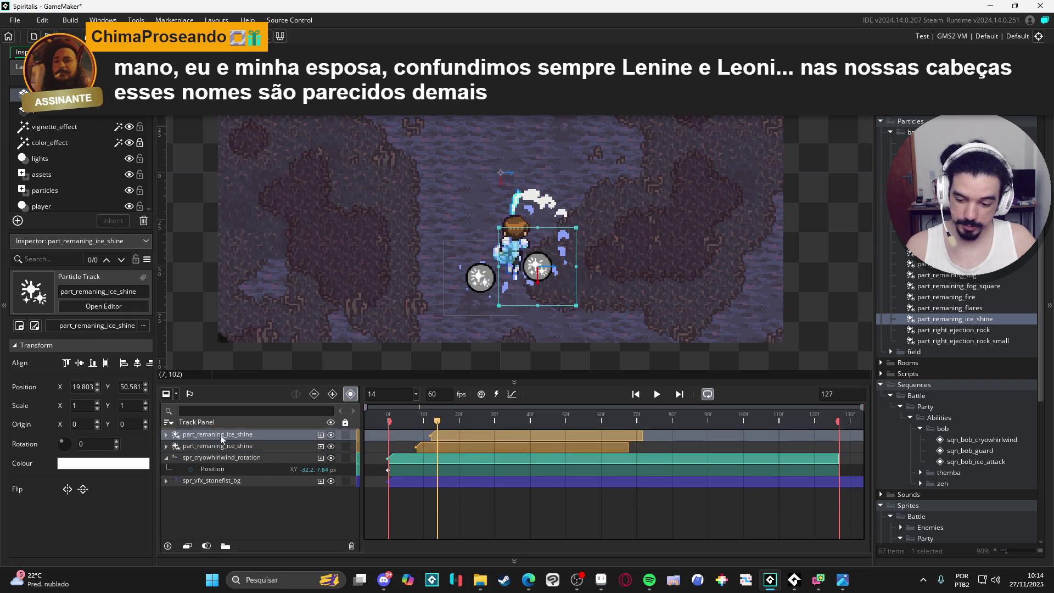
pyautogui.hotkey('ctrl', 'd')
pyautogui.moveTo(442, 442); pyautogui.dragTo(453, 436)
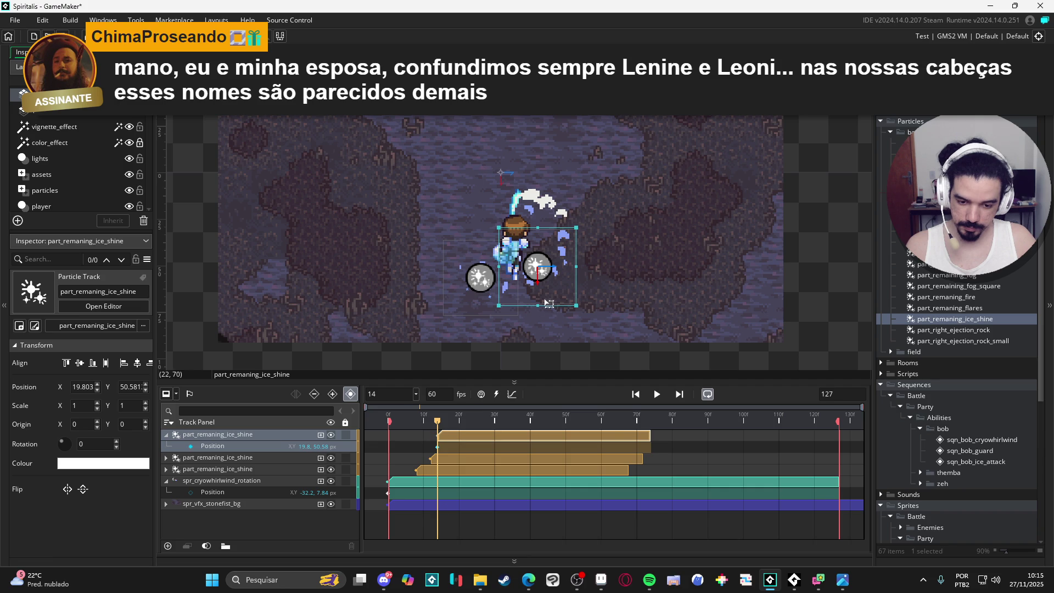
pyautogui.moveTo(556, 294); pyautogui.dragTo(575, 258)
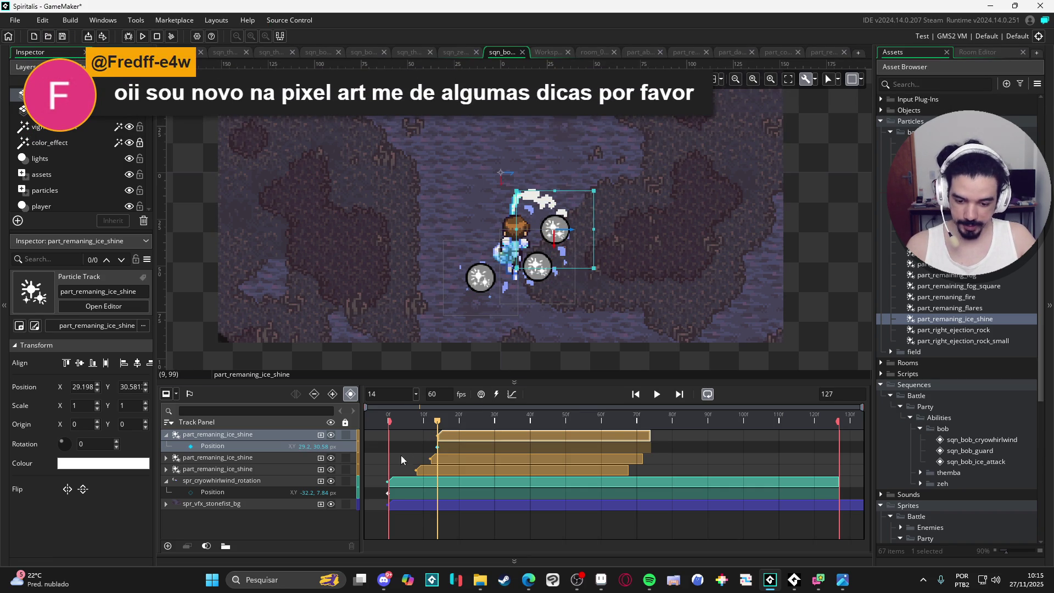
# - Add a fourth ice-shine track near frame 16 with its shine above the character at 13.198, 12.581
pyautogui.click(167, 435)
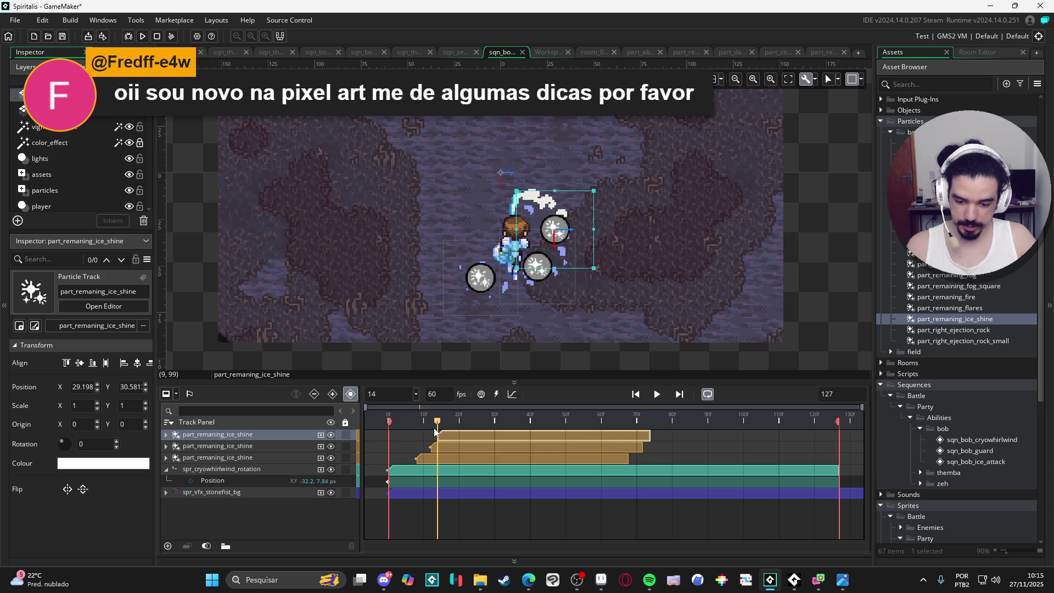
pyautogui.moveTo(437, 428); pyautogui.dragTo(448, 427)
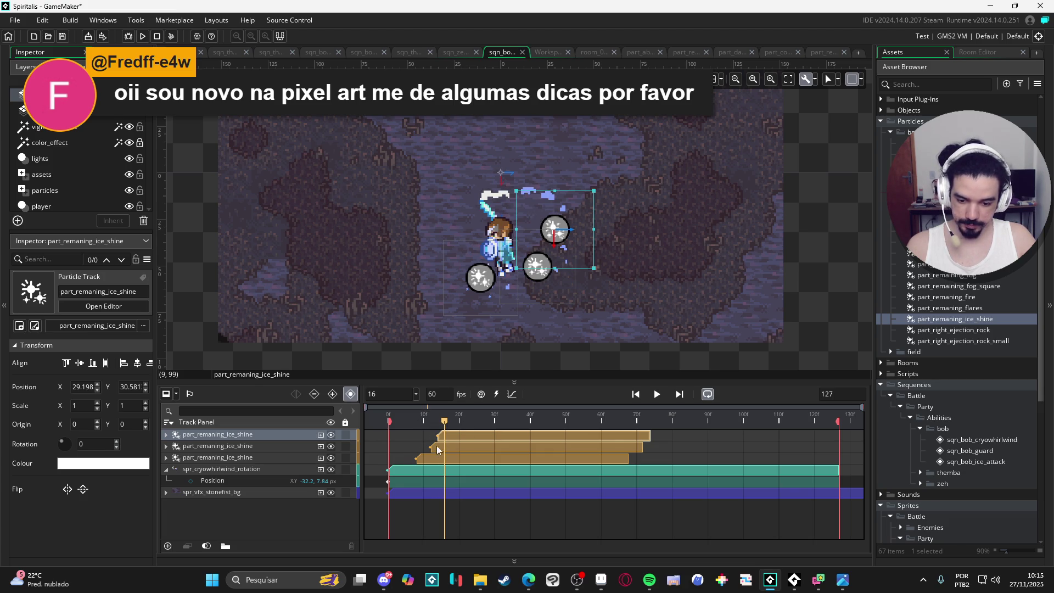
pyautogui.hotkey('ctrl', 'd')
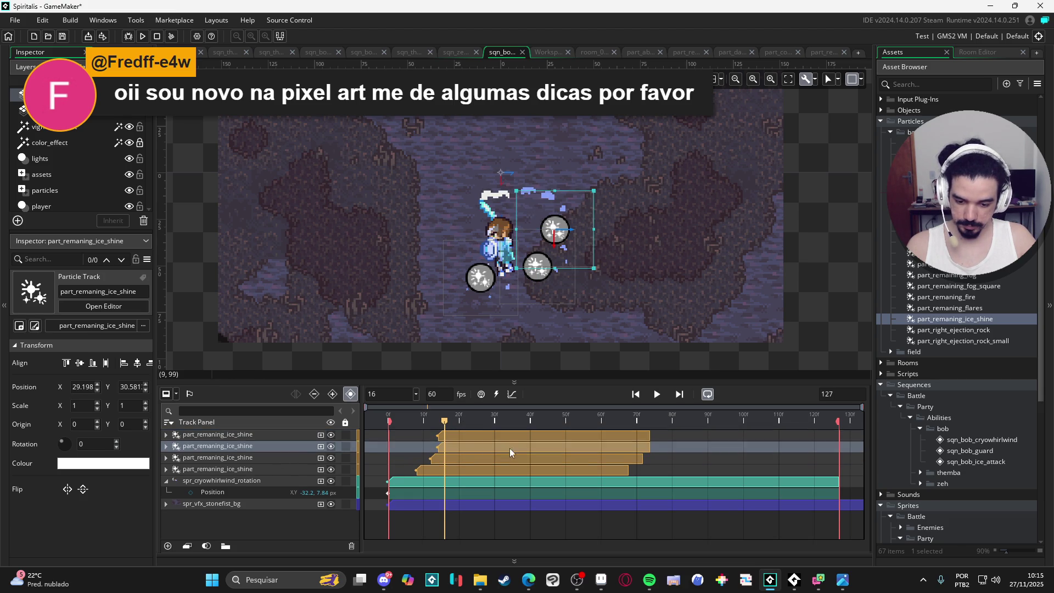
pyautogui.moveTo(467, 432); pyautogui.dragTo(478, 433)
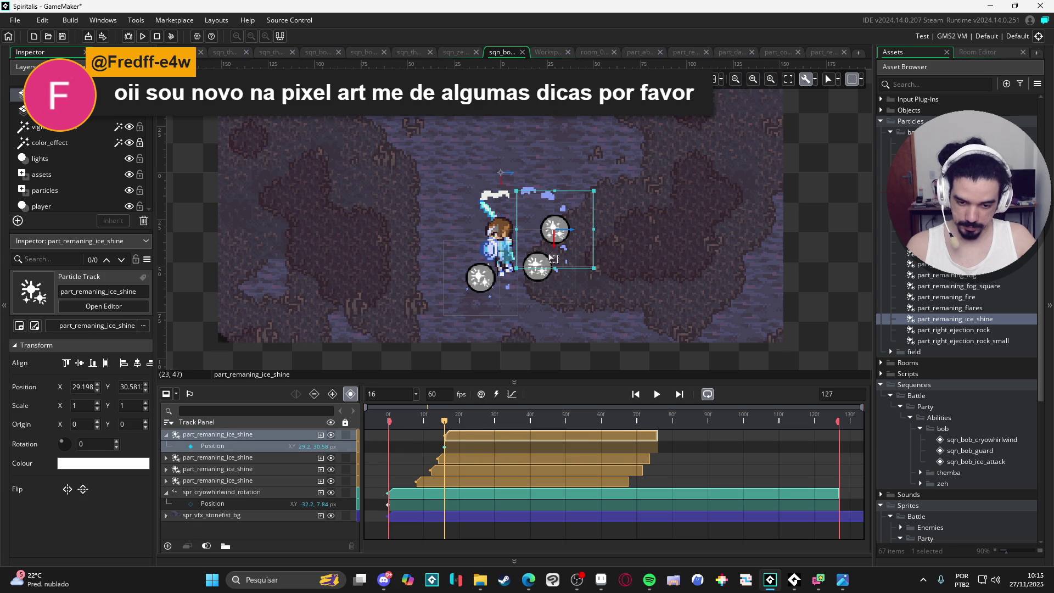
pyautogui.moveTo(576, 244); pyautogui.dragTo(548, 209)
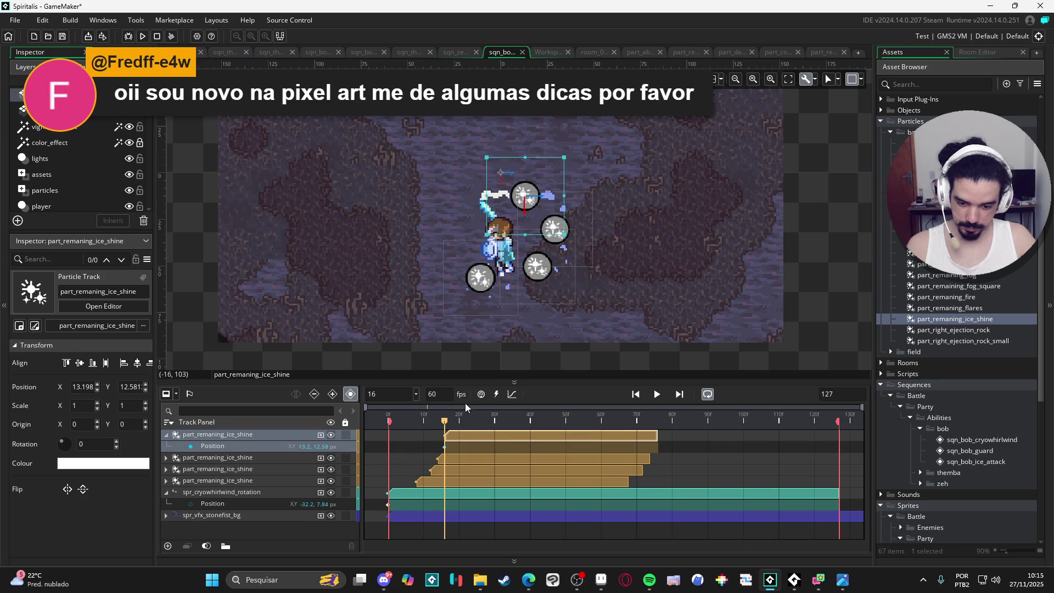
pyautogui.moveTo(445, 428); pyautogui.dragTo(460, 422)
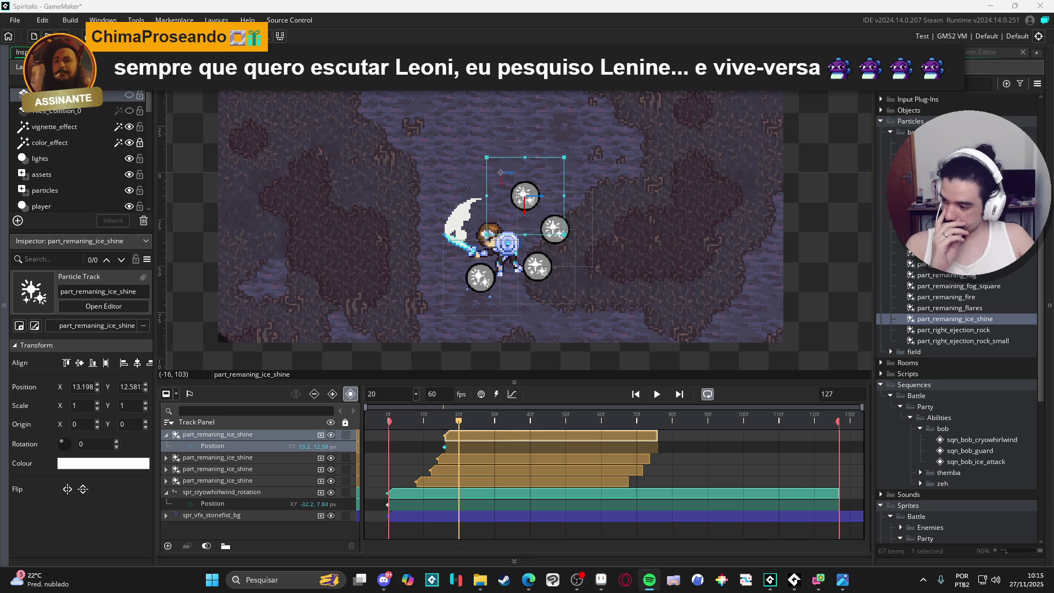
pyautogui.click(794, 579)
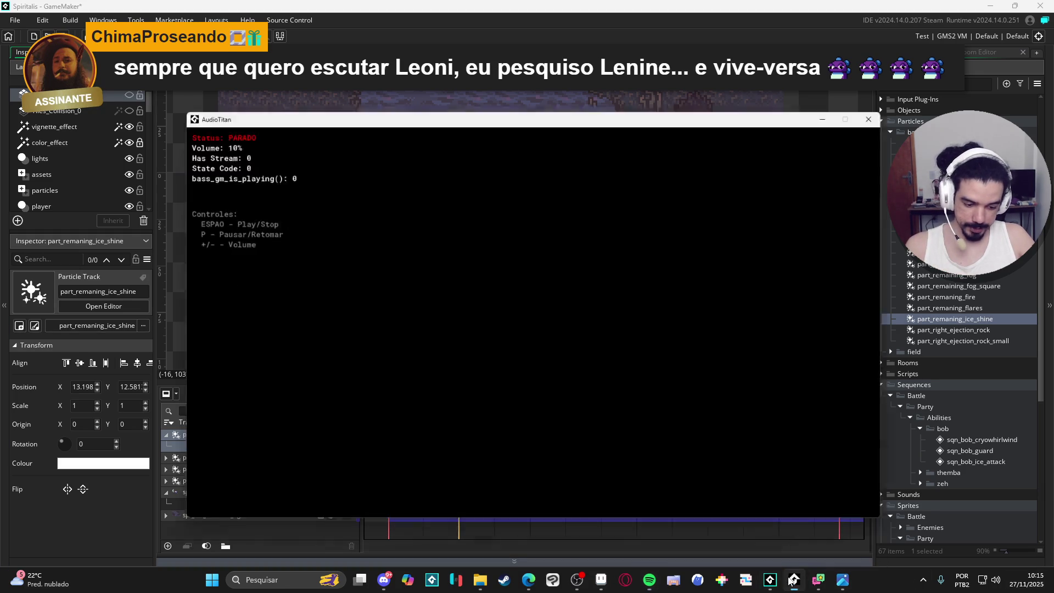
pyautogui.click(794, 579)
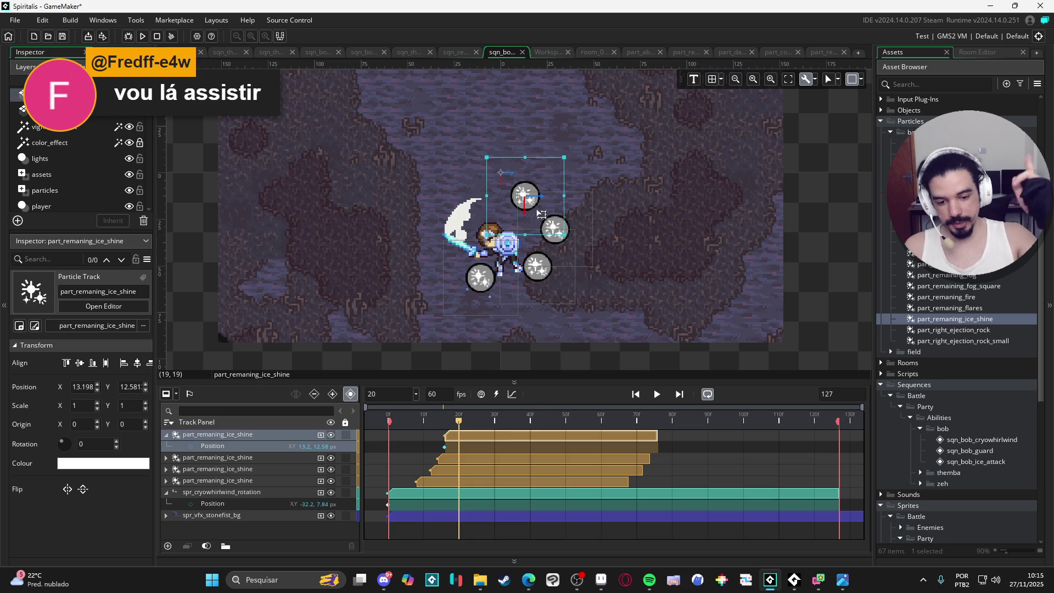
# - In Aseprite, hide Layer 3, undo Trim Sprite, and show the cave background on Layer 1
pyautogui.hotkey('alt', 'Tab')
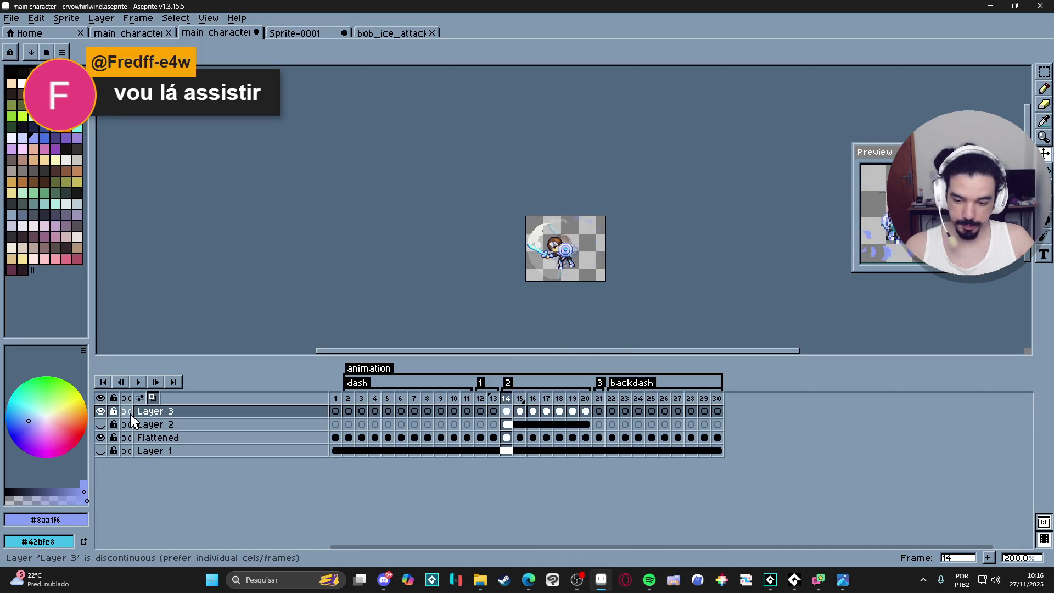
pyautogui.click(101, 411)
pyautogui.hotkey('ctrl', 'z')
pyautogui.hotkey('ctrl', 'z')
pyautogui.hotkey('ctrl', 'z')
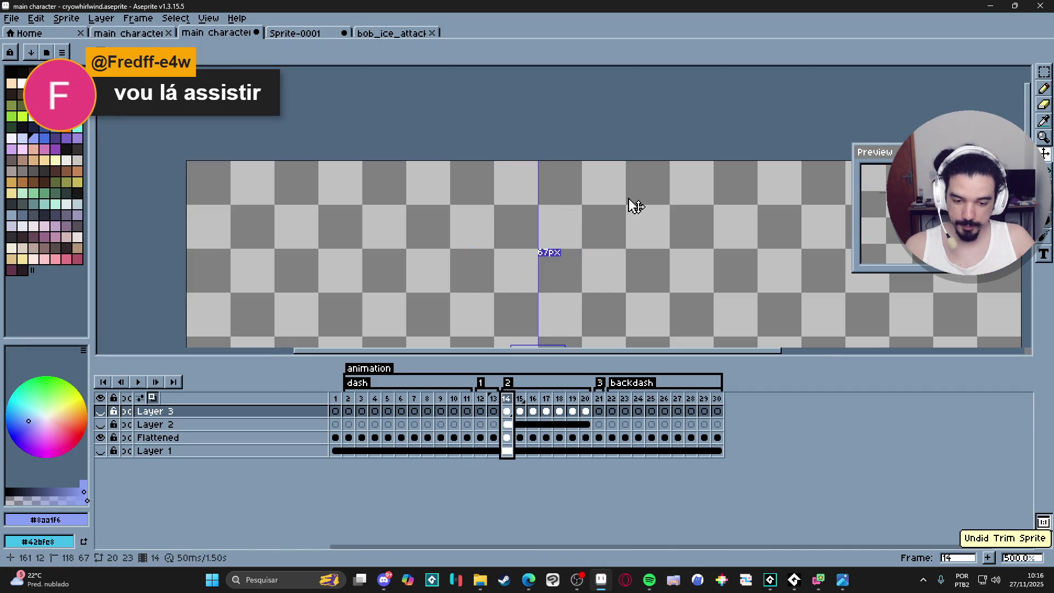
pyautogui.click(100, 451)
pyautogui.scroll(1, 499, 330)
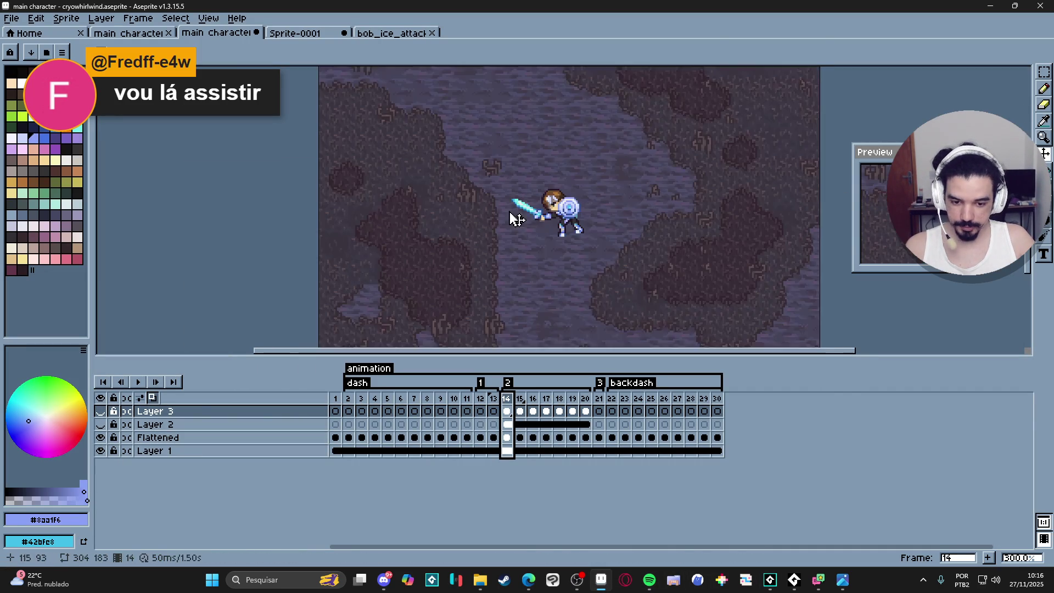
# - Play the cryowhirlwind animation with all layers visible, then return to GameMaker
pyautogui.click(139, 383)
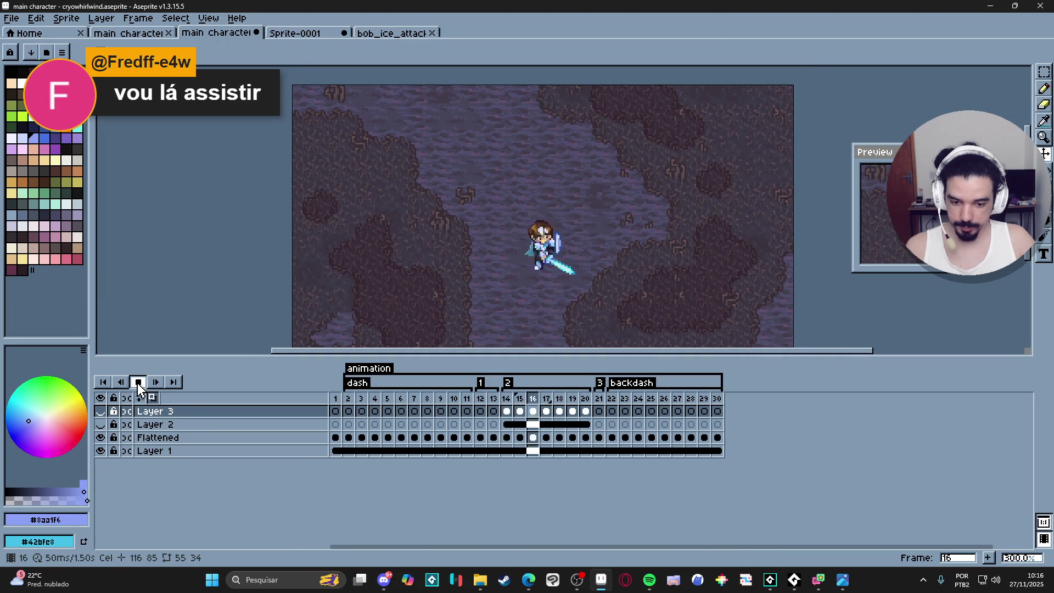
pyautogui.click(138, 383)
pyautogui.click(100, 411)
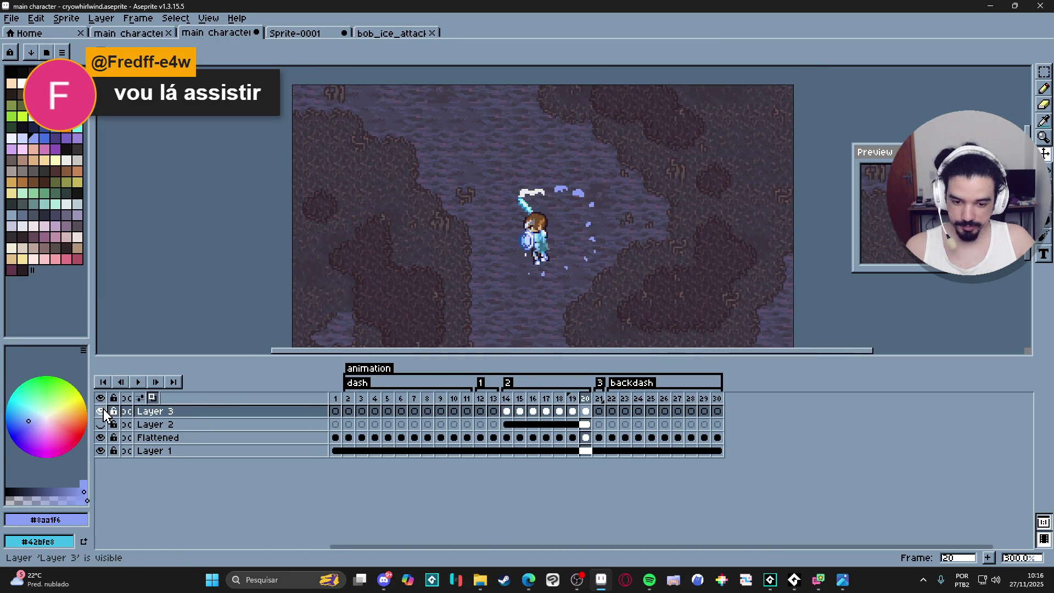
pyautogui.click(139, 382)
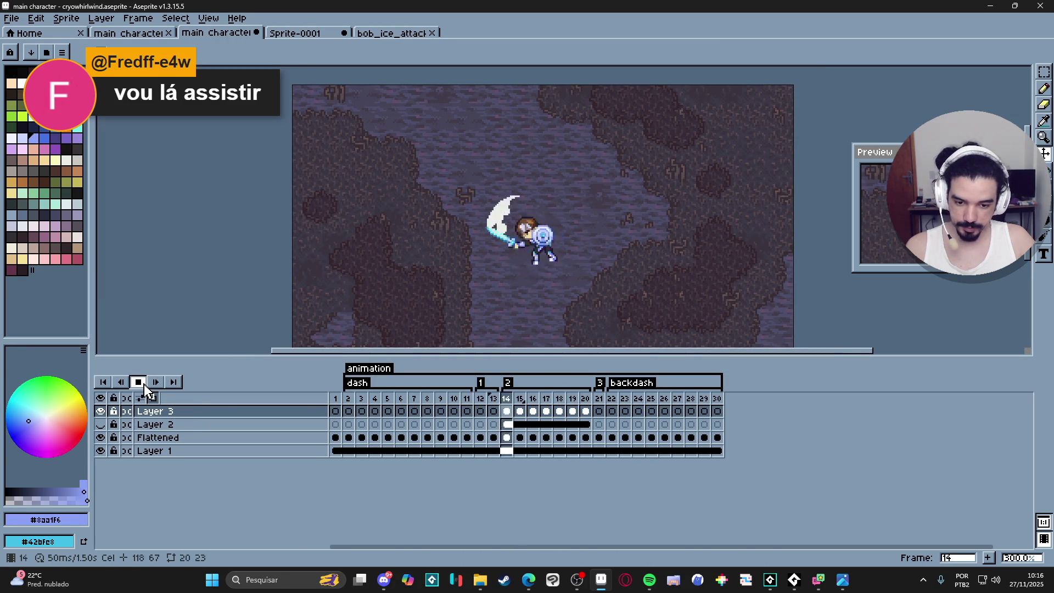
pyautogui.hotkey('ctrl', 's')
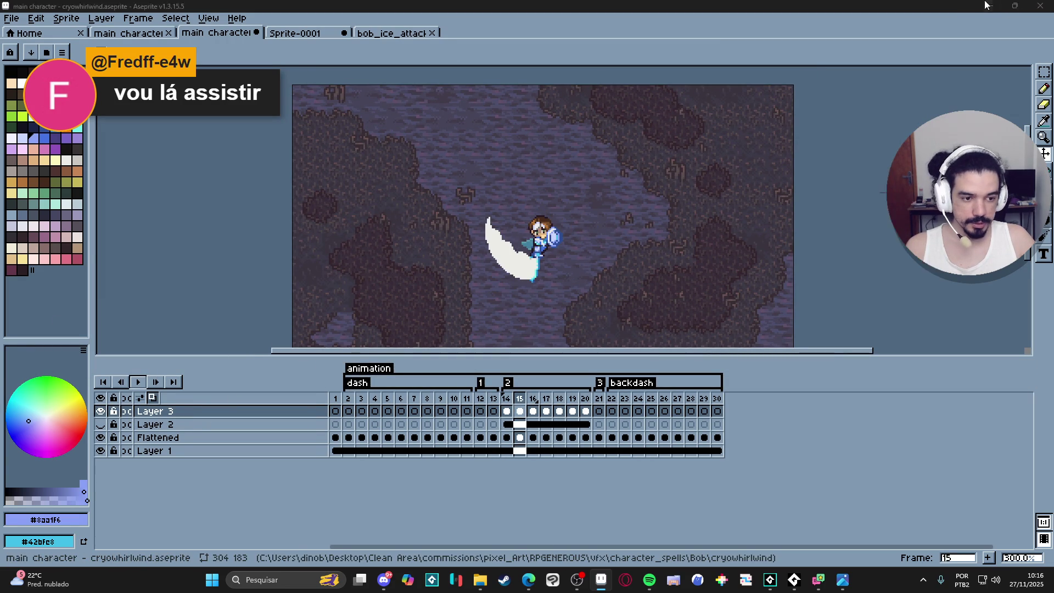
pyautogui.hotkey('alt', 'Tab')
pyautogui.scroll(2, 549, 274)
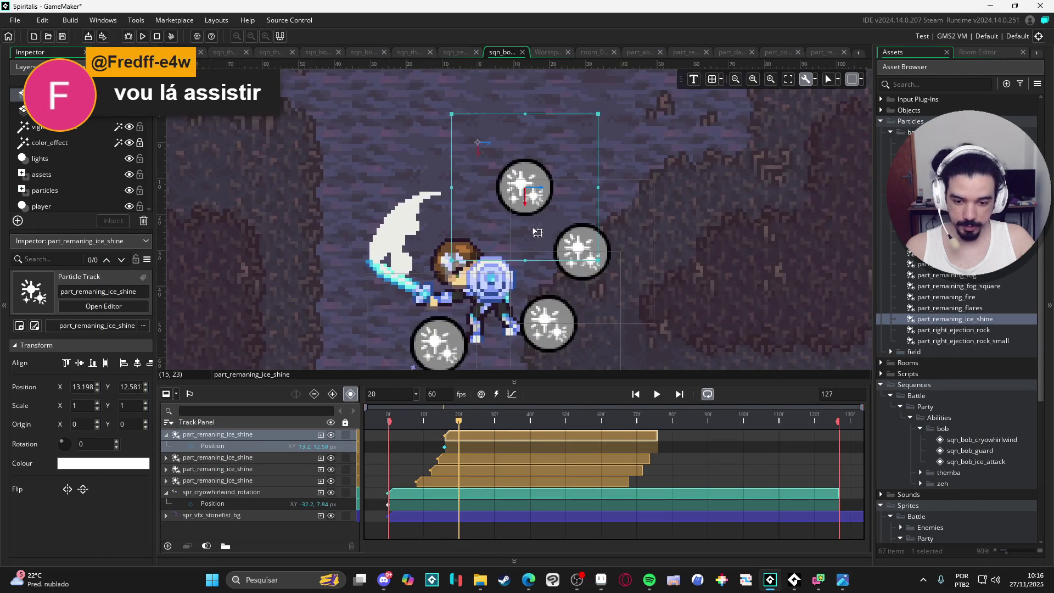
# - Scrub the sequence through frames 9–19 to review the existing ice-shine tracks
pyautogui.scroll(-2, 576, 250)
pyautogui.moveTo(461, 423)
pyautogui.mouseDown()
pyautogui.moveTo(440, 418)
pyautogui.moveTo(460, 423)
pyautogui.moveTo(452, 426)
pyautogui.mouseUp()
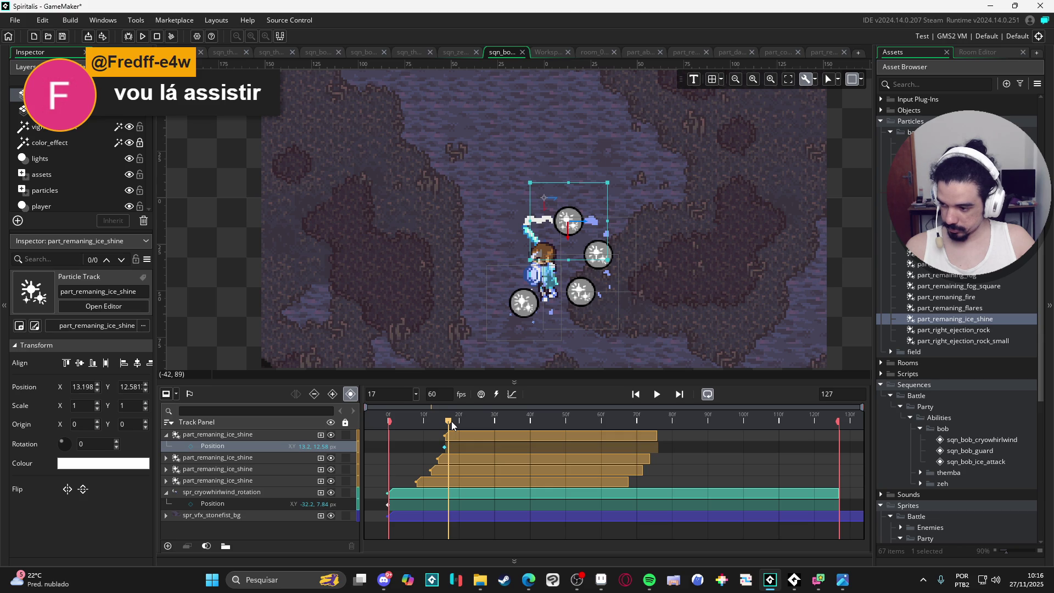
pyautogui.moveTo(452, 422); pyautogui.dragTo(452, 422)
pyautogui.moveTo(453, 424)
pyautogui.mouseDown()
pyautogui.moveTo(437, 424)
pyautogui.moveTo(475, 438)
pyautogui.mouseUp()
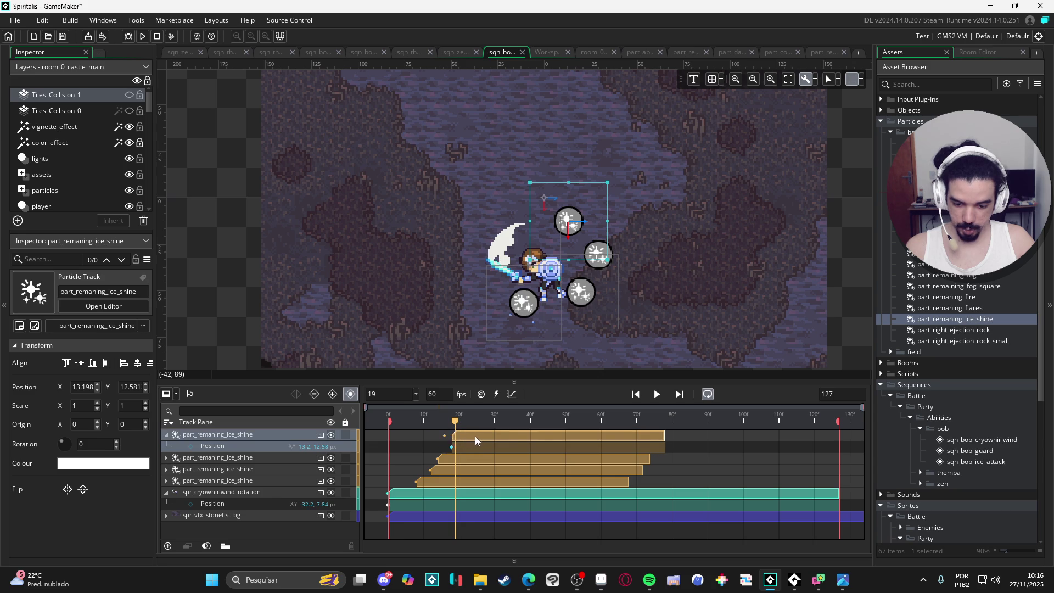
pyautogui.click(166, 434)
pyautogui.moveTo(455, 422)
pyautogui.mouseDown()
pyautogui.moveTo(406, 421)
pyautogui.moveTo(462, 418)
pyautogui.mouseUp()
pyautogui.moveTo(459, 415); pyautogui.dragTo(456, 412)
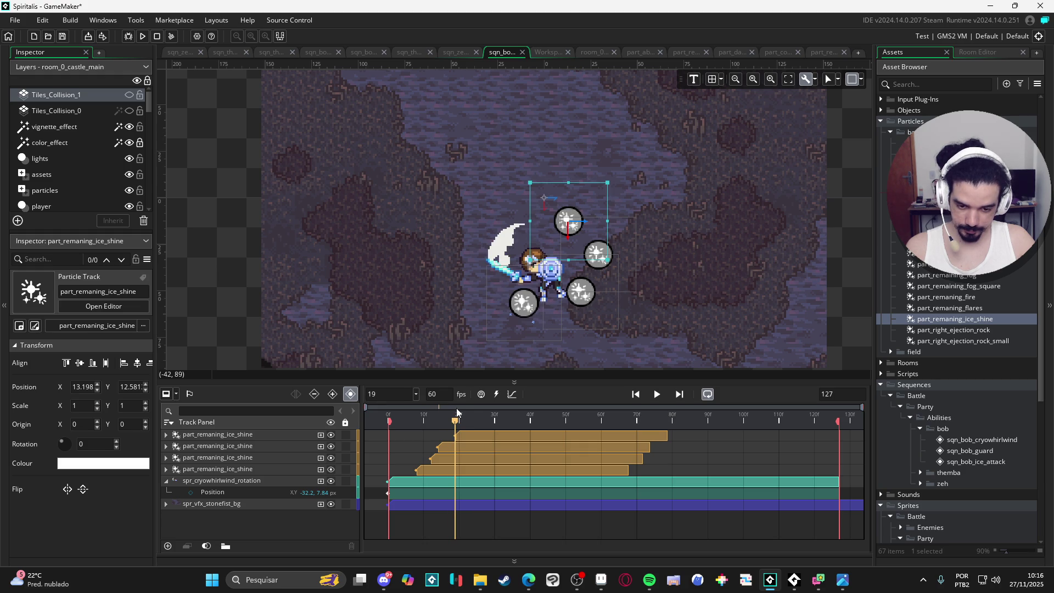
# - Paste a copy of the ice-shine track at frame 21 and play the sequence
pyautogui.click(266, 434)
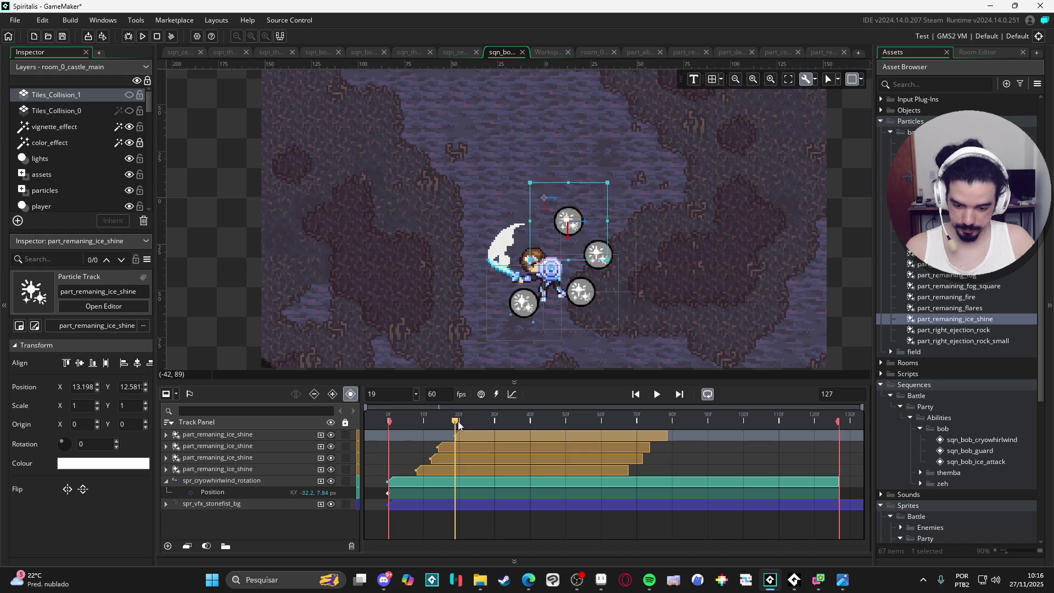
pyautogui.moveTo(458, 424); pyautogui.dragTo(464, 424)
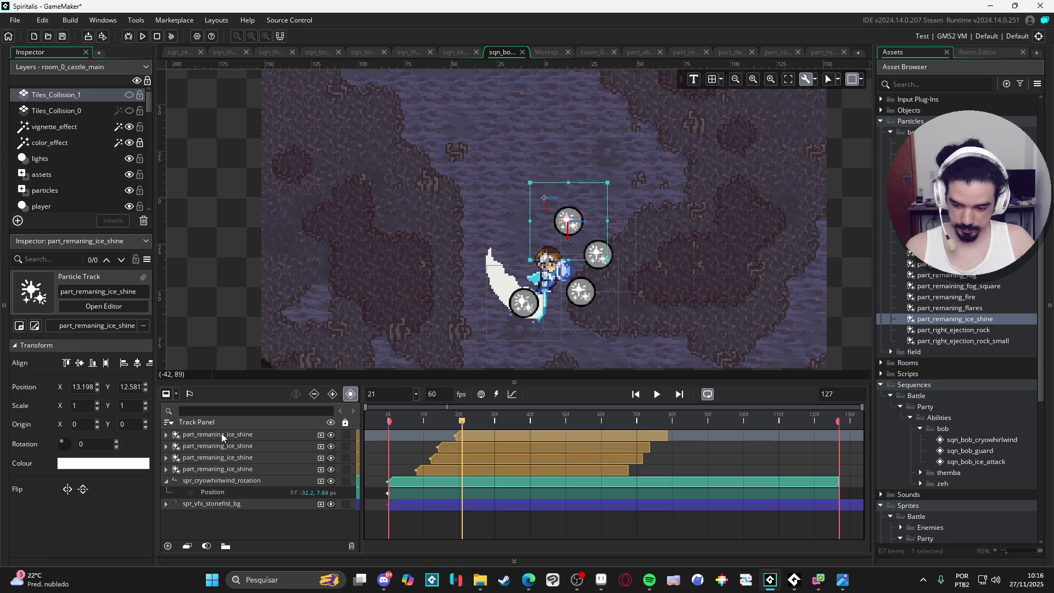
pyautogui.hotkey('ctrl', 'v')
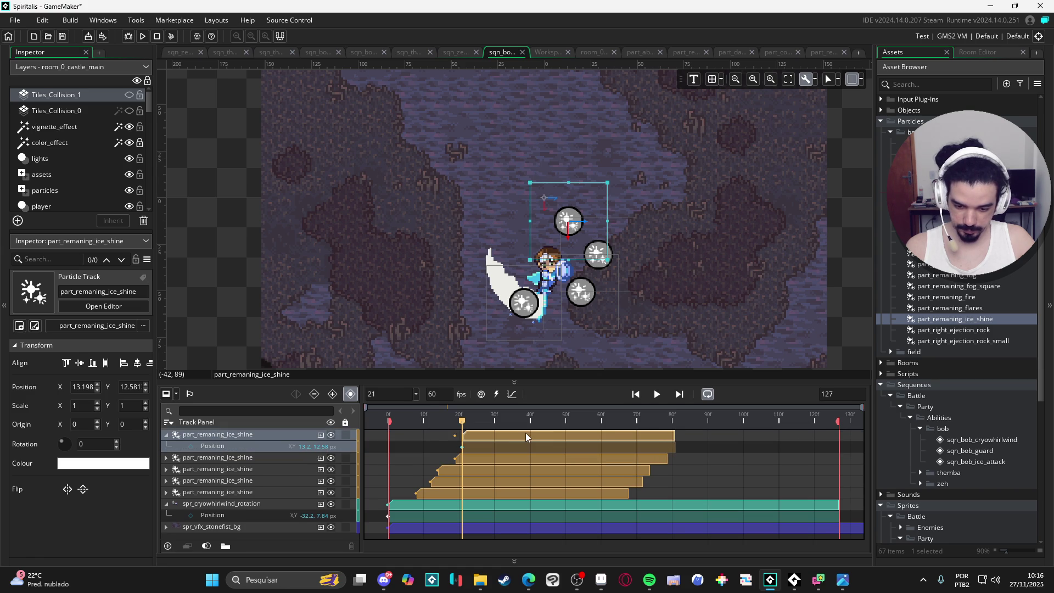
pyautogui.press('space')
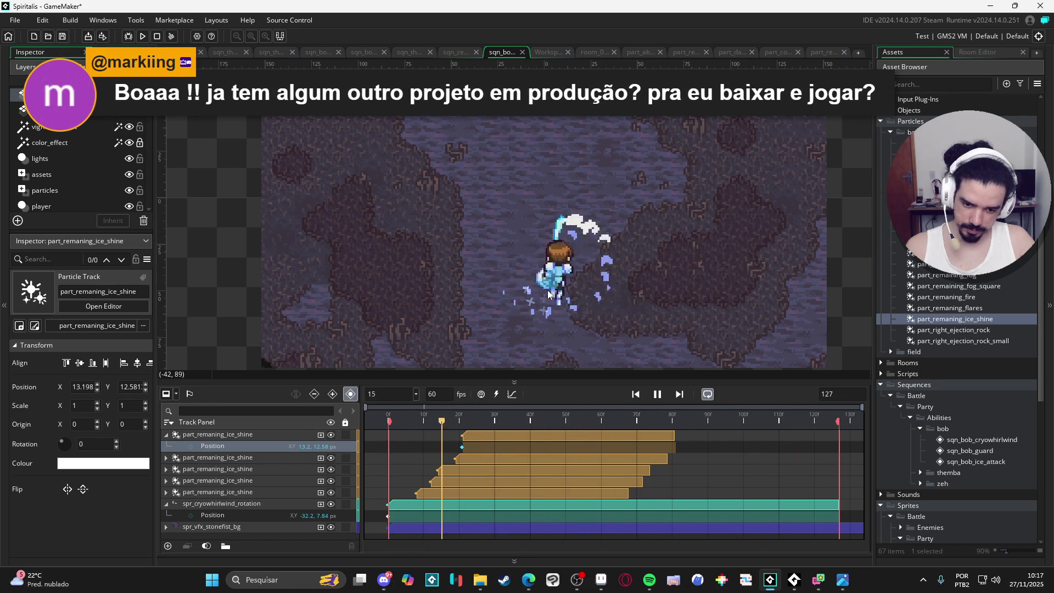
pyautogui.click(657, 394)
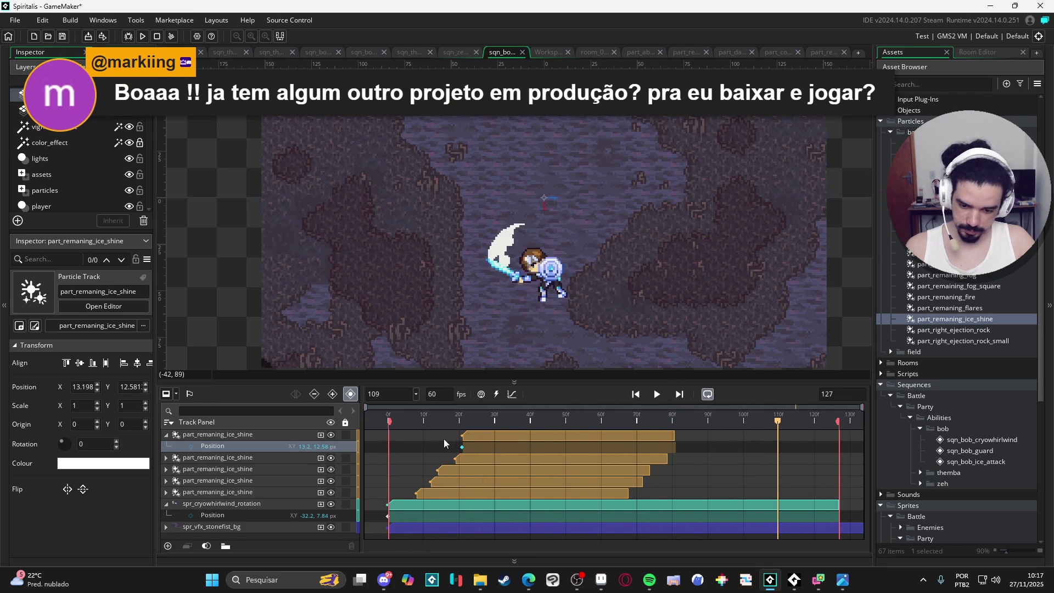
pyautogui.click(479, 436)
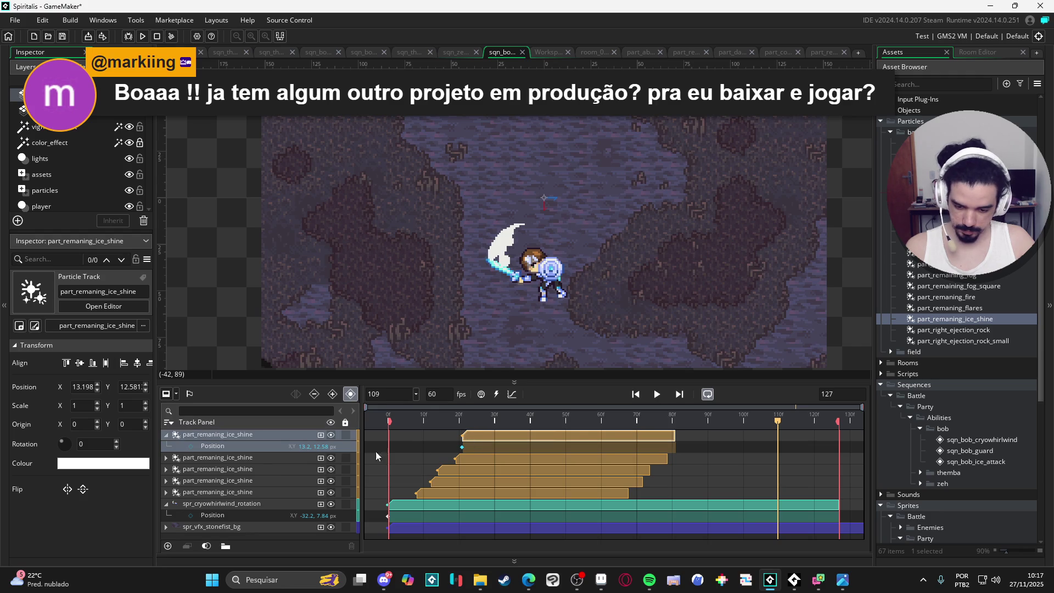
pyautogui.click(167, 468)
pyautogui.click(166, 469)
pyautogui.click(165, 435)
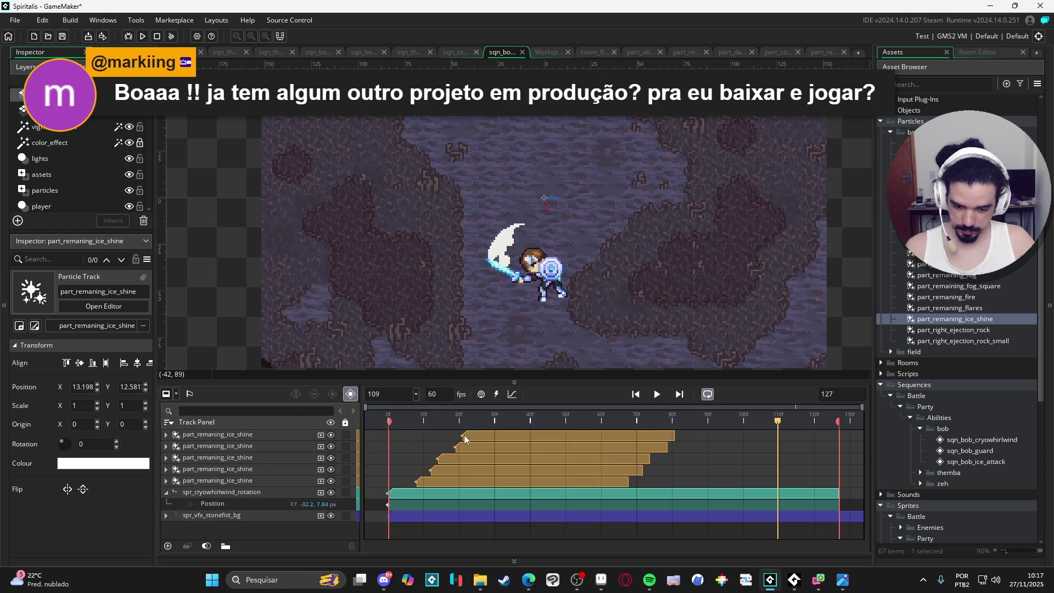
pyautogui.click(518, 430)
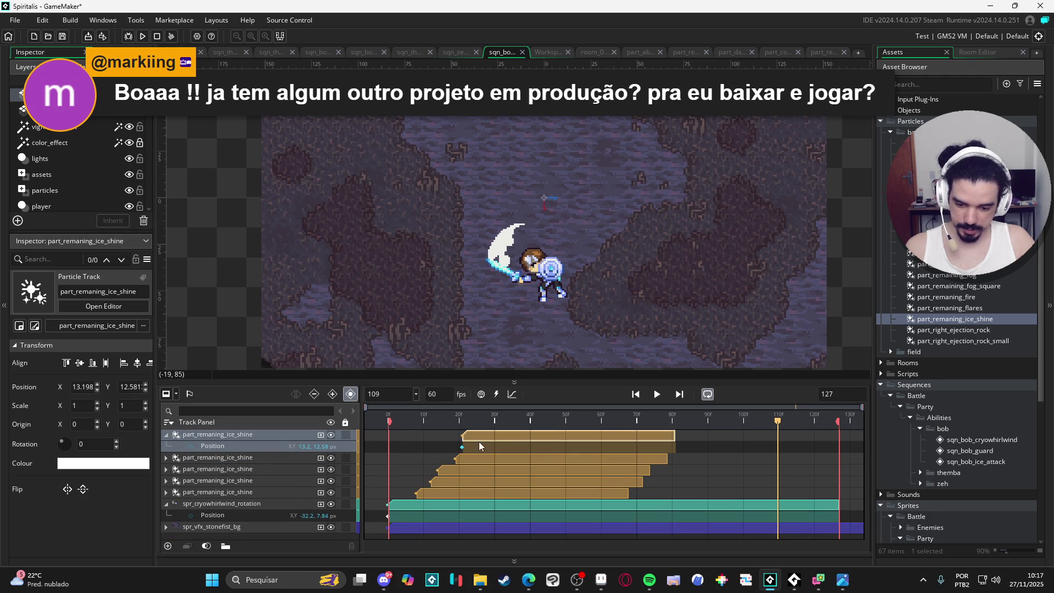
pyautogui.click(166, 435)
pyautogui.moveTo(374, 419); pyautogui.dragTo(516, 413)
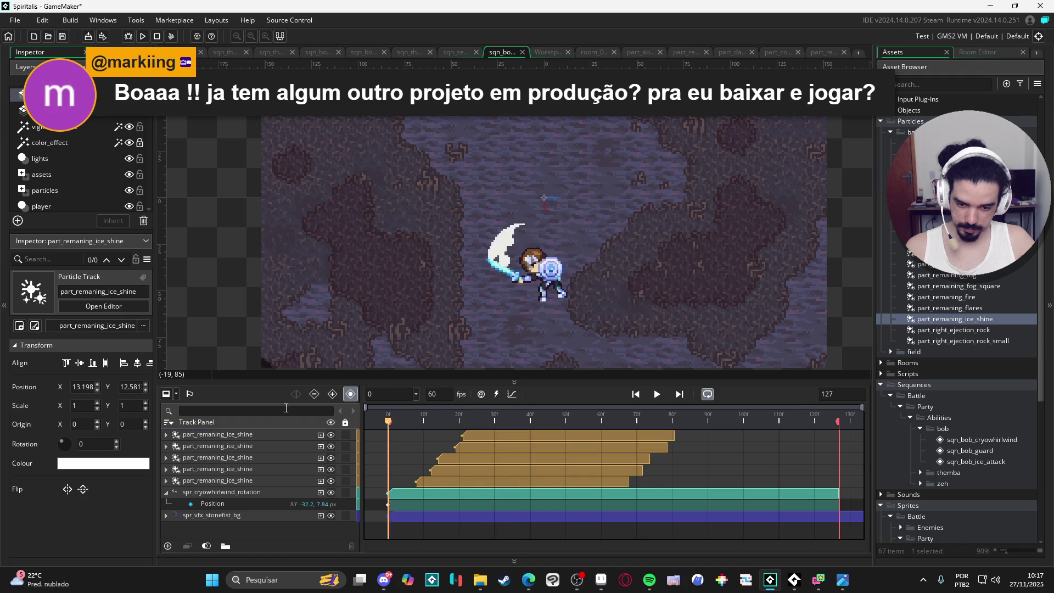
pyautogui.click(432, 419)
pyautogui.press('space')
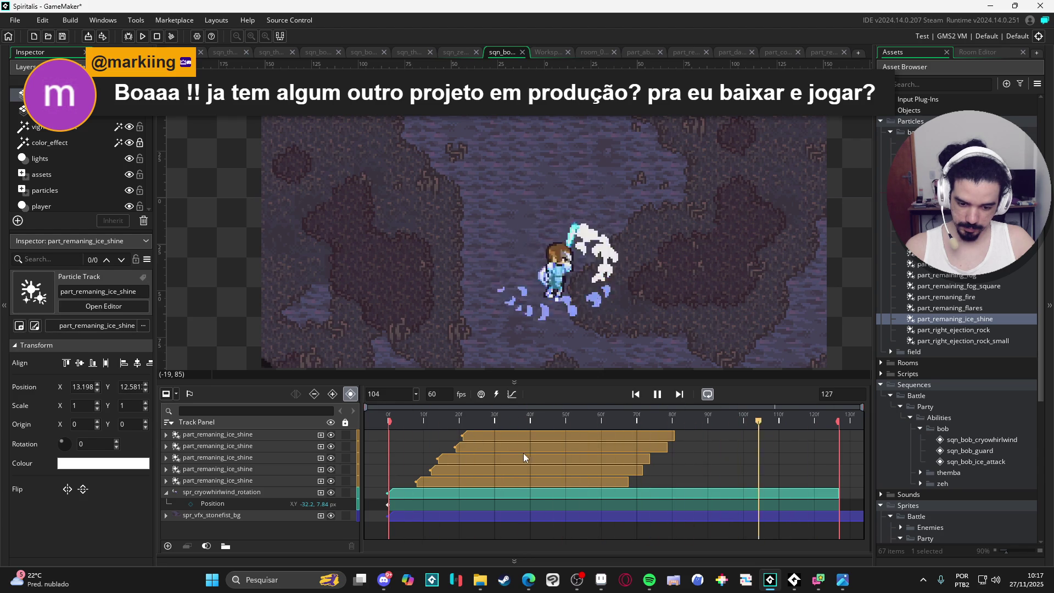
pyautogui.moveTo(463, 426)
pyautogui.mouseDown()
pyautogui.moveTo(372, 420)
pyautogui.moveTo(551, 423)
pyautogui.mouseUp()
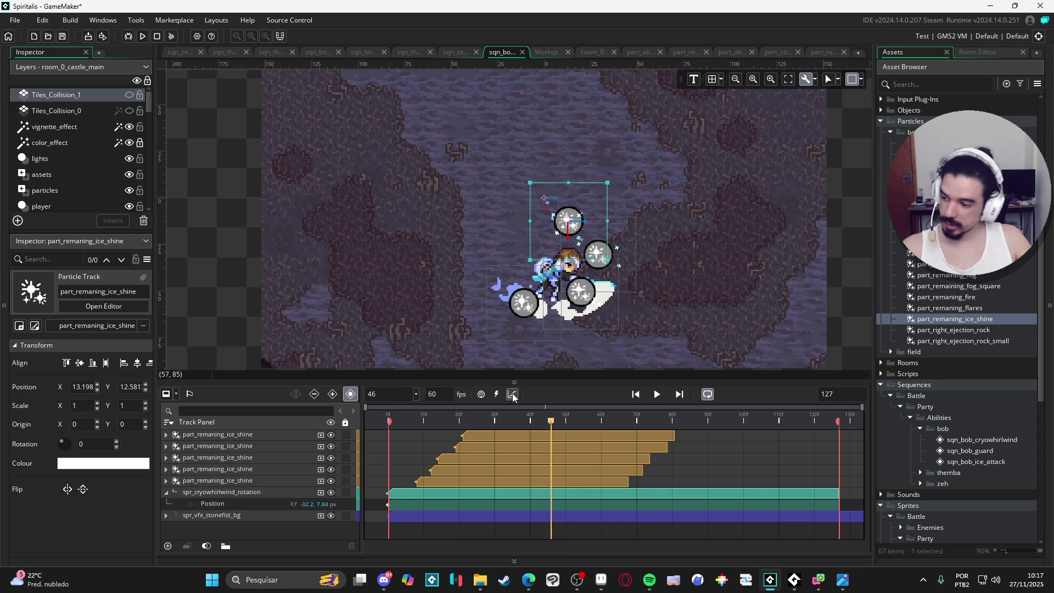
pyautogui.click(504, 580)
pyautogui.click(240, 27)
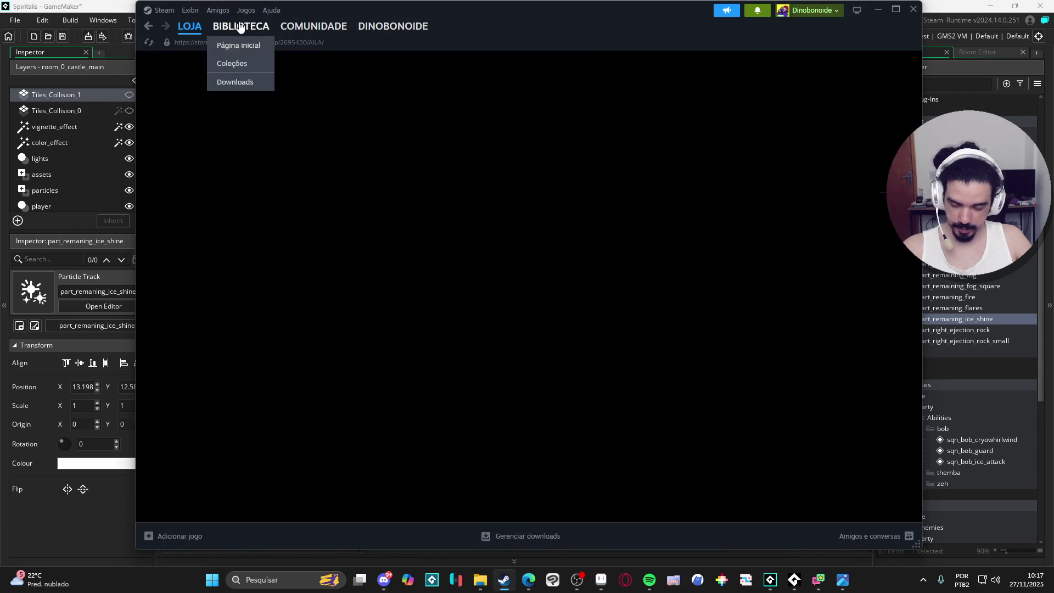
pyautogui.click(200, 31)
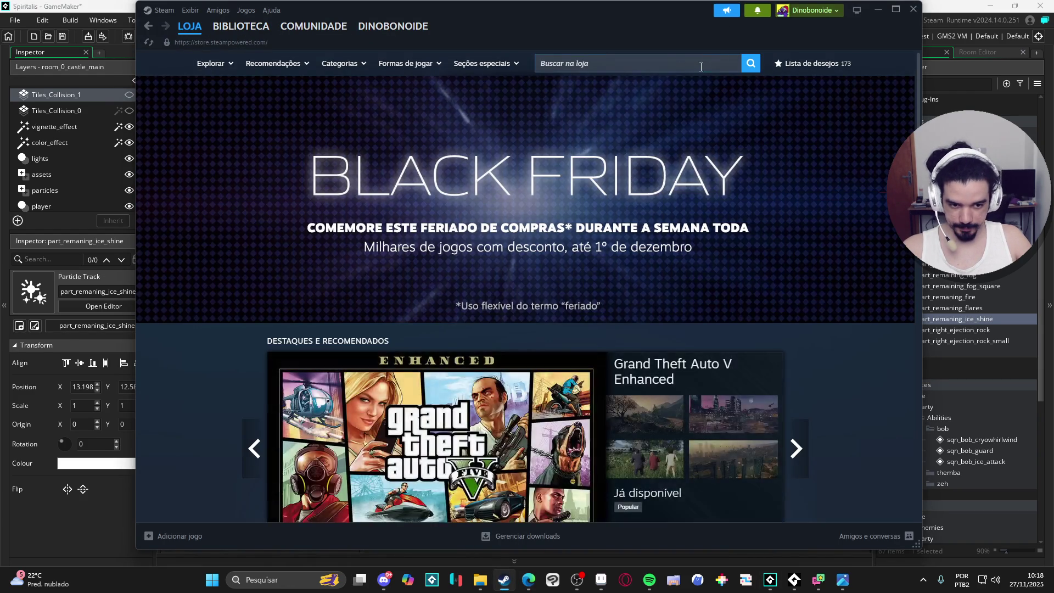
pyautogui.click(700, 66)
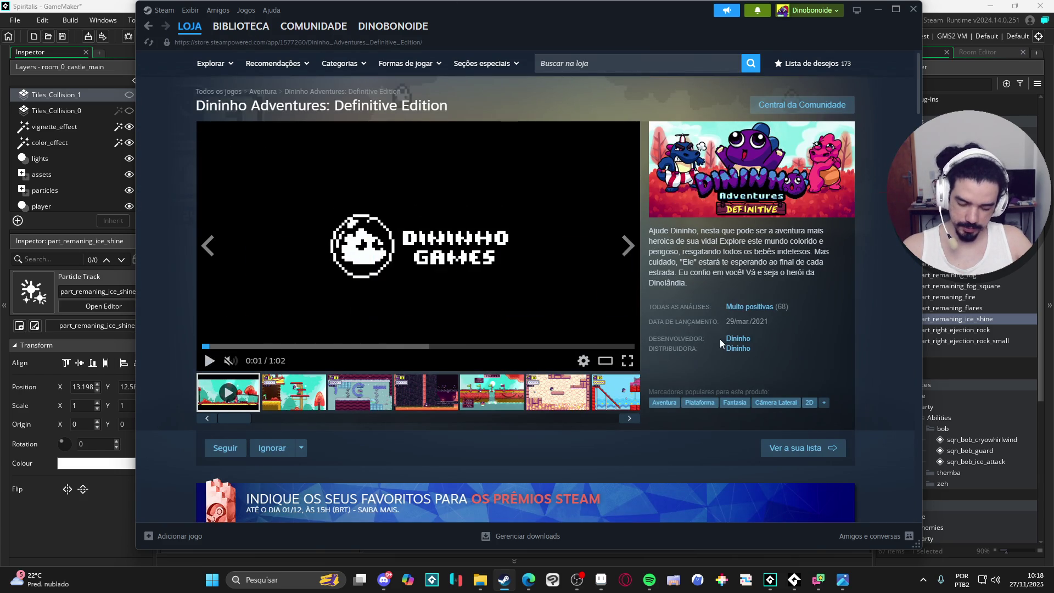
pyautogui.scroll(-10, 172, 357)
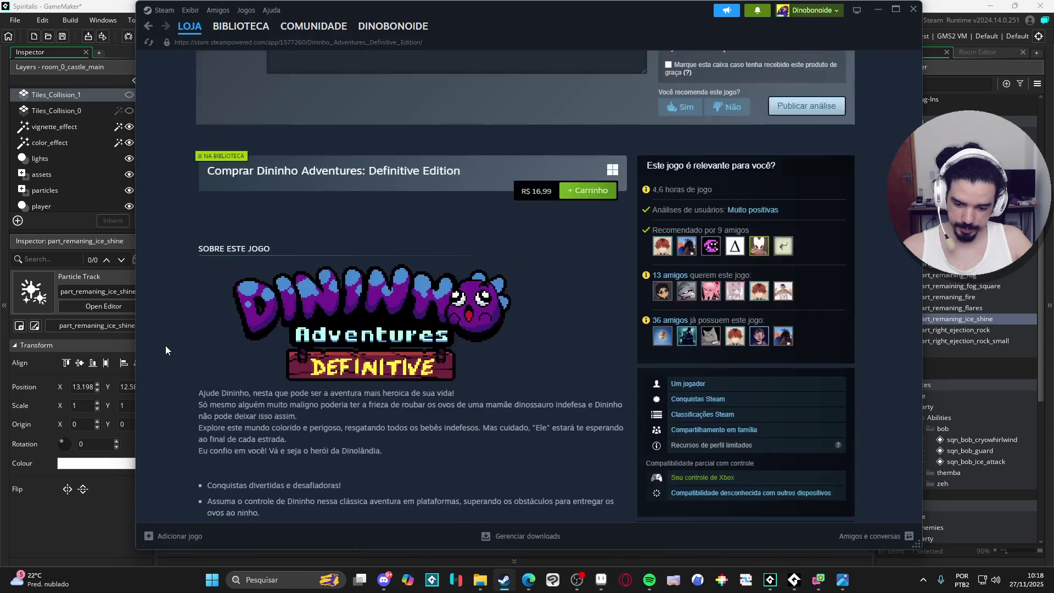
pyautogui.scroll(10, 166, 329)
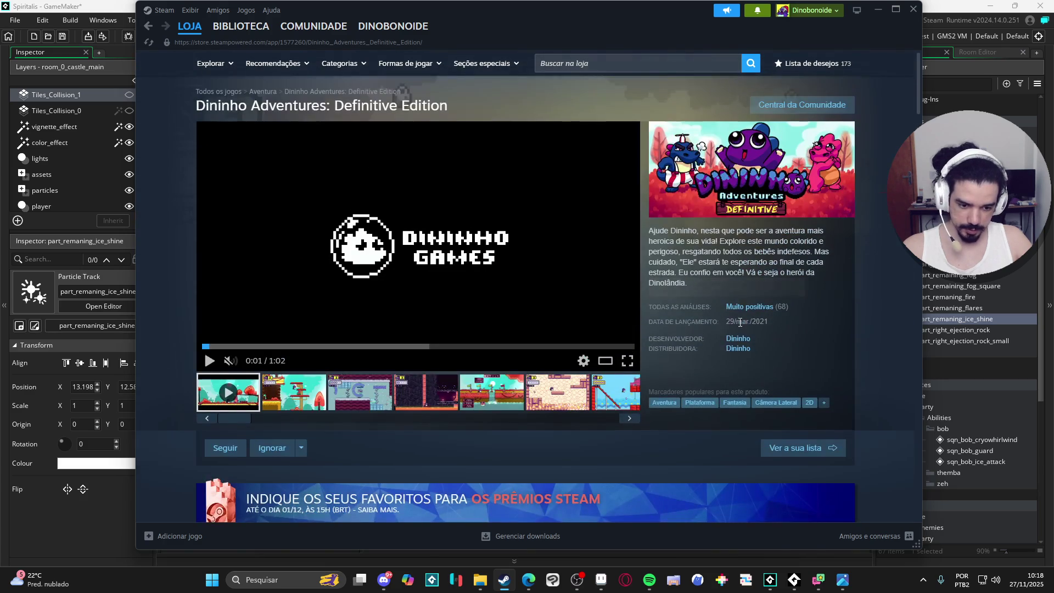
pyautogui.click(742, 338)
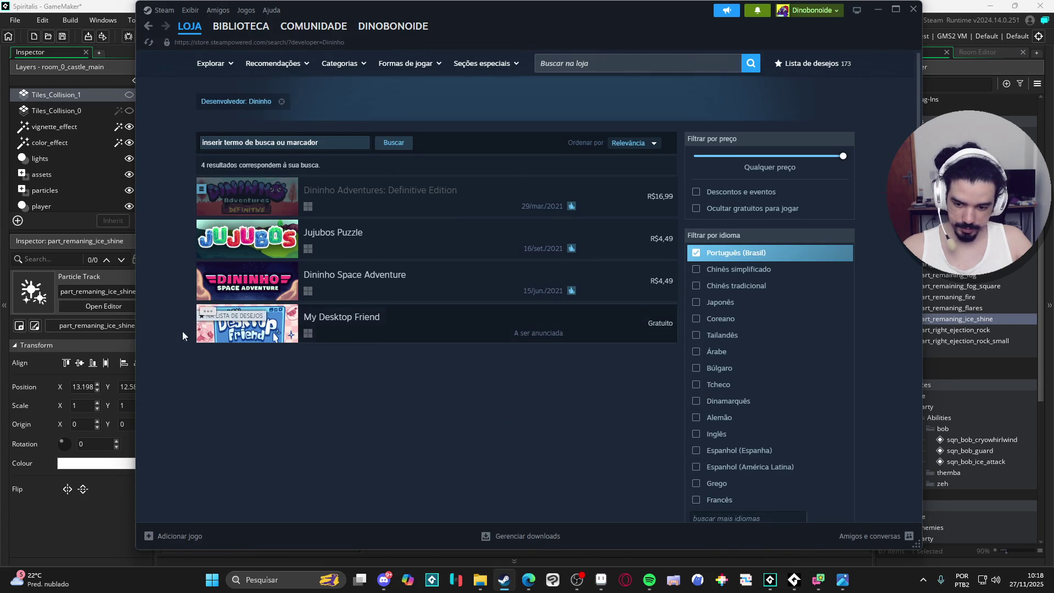
pyautogui.rightClick(196, 390)
pyautogui.click(234, 417)
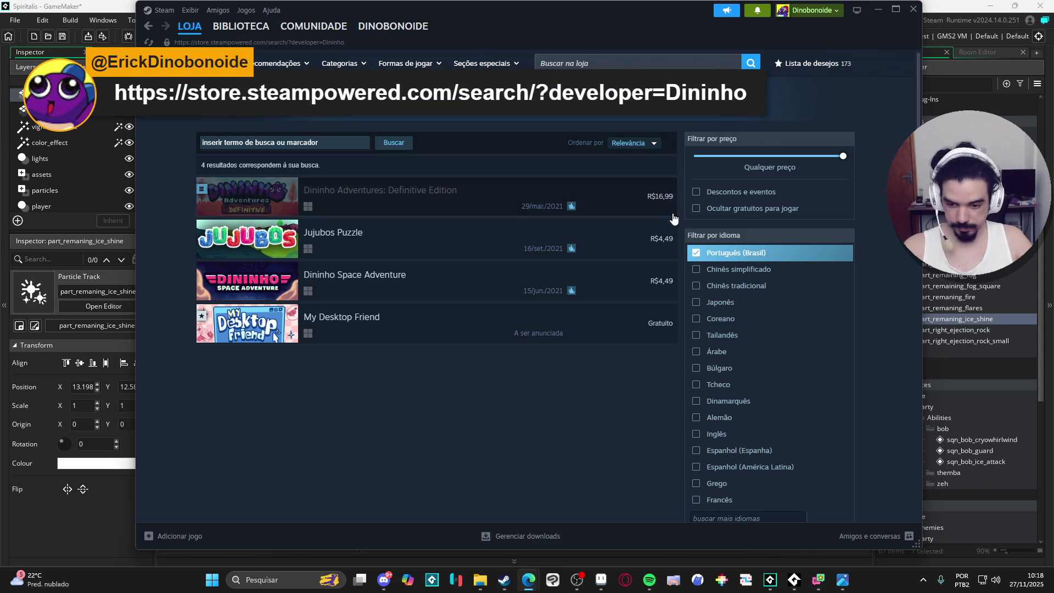
pyautogui.click(877, 10)
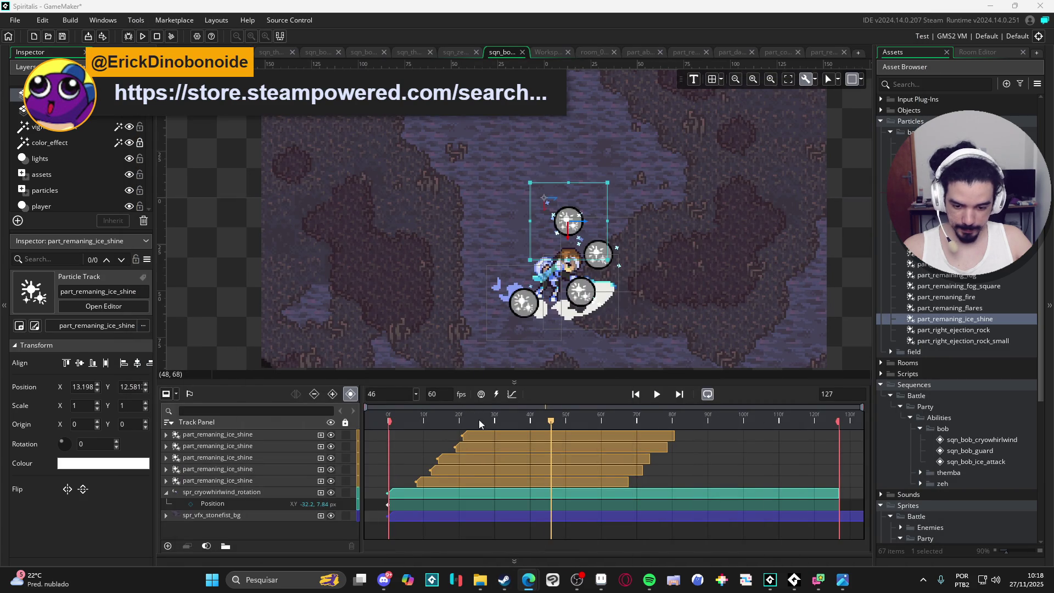
# - Replay the sequence from frame 0, stop at frame 67, and open part_remaning_ice_shine
pyautogui.press('Home')
pyautogui.click(658, 394)
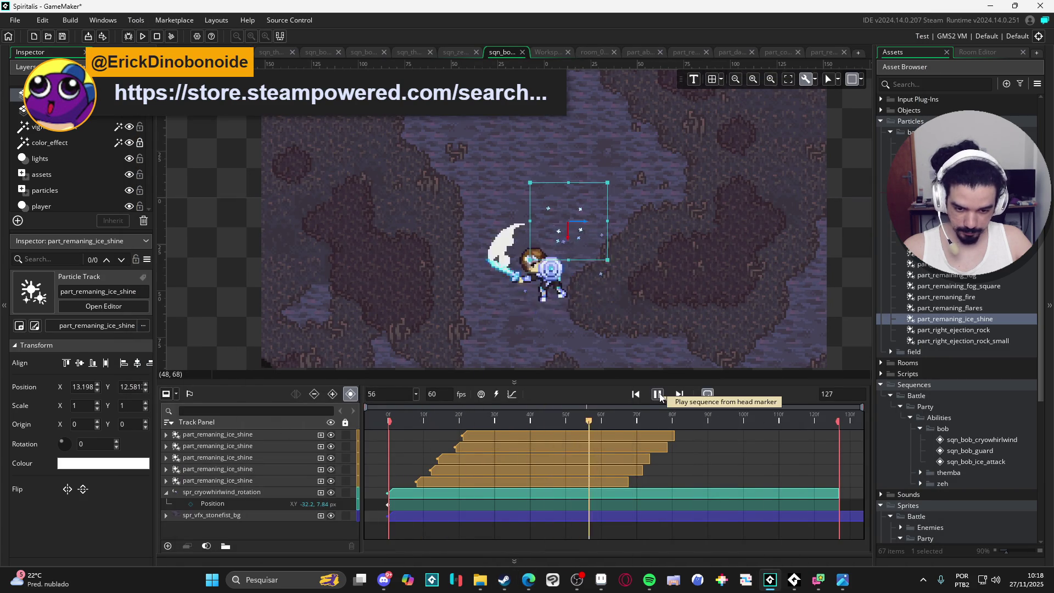
pyautogui.moveTo(601, 420)
pyautogui.mouseDown()
pyautogui.moveTo(389, 419)
pyautogui.moveTo(471, 420)
pyautogui.moveTo(419, 423)
pyautogui.mouseUp()
pyautogui.press('space')
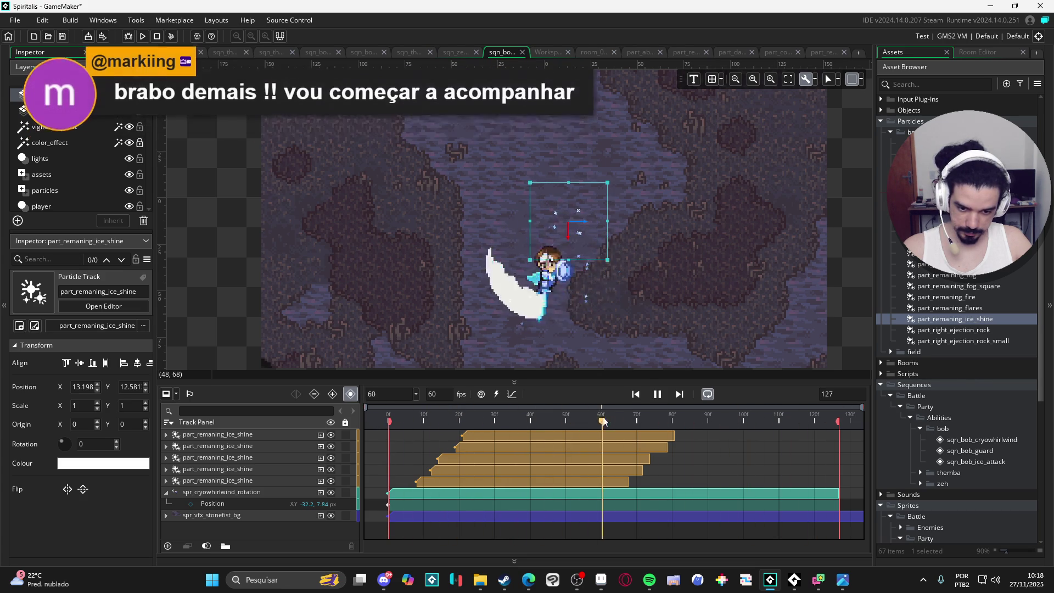
pyautogui.click(657, 394)
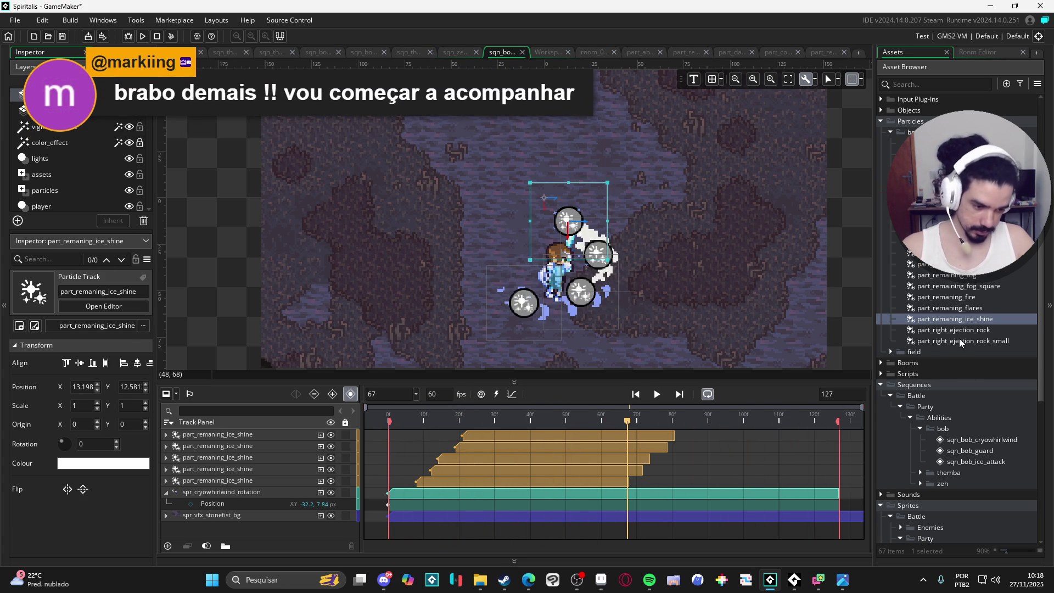
pyautogui.doubleClick(955, 319)
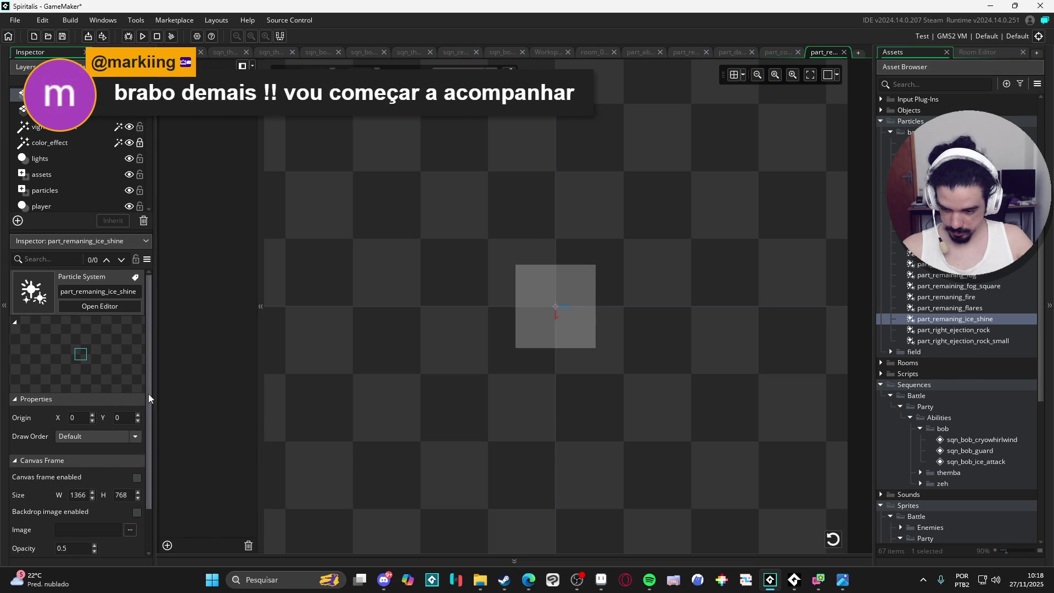
# - Set the emitter's first particle colour to a fully opaque, desaturated white
pyautogui.click(203, 111)
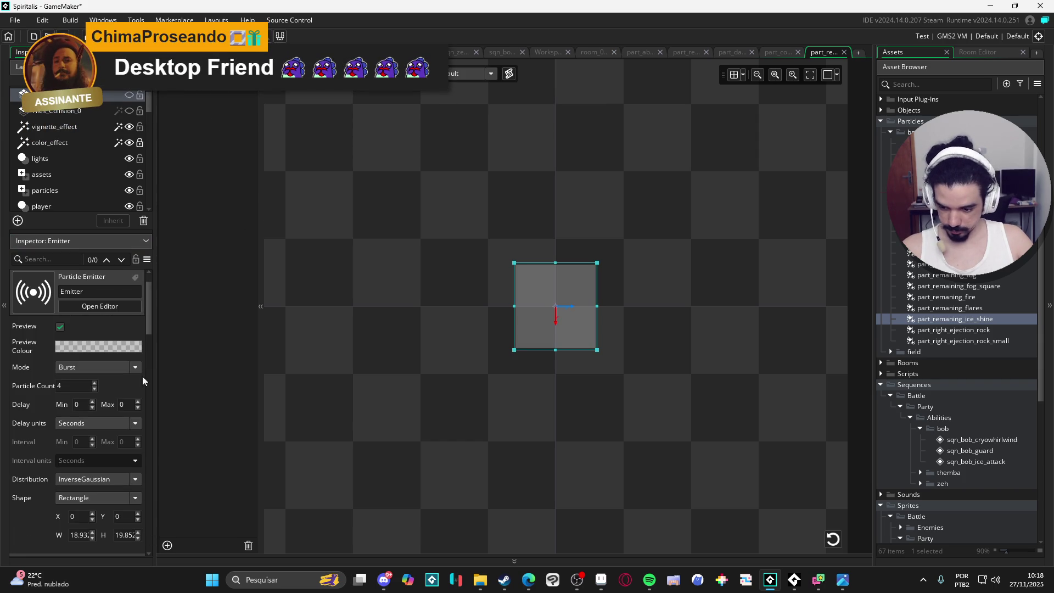
pyautogui.moveTo(150, 324); pyautogui.dragTo(143, 428)
pyautogui.click(74, 365)
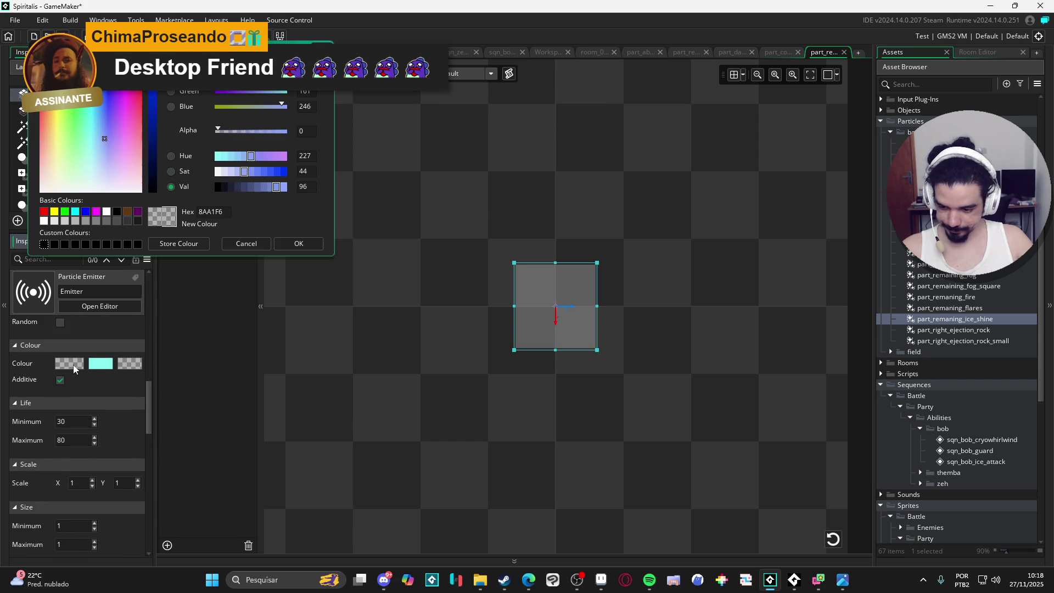
pyautogui.click(219, 173)
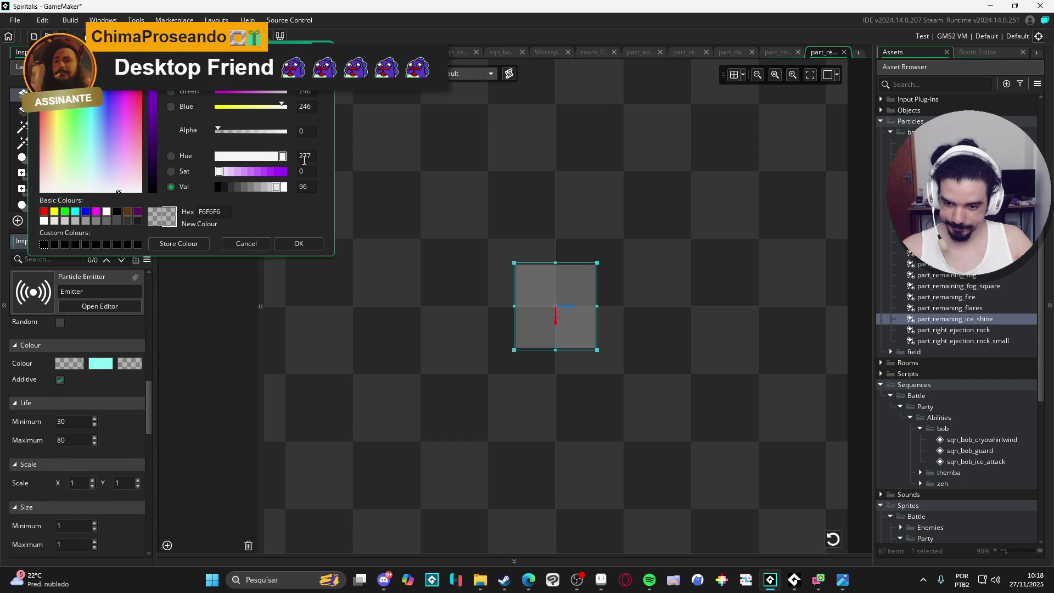
pyautogui.click(299, 244)
pyautogui.click(81, 366)
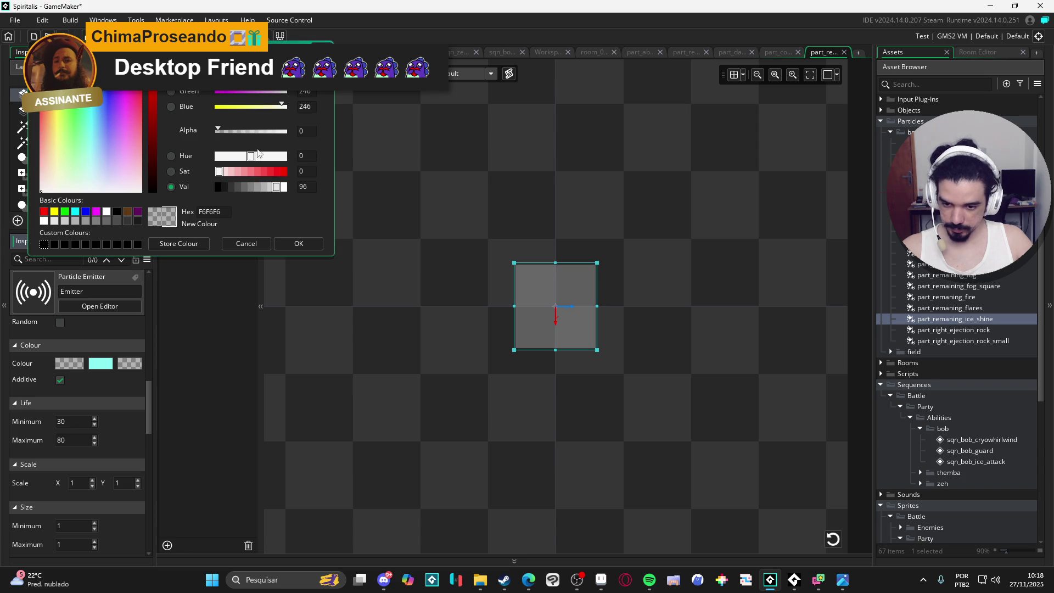
pyautogui.moveTo(262, 131); pyautogui.dragTo(311, 132)
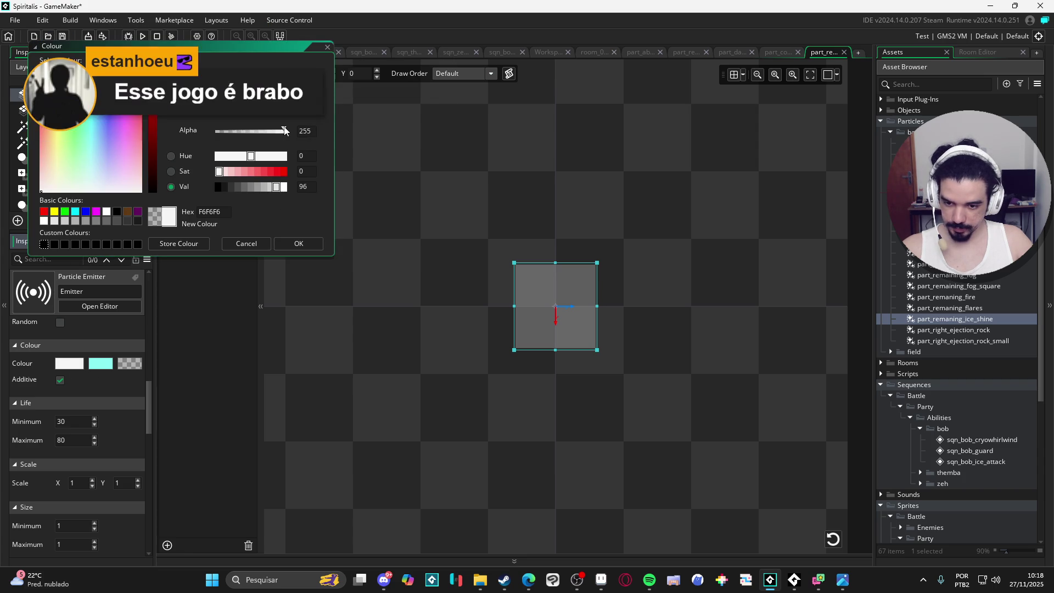
# - Make the second particle colour light lavender and the end colour opaque white
pyautogui.click(99, 366)
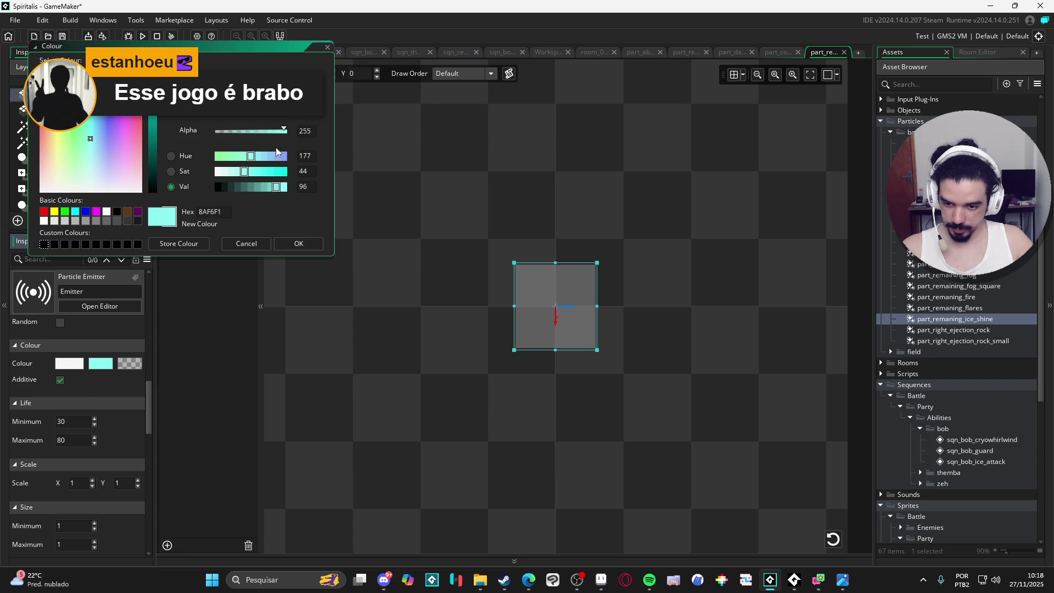
pyautogui.click(238, 175)
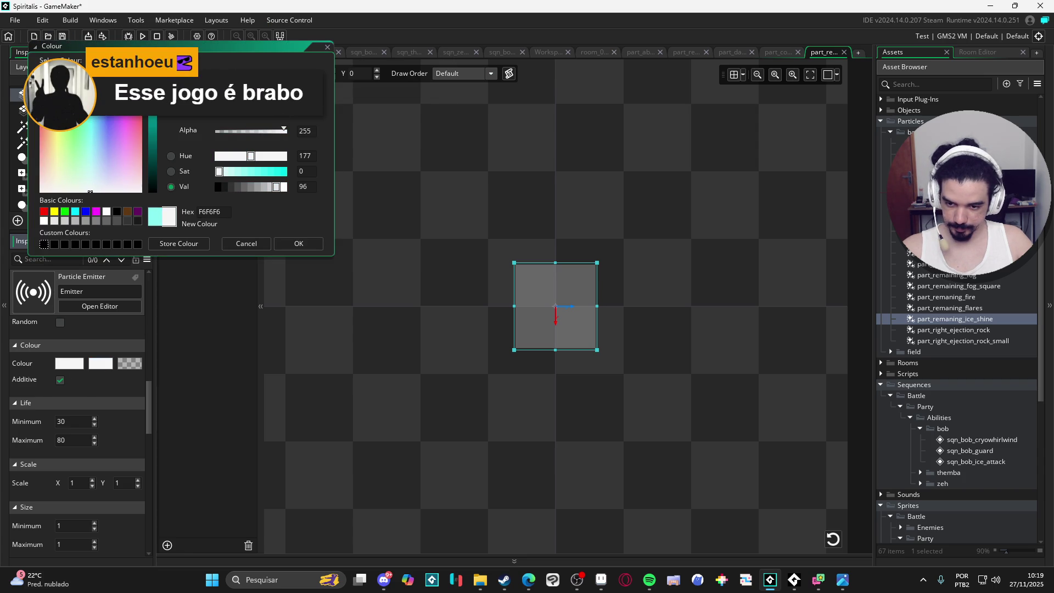
pyautogui.click(108, 189)
pyautogui.click(283, 155)
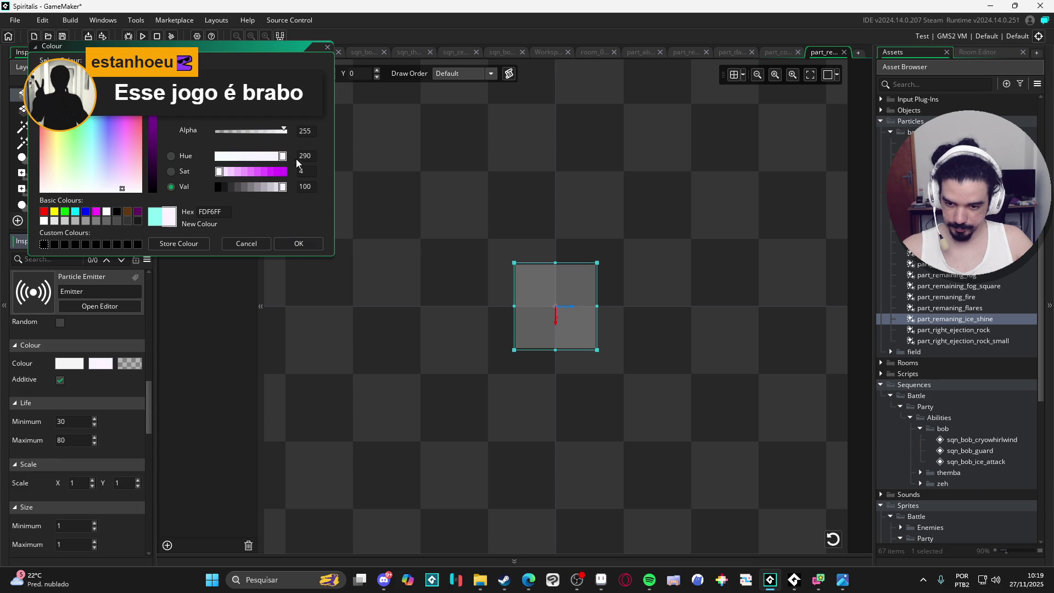
pyautogui.click(299, 243)
pyautogui.click(135, 360)
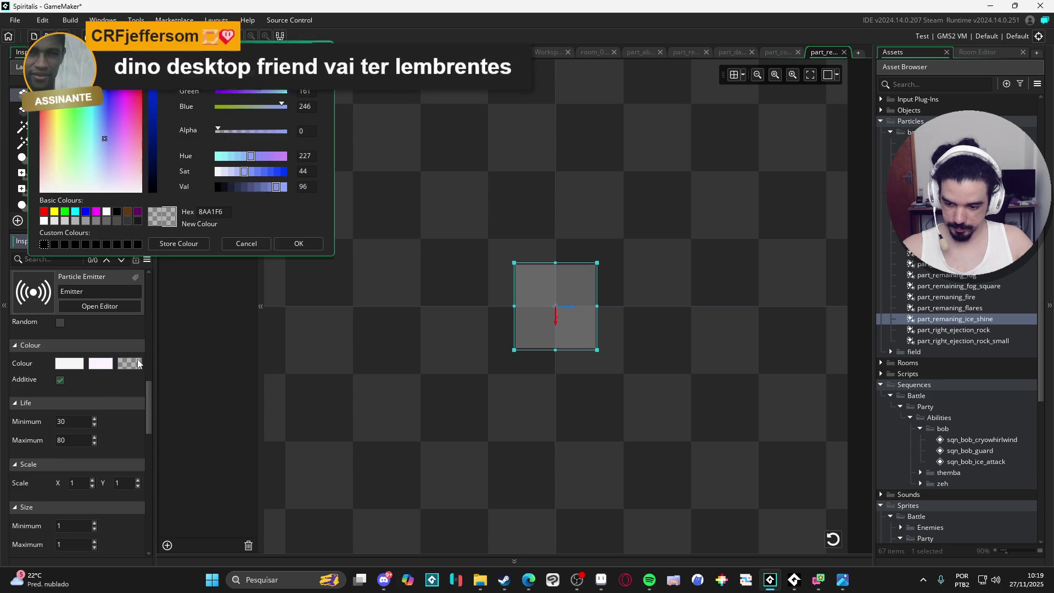
pyautogui.moveTo(243, 171); pyautogui.dragTo(219, 171)
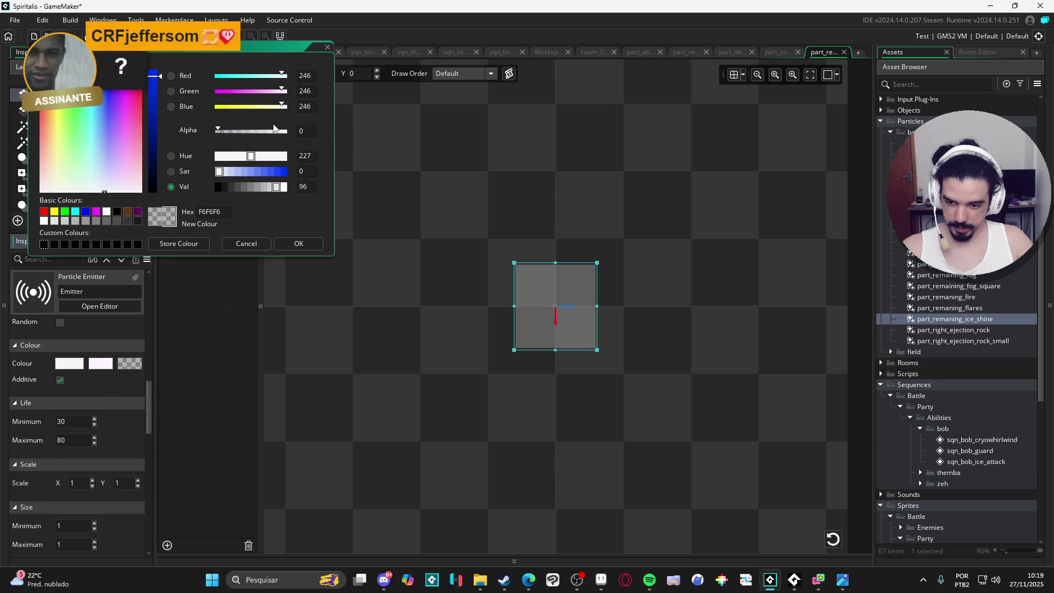
pyautogui.moveTo(218, 131); pyautogui.dragTo(284, 137)
pyautogui.click(298, 243)
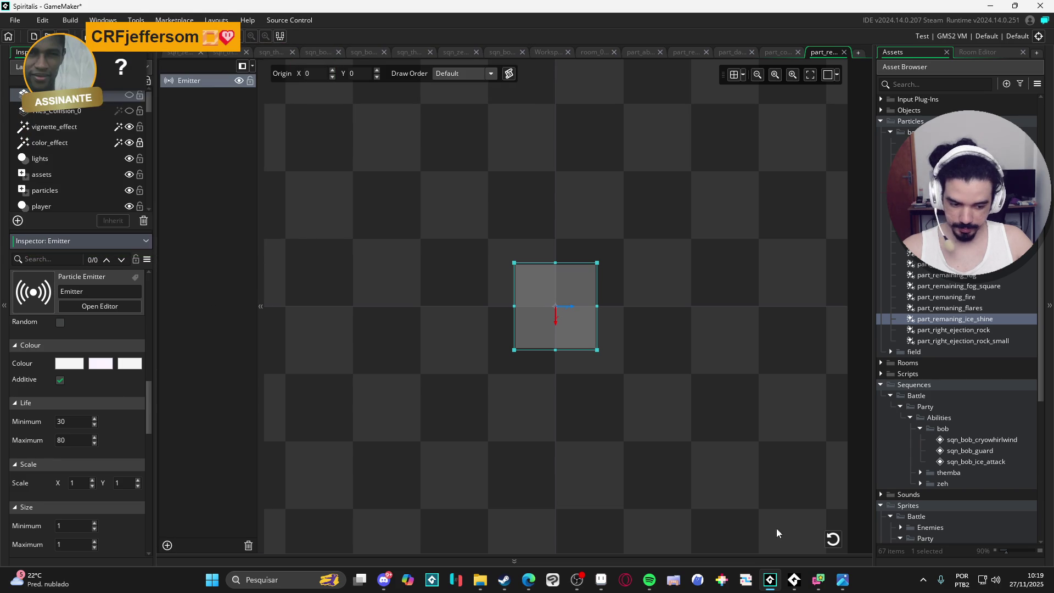
# - Set the particles' Size Increment to 0 and replay the burst preview
pyautogui.click(833, 539)
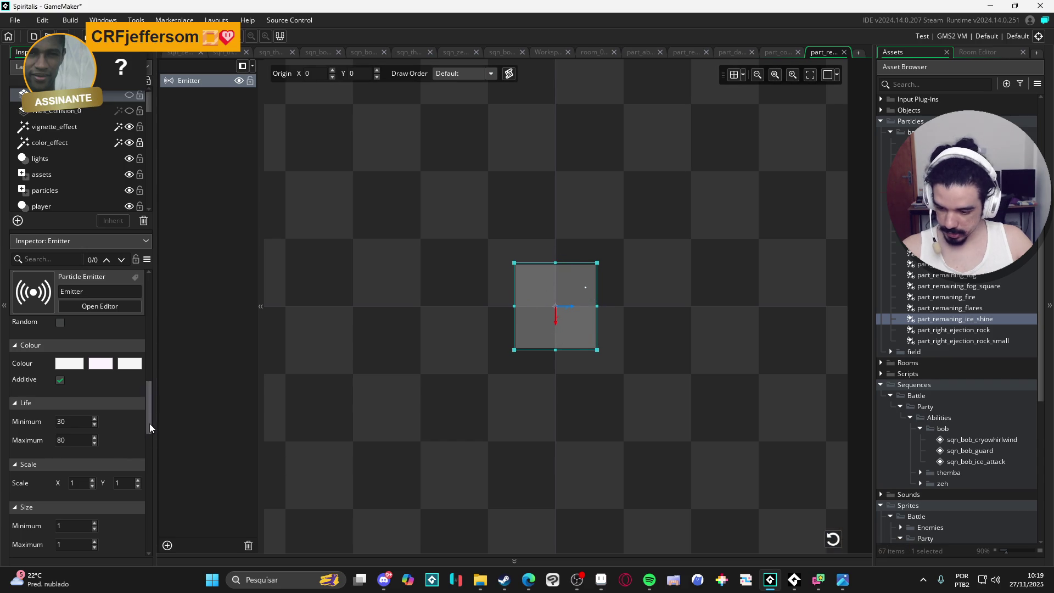
pyautogui.moveTo(149, 423); pyautogui.dragTo(156, 447)
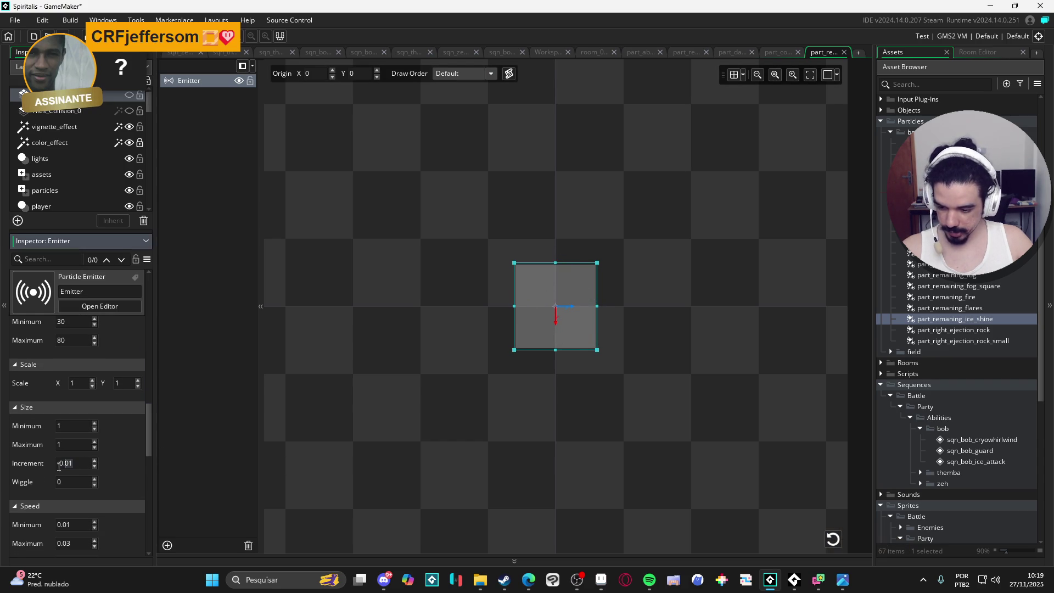
pyautogui.write('0')
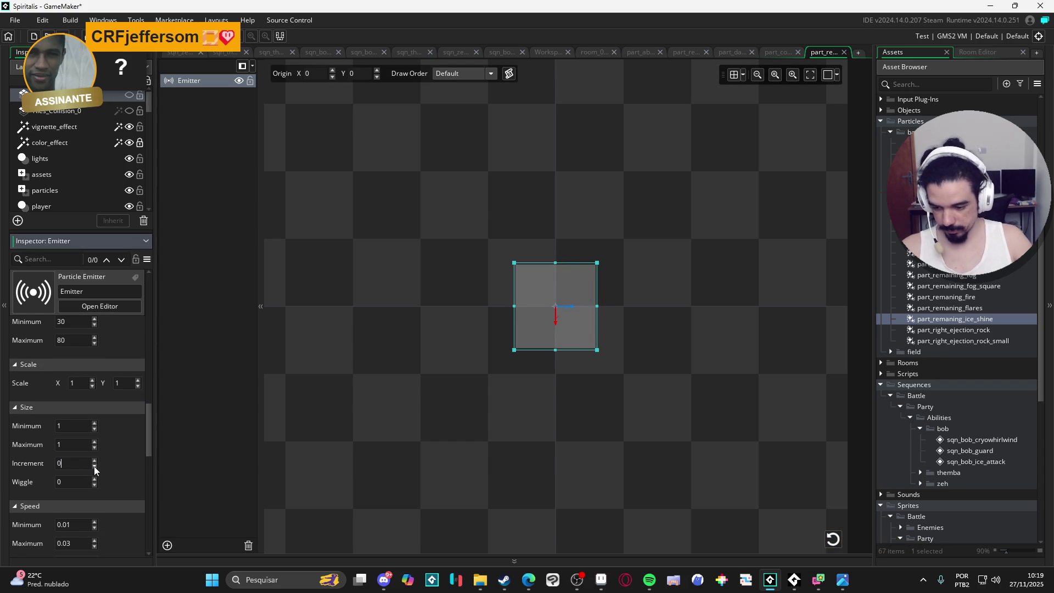
pyautogui.click(834, 538)
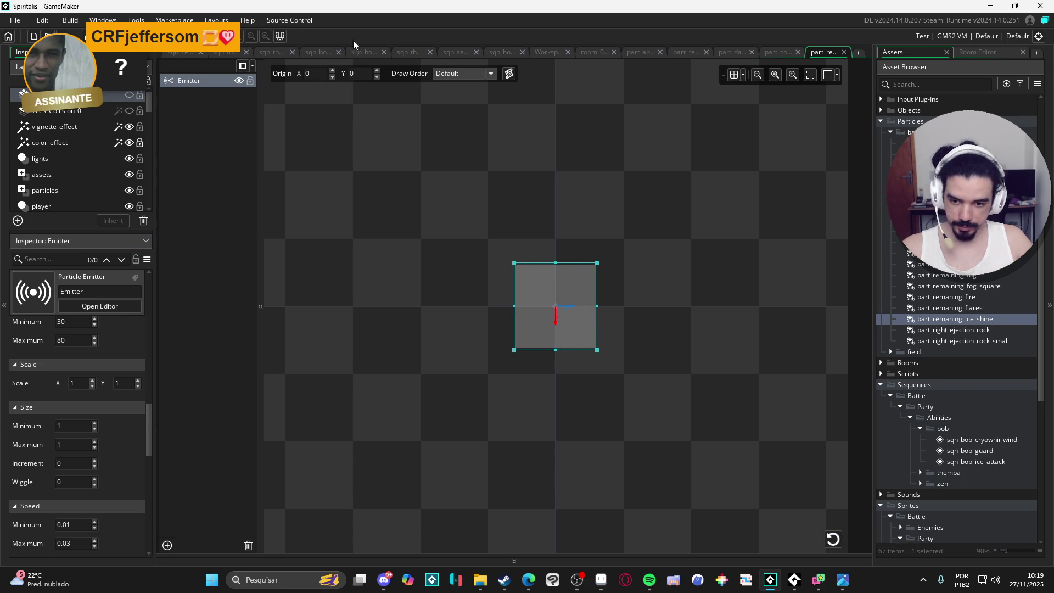
# - Back in sqn_bob_cryowhirlwind, play the sequence from an earlier frame and stop it
pyautogui.click(508, 52)
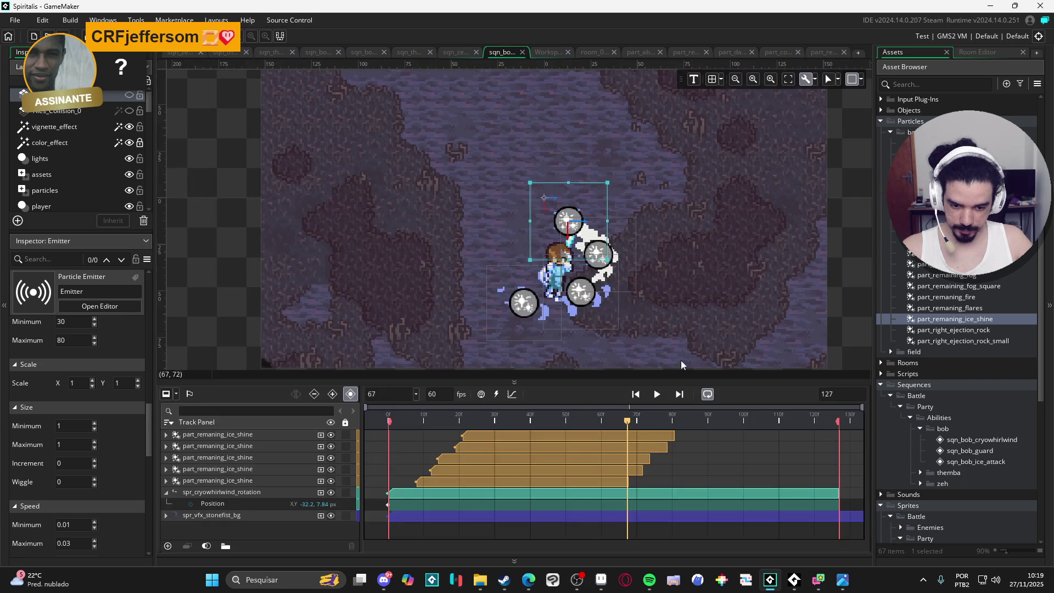
pyautogui.click(466, 415)
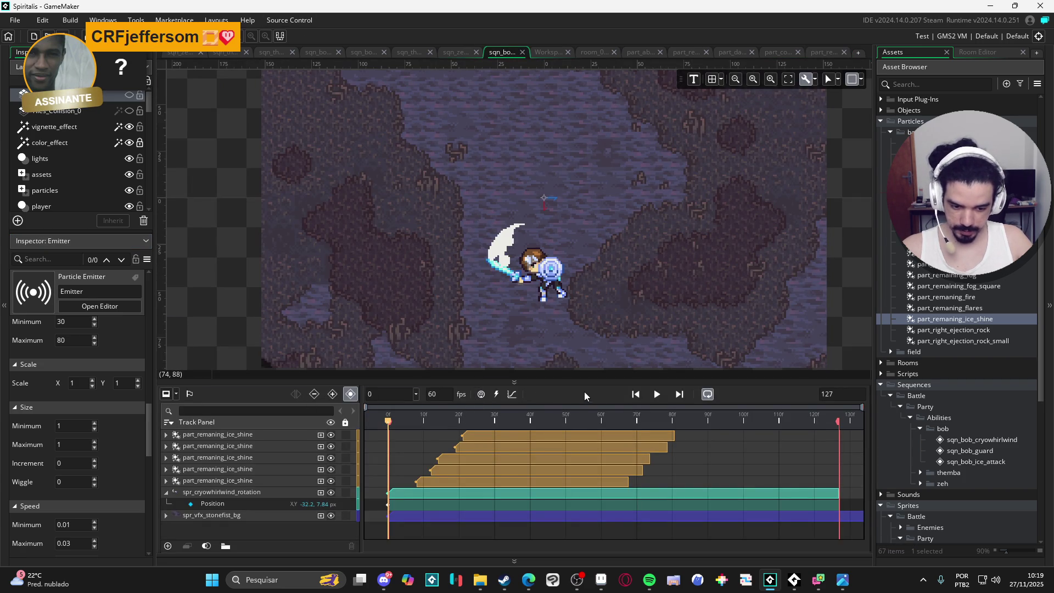
pyautogui.click(661, 397)
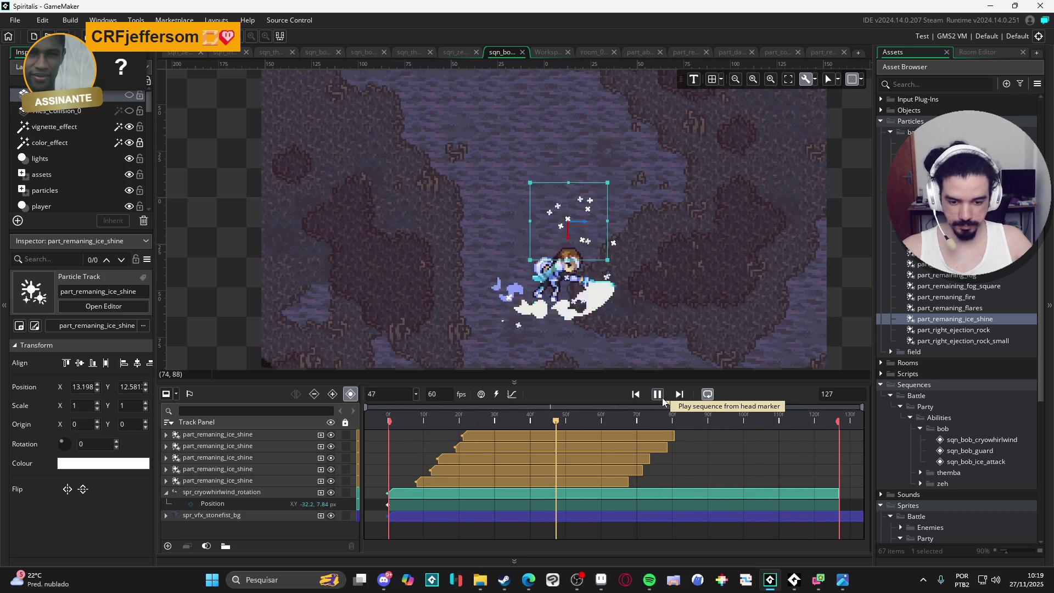
pyautogui.click(662, 397)
# - Reopen part_remaning_ice_shine and set particle Life to minimum 10, maximum 30
pyautogui.doubleClick(988, 319)
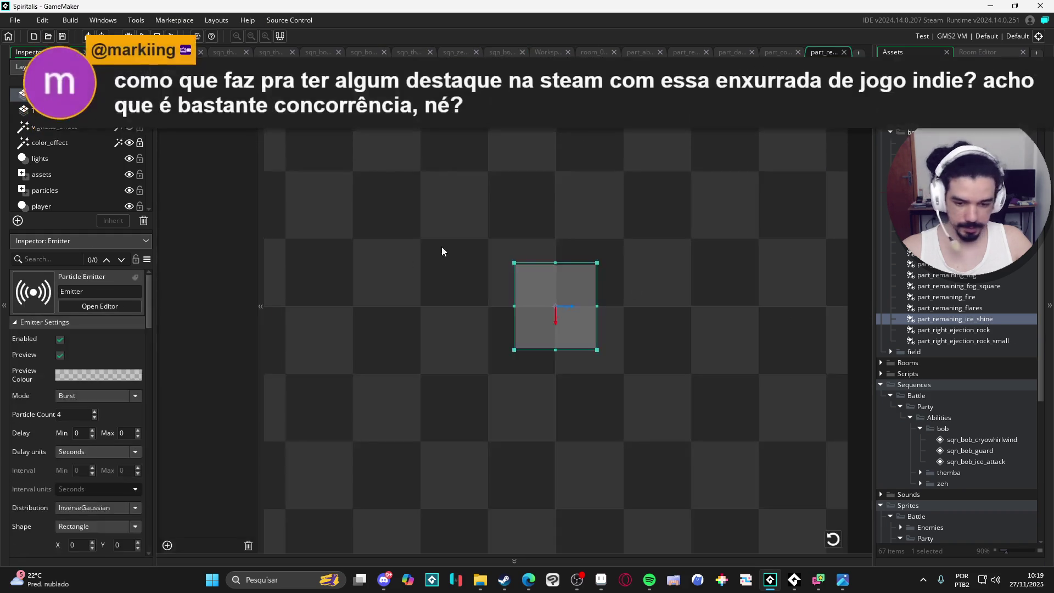
pyautogui.moveTo(150, 301)
pyautogui.mouseDown()
pyautogui.moveTo(155, 412)
pyautogui.moveTo(102, 412)
pyautogui.mouseUp()
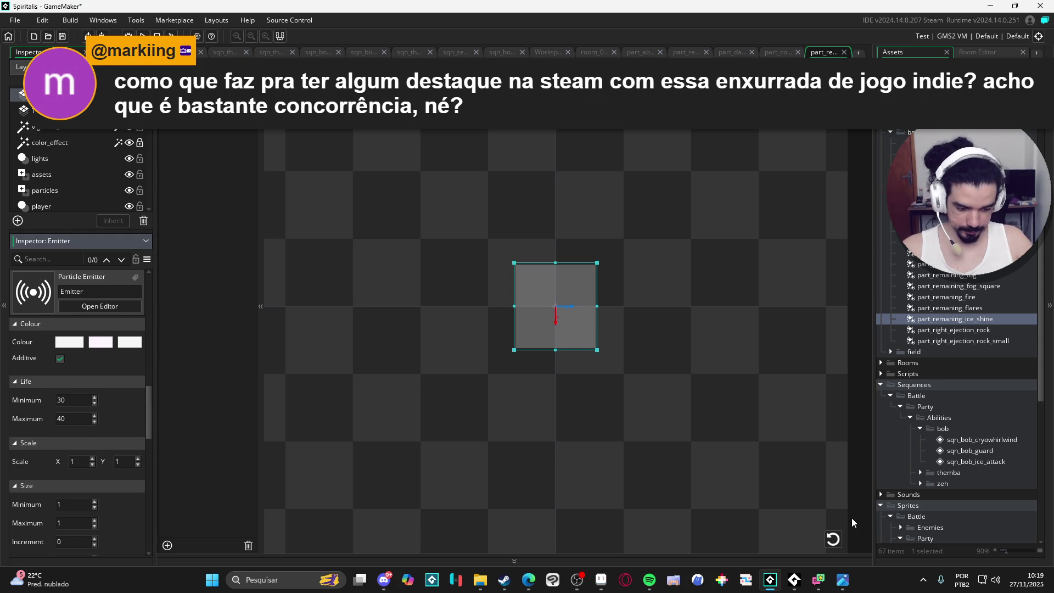
pyautogui.click(833, 538)
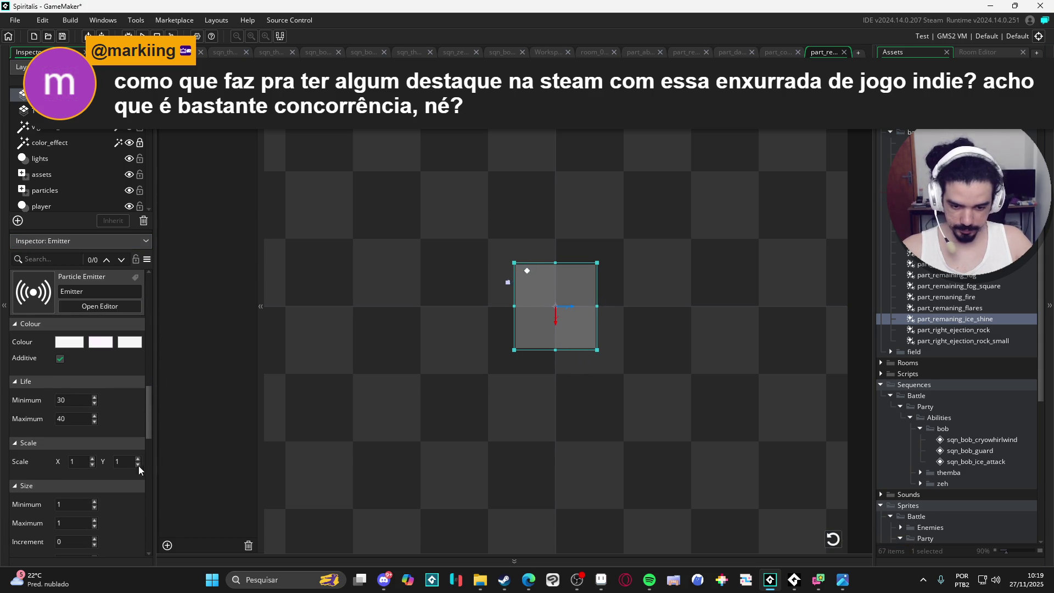
pyautogui.click(82, 401)
pyautogui.press('BackSpace')
pyautogui.press('BackSpace')
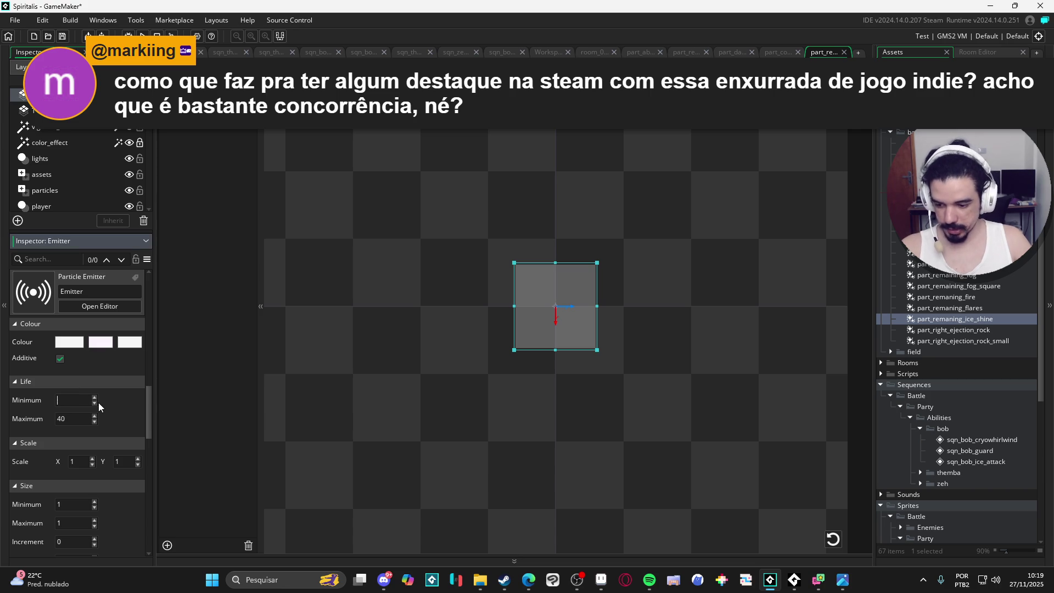
pyautogui.write('10')
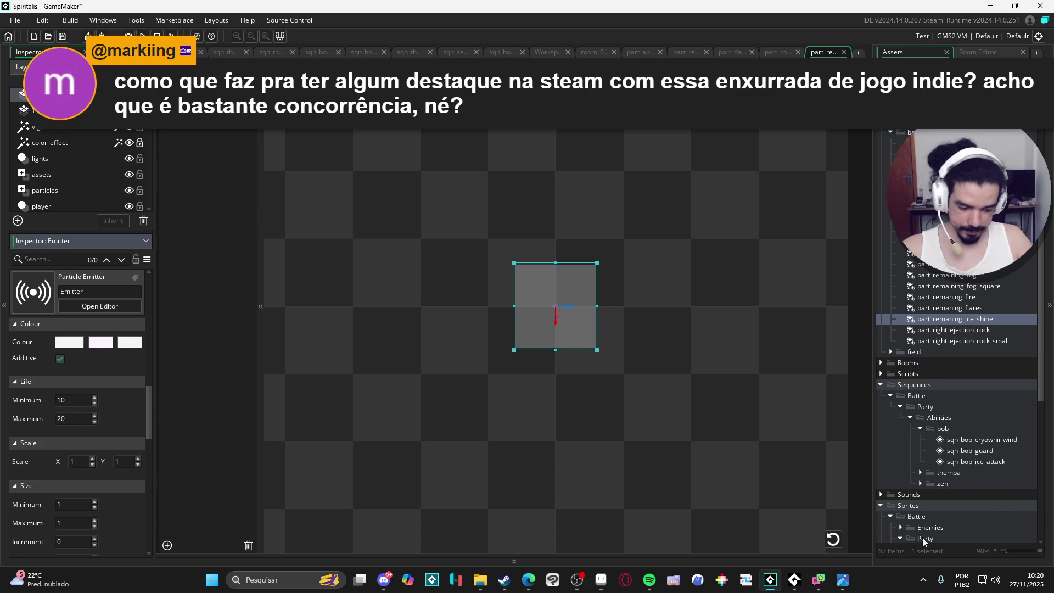
pyautogui.click(831, 539)
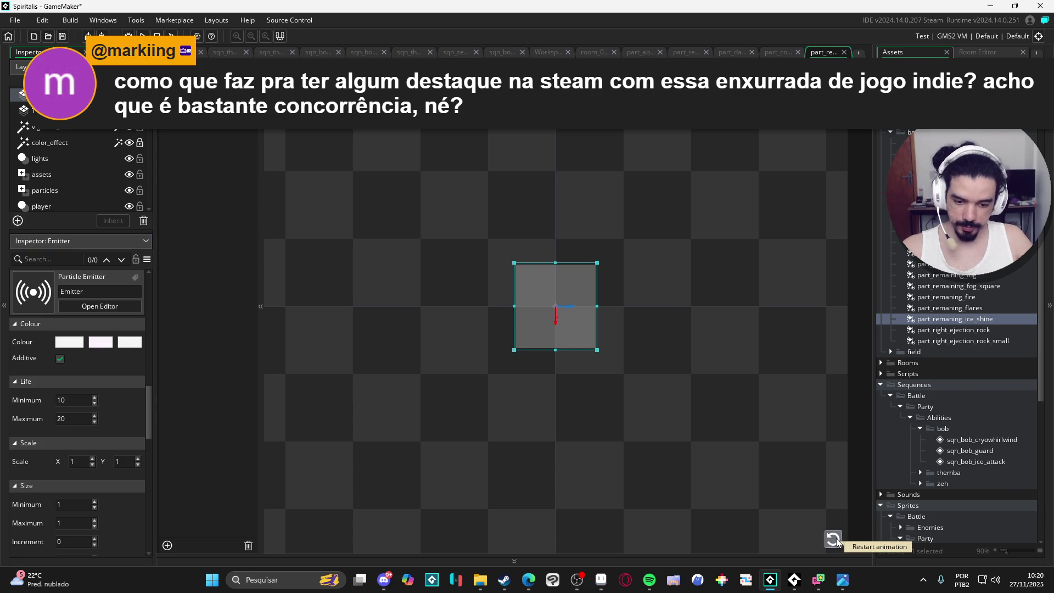
pyautogui.click(68, 419)
pyautogui.write('30')
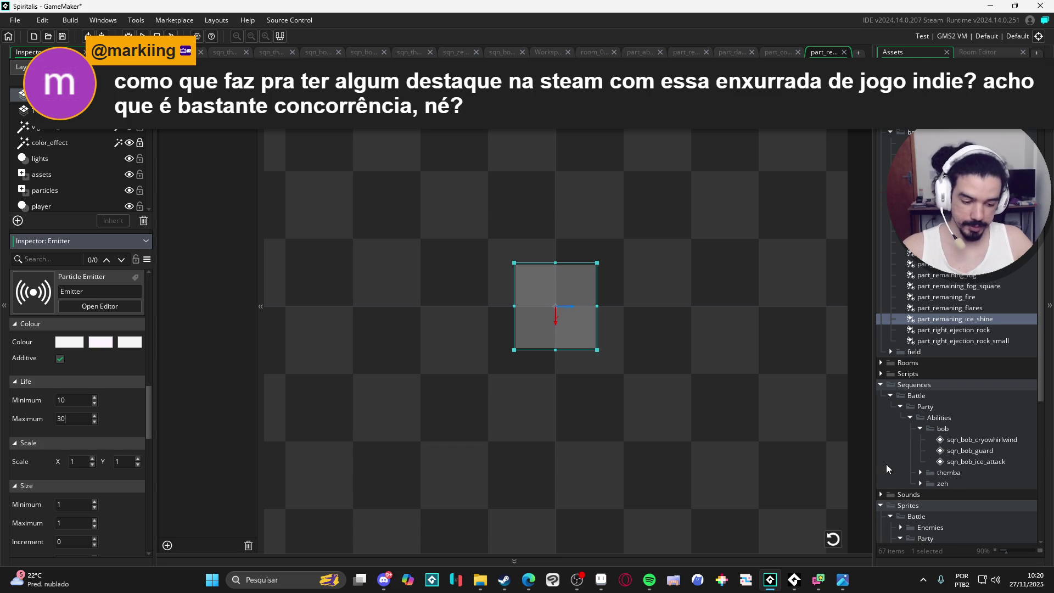
pyautogui.click(829, 539)
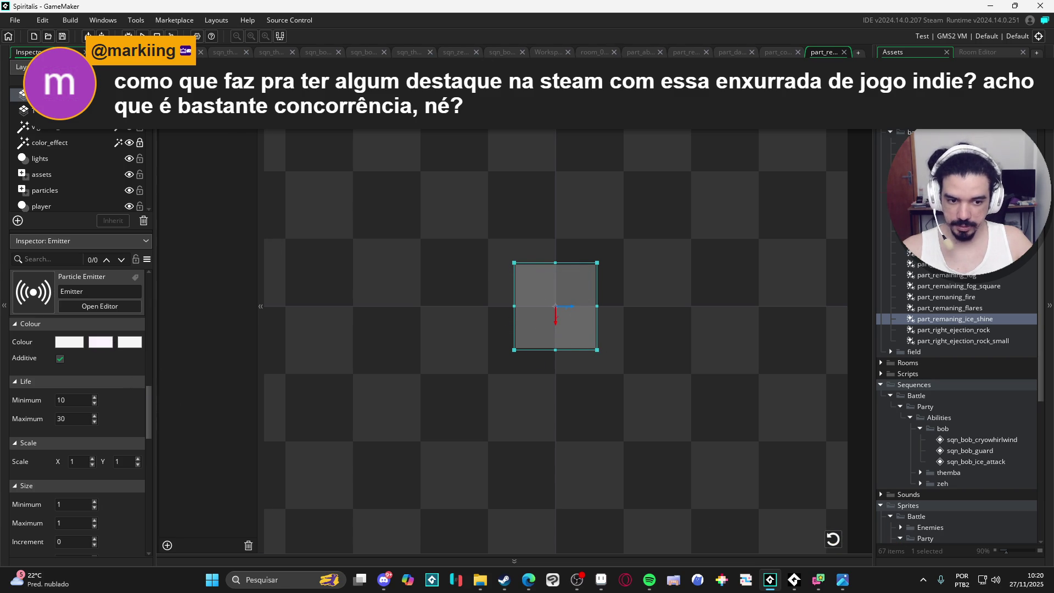
pyautogui.click(502, 52)
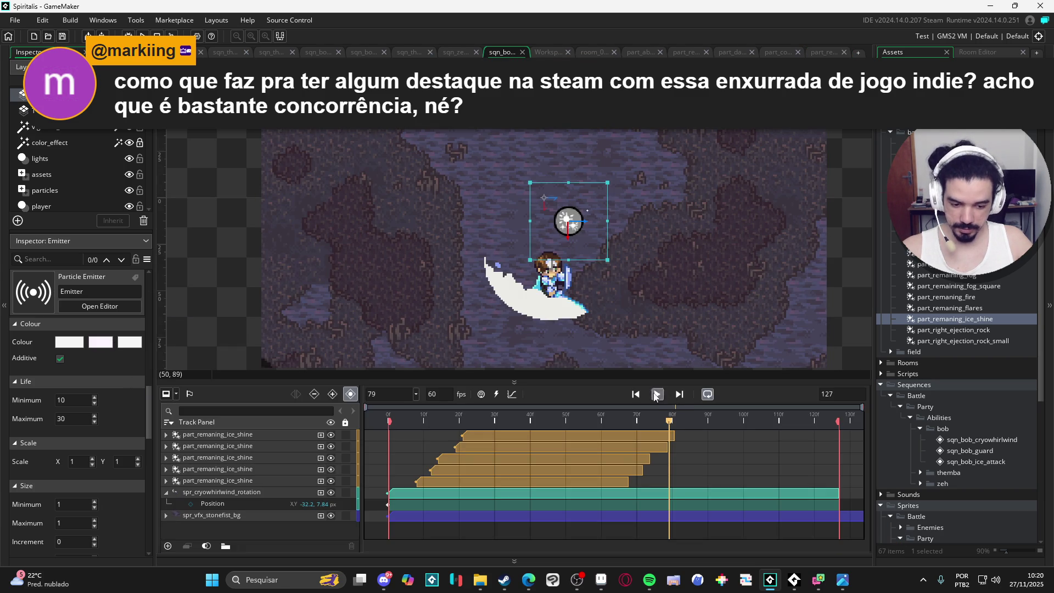
# - Move one ice-shine track down to Y 20 and the first track left of the character
pyautogui.click(657, 394)
pyautogui.click(571, 246)
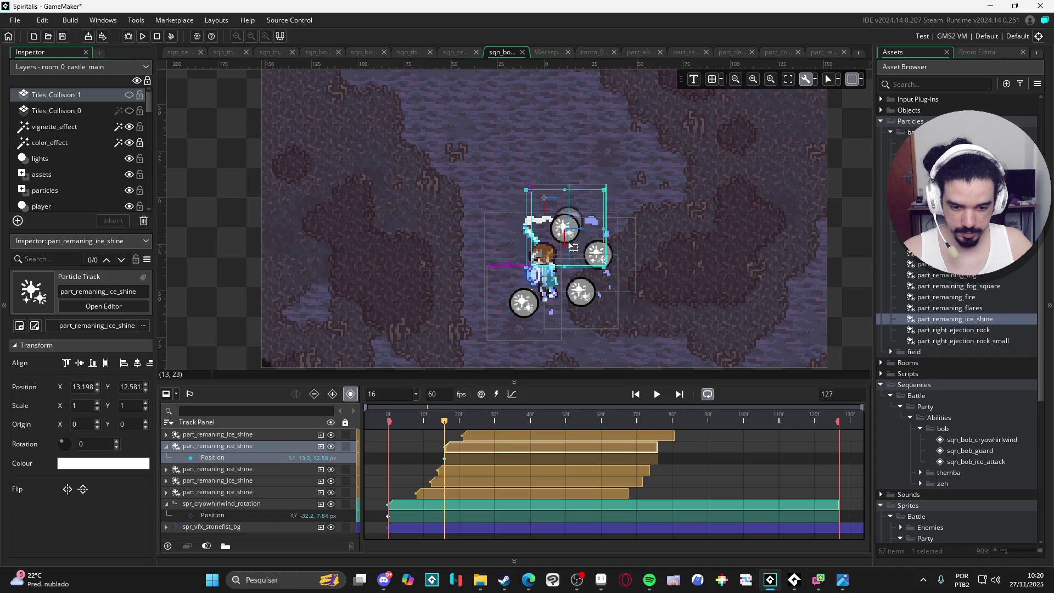
pyautogui.moveTo(573, 247); pyautogui.dragTo(573, 254)
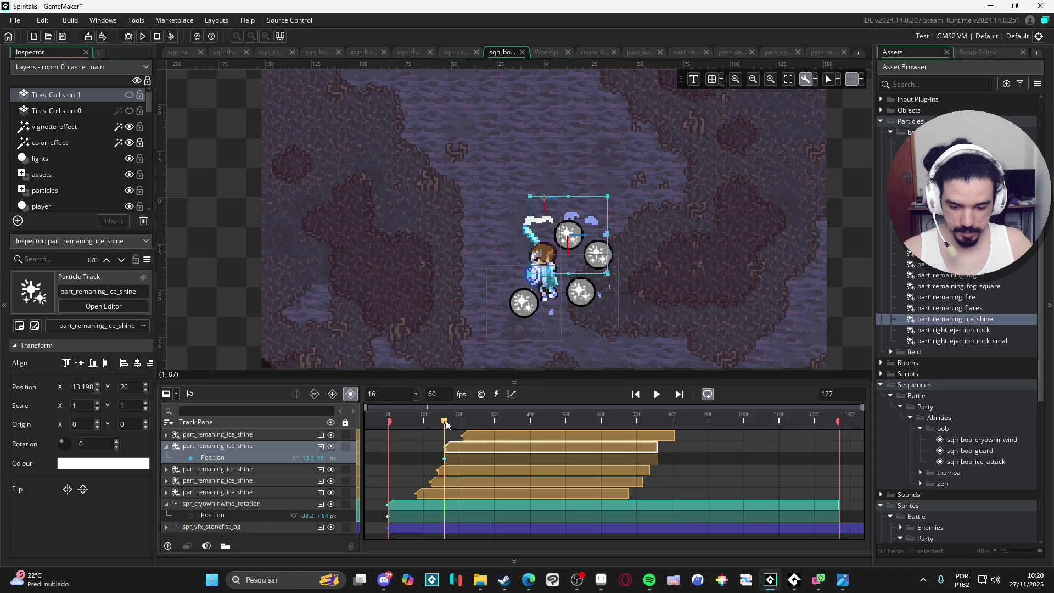
pyautogui.moveTo(446, 425); pyautogui.dragTo(464, 420)
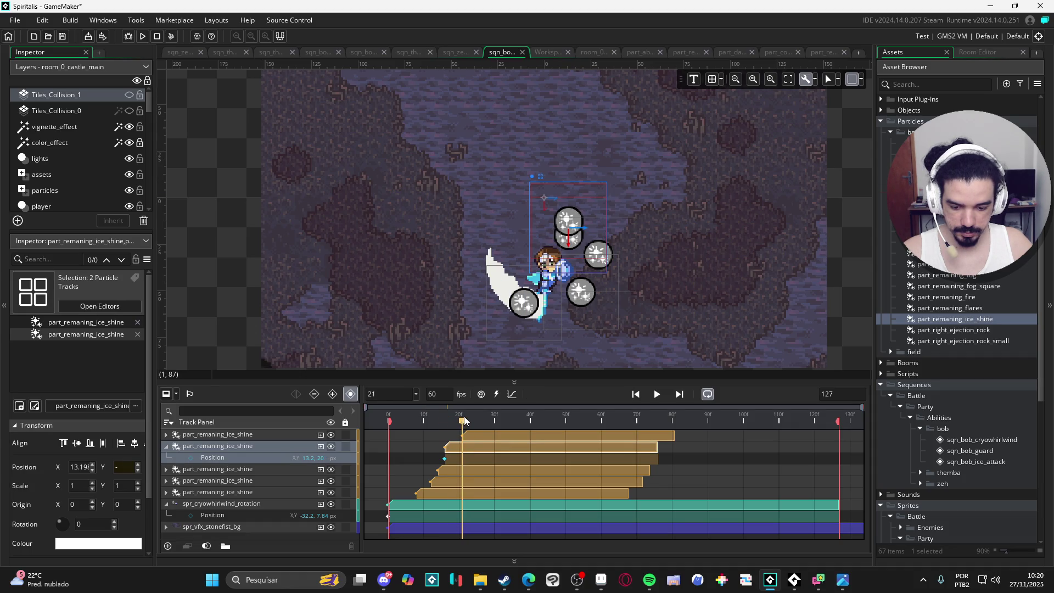
pyautogui.moveTo(580, 219); pyautogui.dragTo(537, 232)
pyautogui.hotkey('ctrl', 'z')
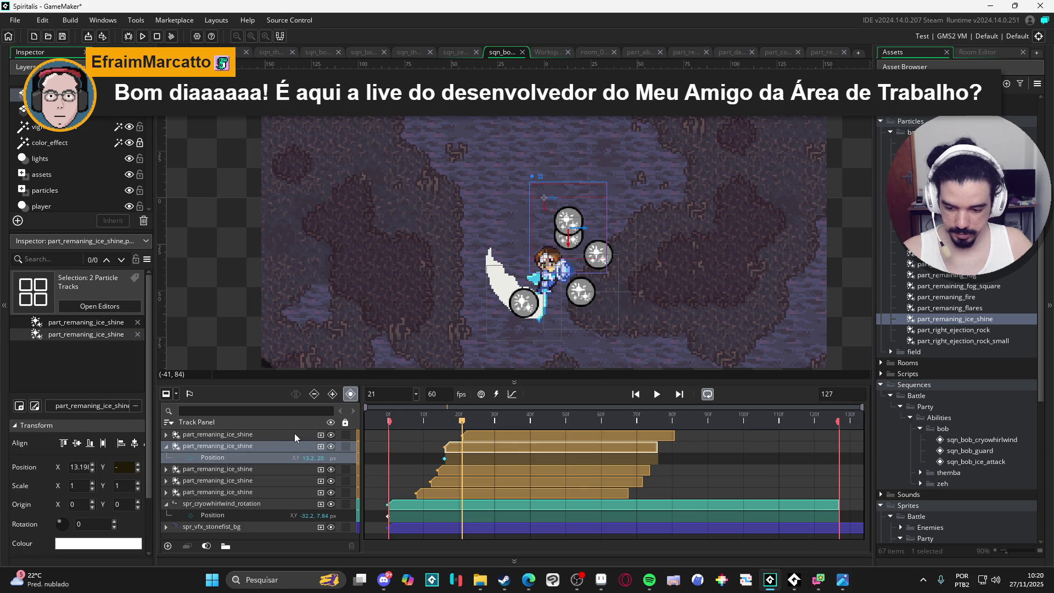
pyautogui.click(294, 435)
pyautogui.moveTo(598, 237)
pyautogui.mouseDown()
pyautogui.moveTo(553, 242)
pyautogui.moveTo(550, 254)
pyautogui.mouseUp()
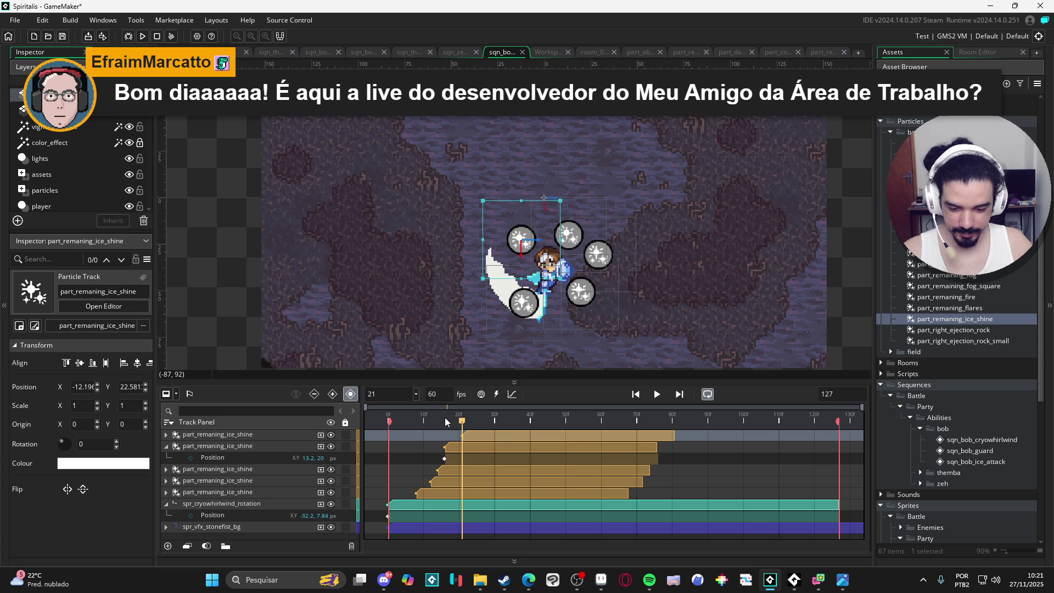
# - Replay the sequence and reopen the part_remaning_ice_shine particle system
pyautogui.press('space')
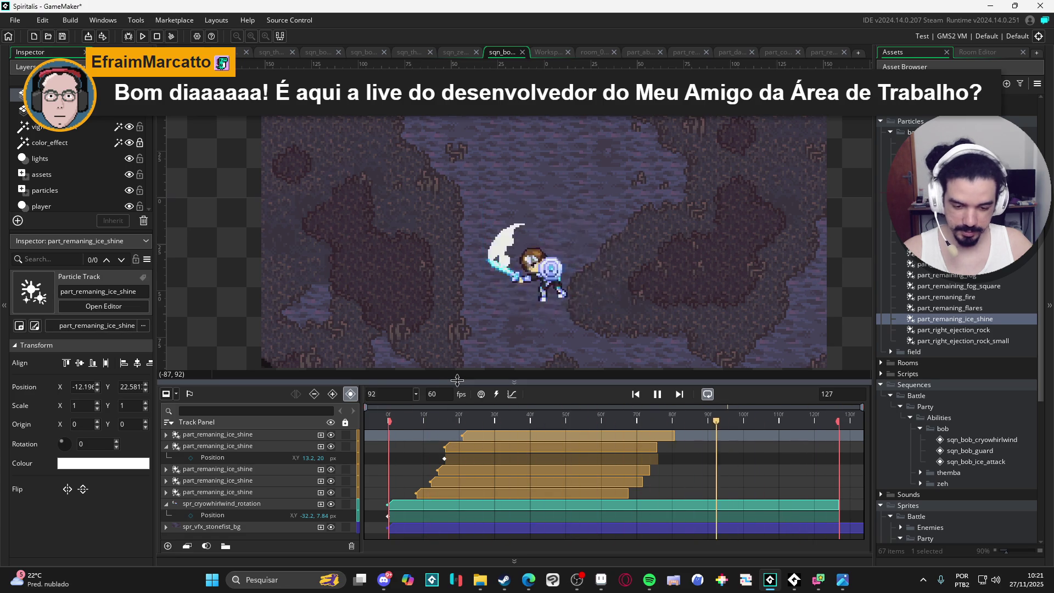
pyautogui.press('space')
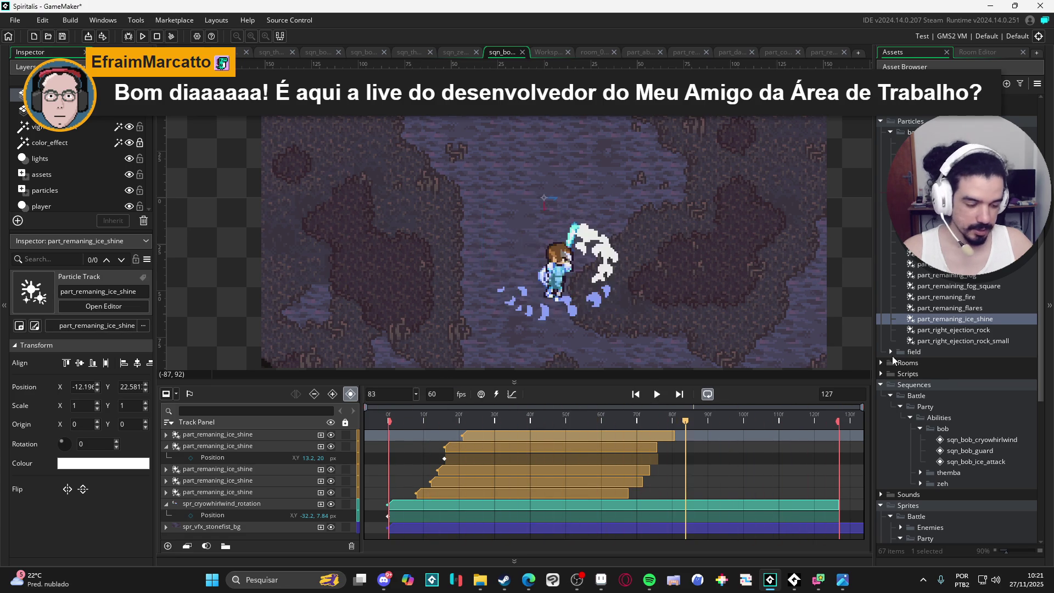
pyautogui.doubleClick(955, 320)
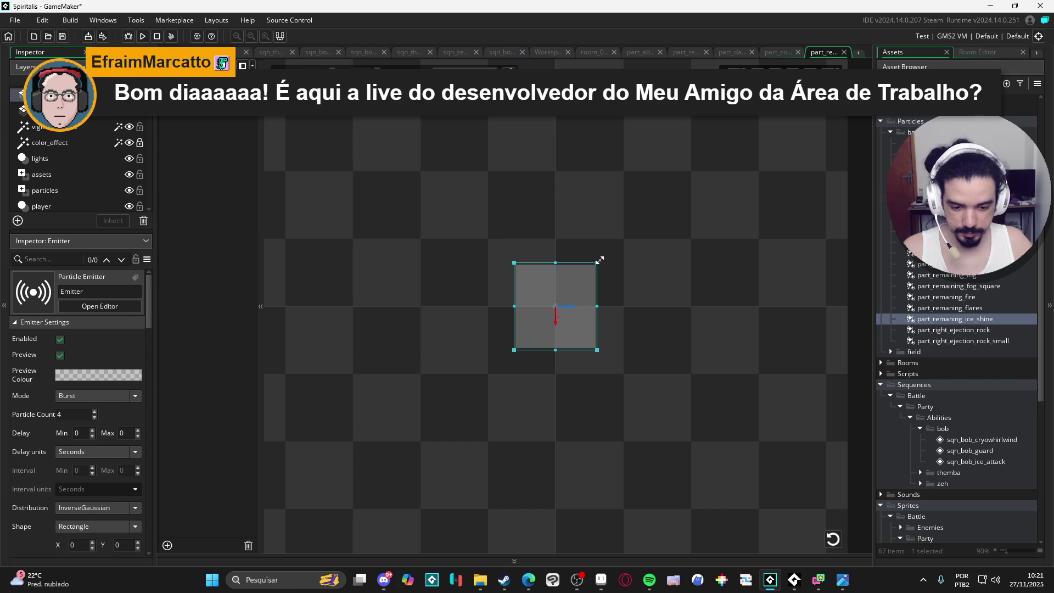
# - Shrink the ice-shine emitter area, set its burst to 3 particles, and preview it in sqn_bob_cryowhirlwind
pyautogui.moveTo(597, 263); pyautogui.dragTo(579, 283)
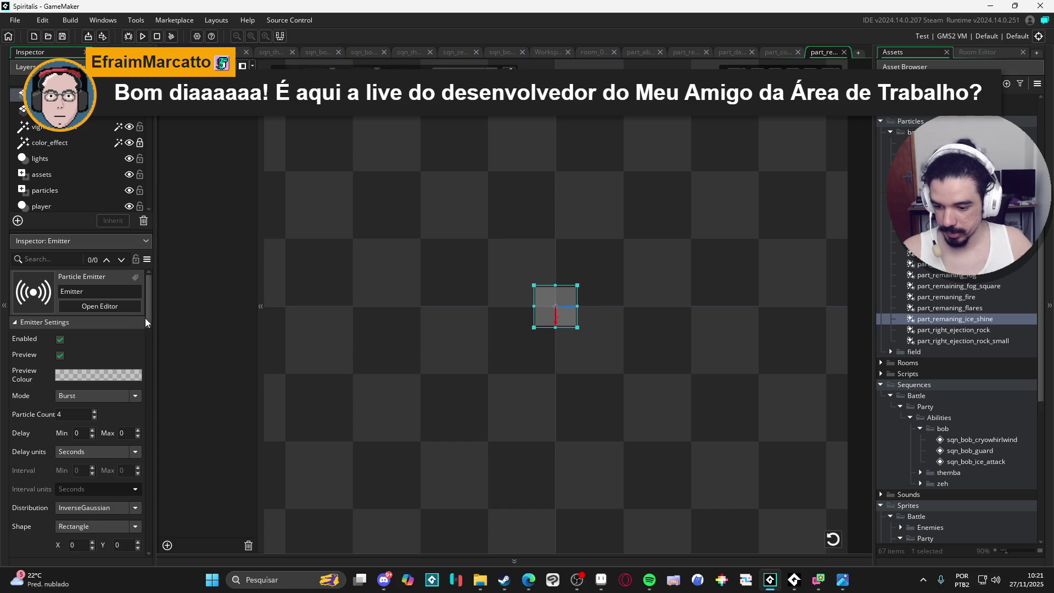
pyautogui.moveTo(147, 317); pyautogui.dragTo(147, 325)
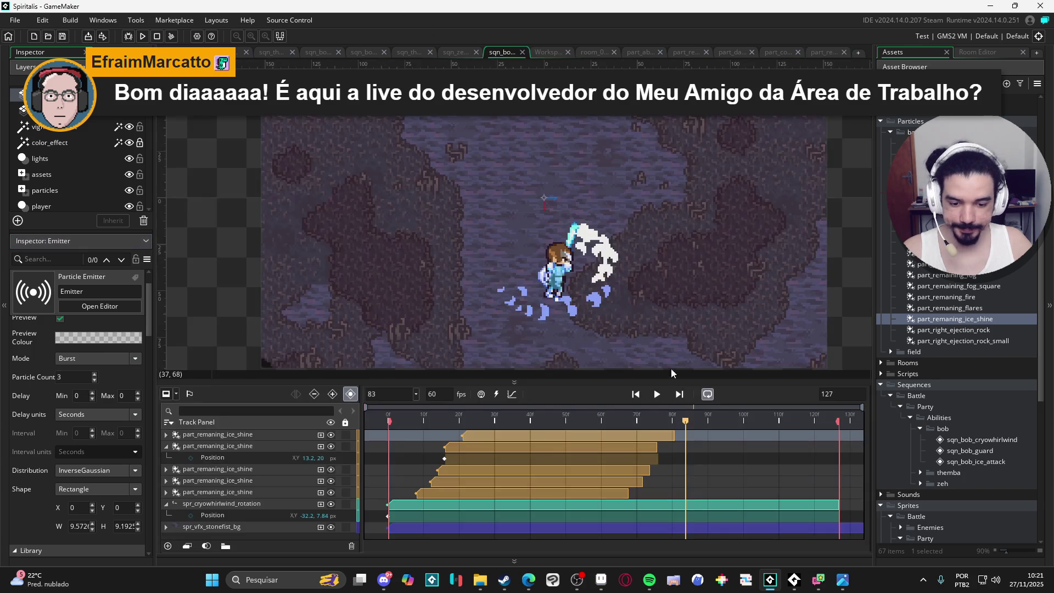
pyautogui.click(504, 54)
pyautogui.click(657, 393)
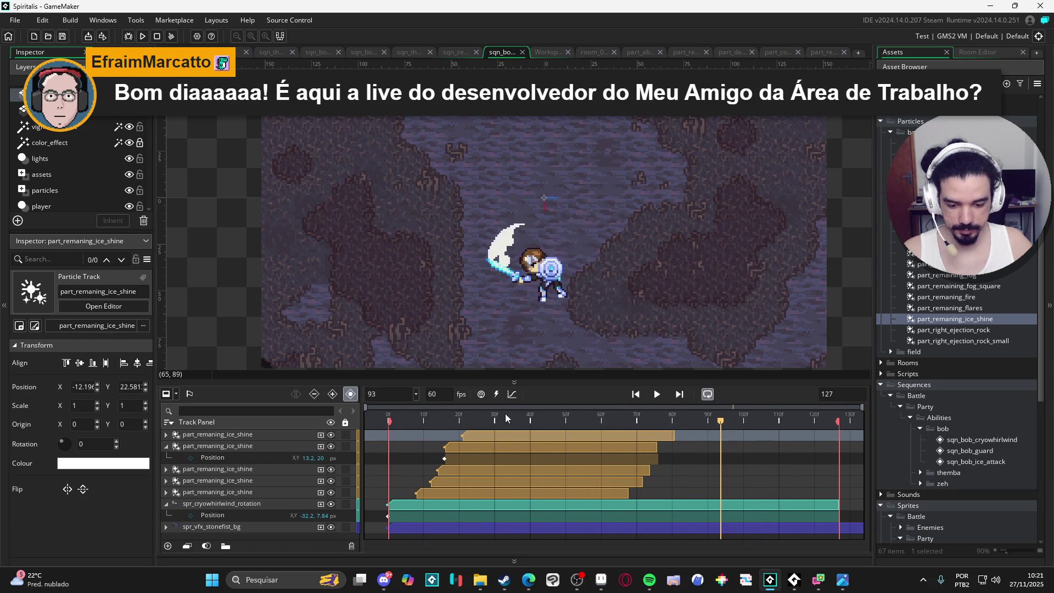
pyautogui.moveTo(504, 413)
pyautogui.mouseDown()
pyautogui.moveTo(390, 427)
pyautogui.moveTo(443, 423)
pyautogui.moveTo(317, 413)
pyautogui.mouseUp()
# - Shorten each part_remaning_ice_shine clip to end around frame 30, then play the sequence
pyautogui.press('space')
pyautogui.press('space')
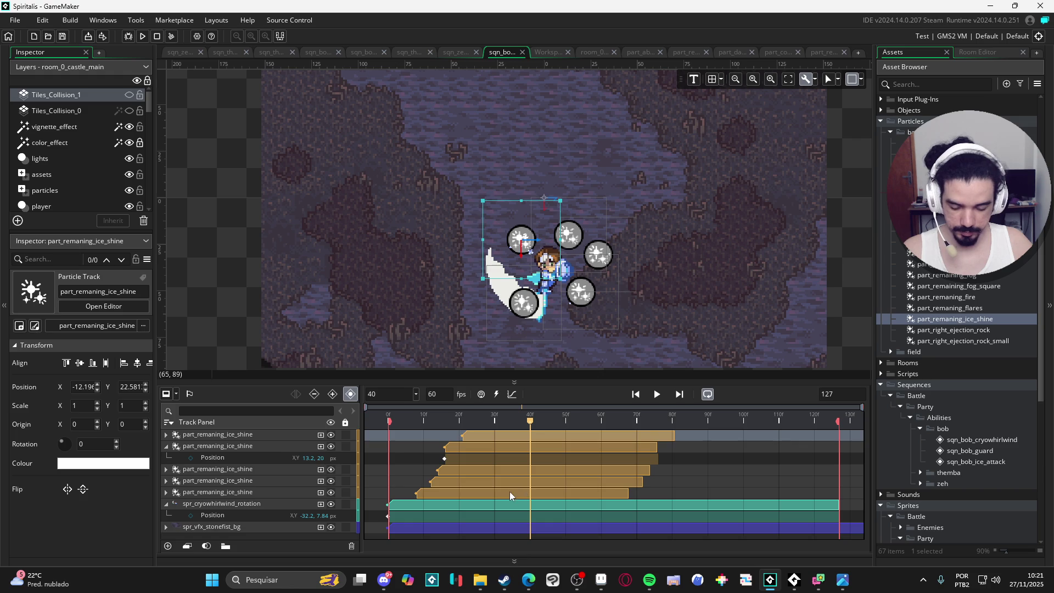
pyautogui.click(549, 493)
pyautogui.moveTo(628, 493); pyautogui.dragTo(476, 484)
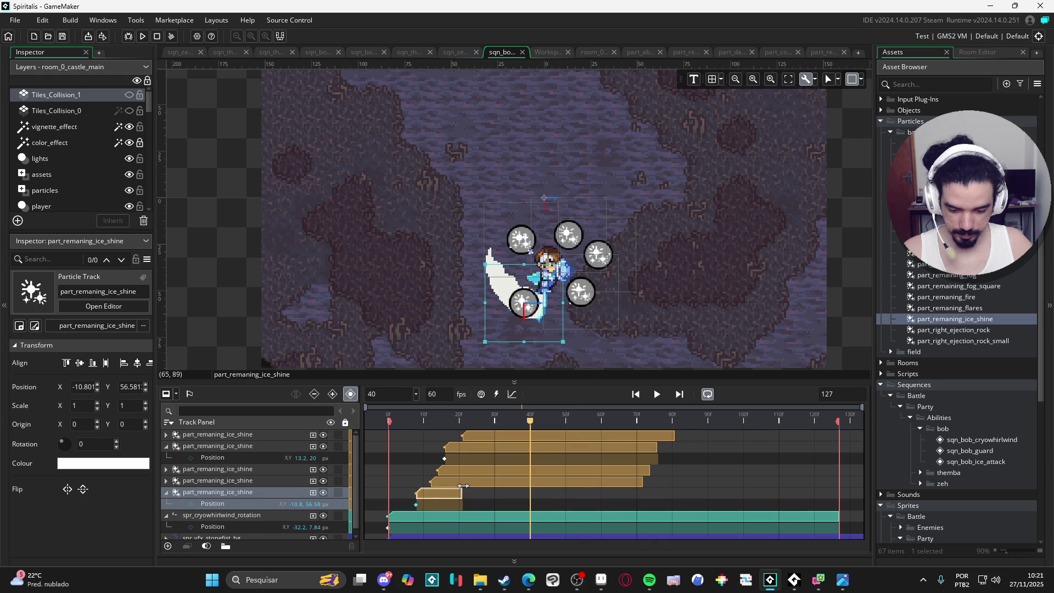
pyautogui.click(467, 483)
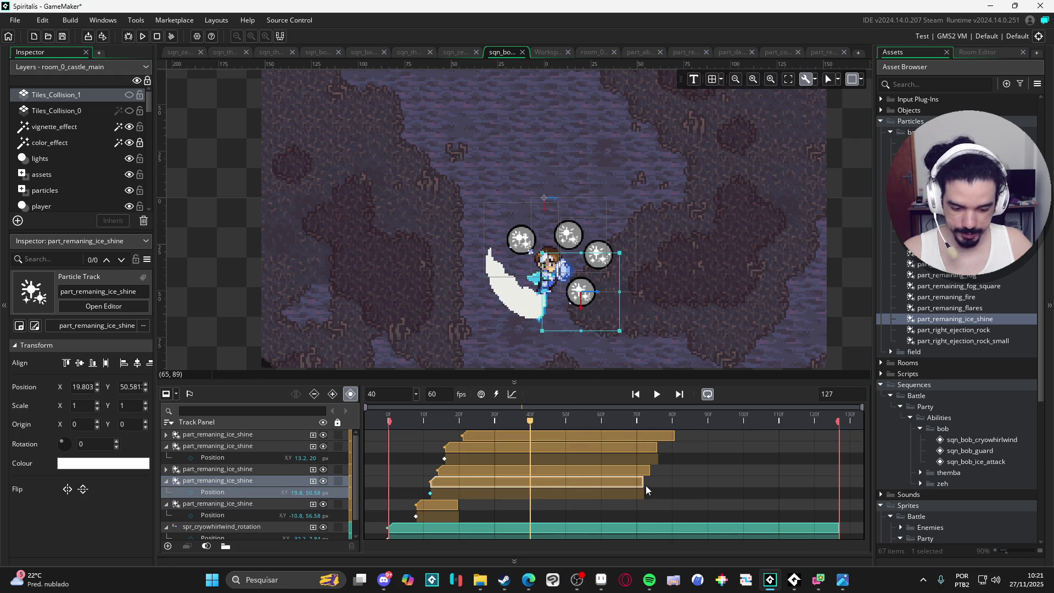
pyautogui.moveTo(626, 482); pyautogui.dragTo(474, 477)
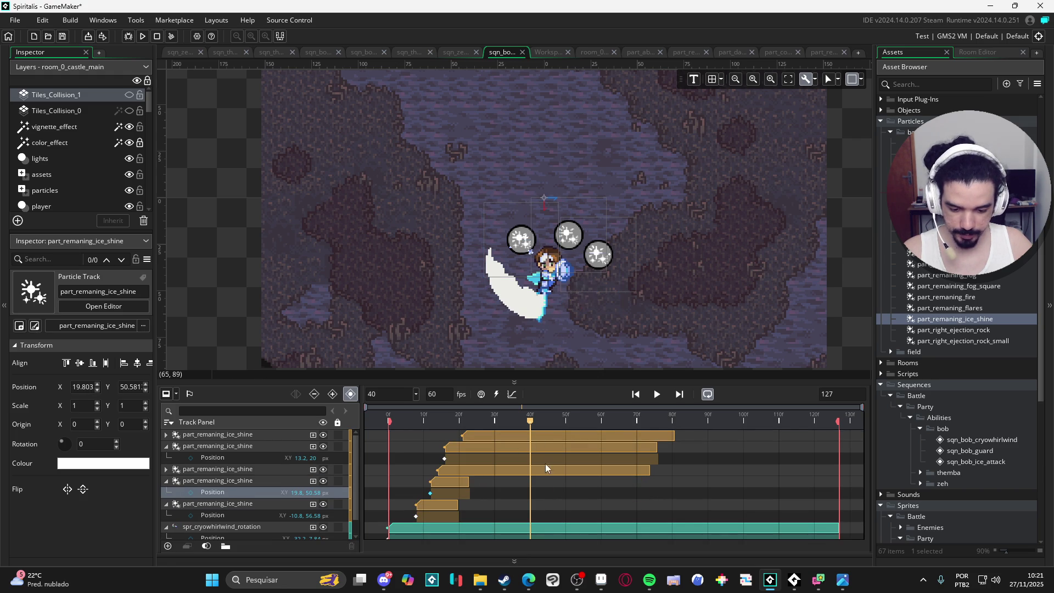
pyautogui.click(559, 470)
pyautogui.moveTo(647, 470); pyautogui.dragTo(478, 471)
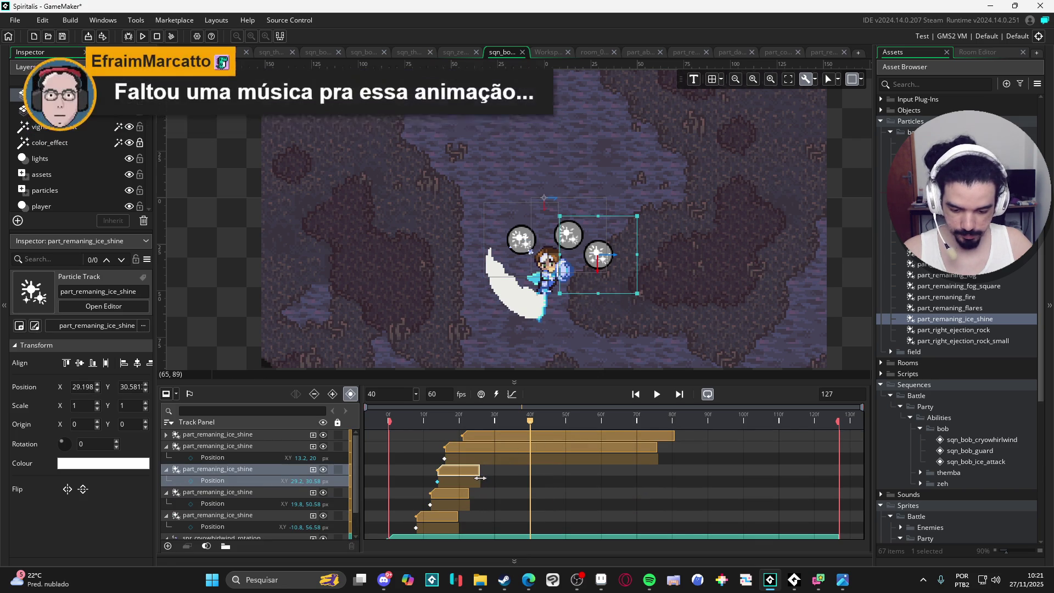
pyautogui.click(649, 454)
pyautogui.moveTo(649, 454); pyautogui.dragTo(483, 454)
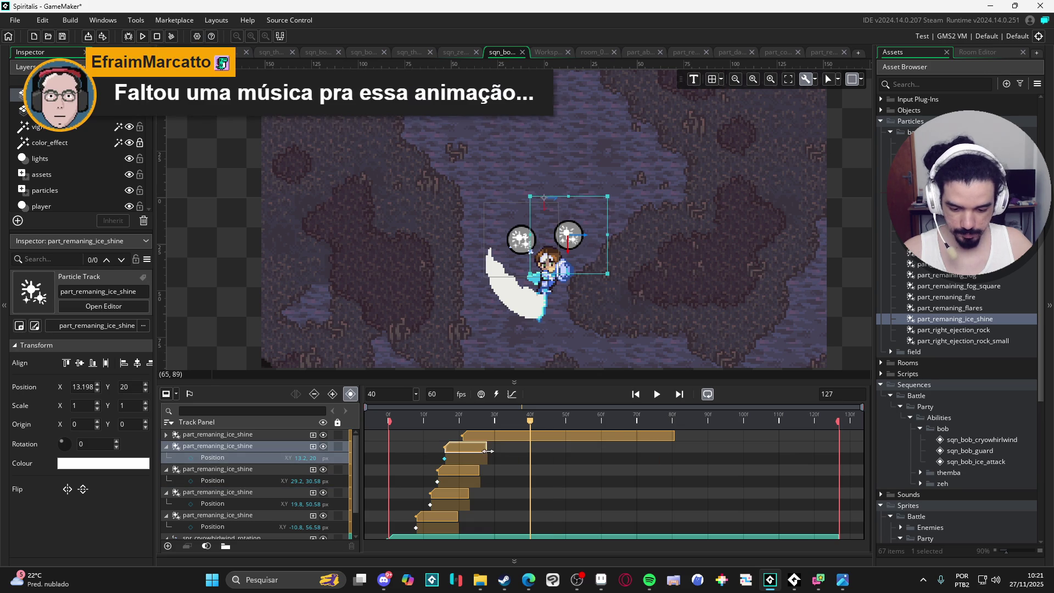
pyautogui.click(626, 436)
pyautogui.moveTo(678, 442); pyautogui.dragTo(492, 435)
pyautogui.press('space')
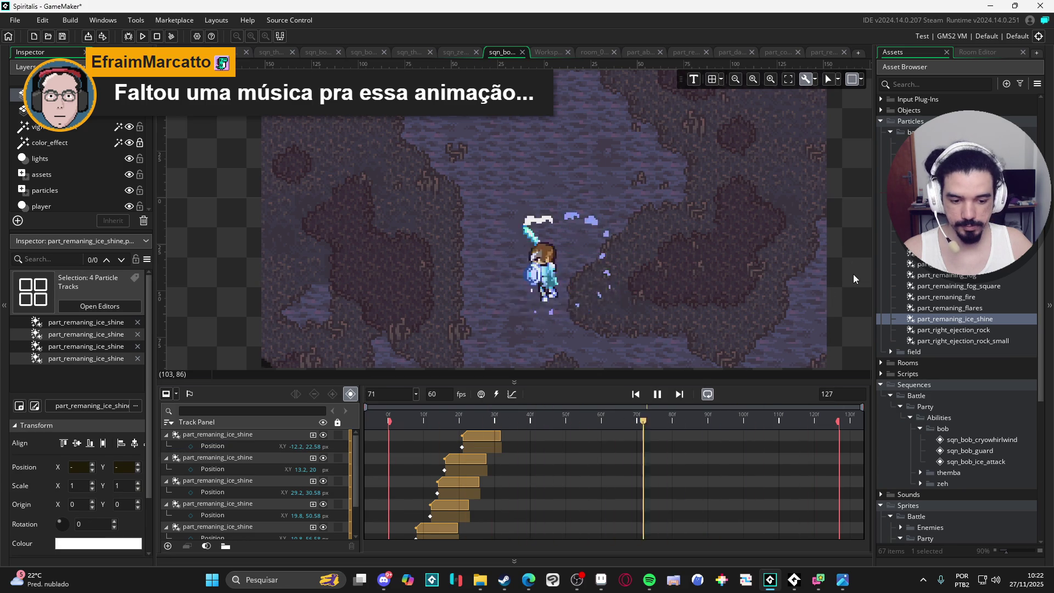
# - Collapse every expanded ice-shine track in the Track Panel into a compact list
pyautogui.click(754, 303)
pyautogui.click(844, 317)
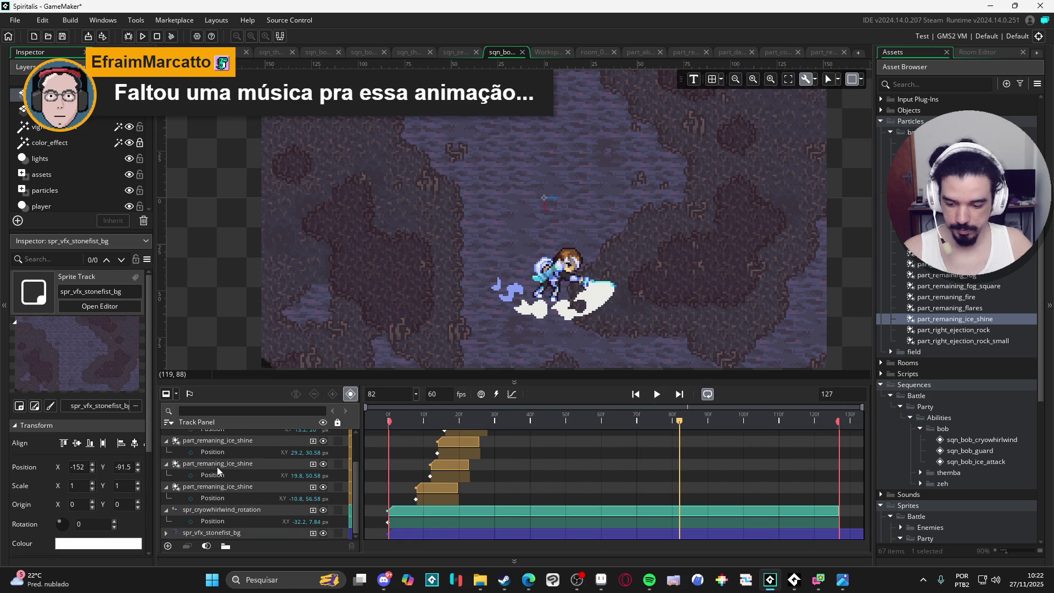
pyautogui.click(166, 443)
pyautogui.click(165, 444)
pyautogui.click(167, 456)
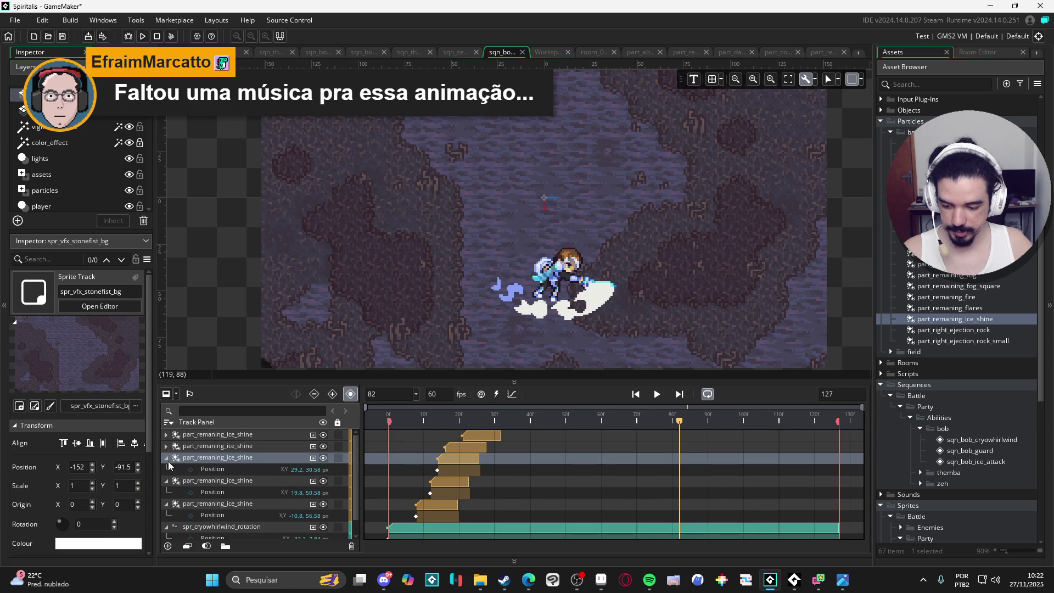
pyautogui.click(166, 459)
pyautogui.click(166, 469)
pyautogui.click(167, 481)
pyautogui.click(167, 491)
pyautogui.click(166, 492)
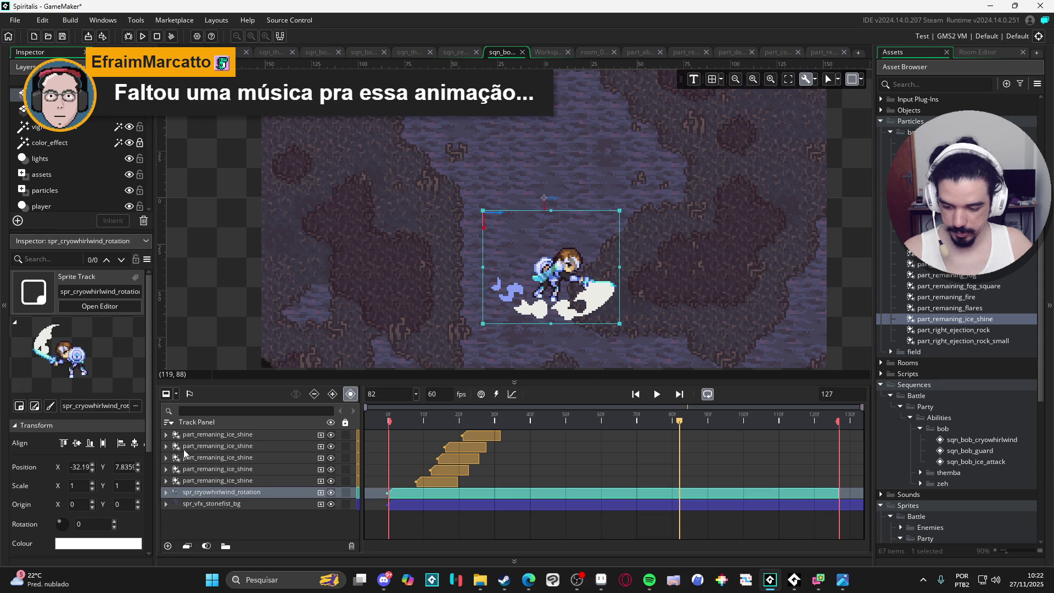
# - Play the sequence to preview the five short staggered ice-shine clips
pyautogui.click(838, 270)
pyautogui.click(659, 395)
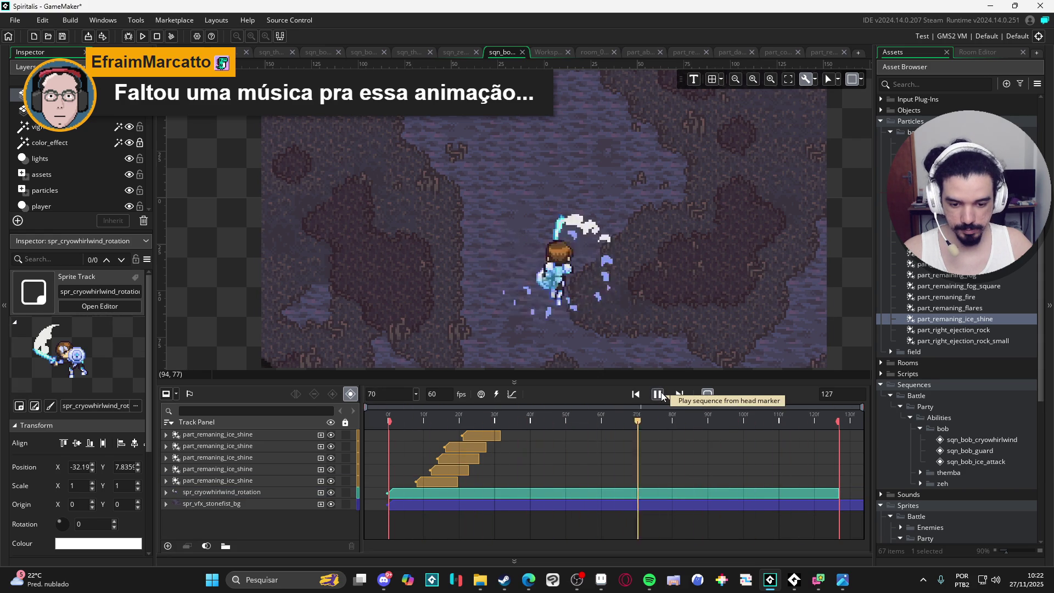
pyautogui.click(659, 395)
# - Extend the five ice-shine clips with staggered ends, from about frame 29 at the bottom to 38 at the top
pyautogui.click(449, 483)
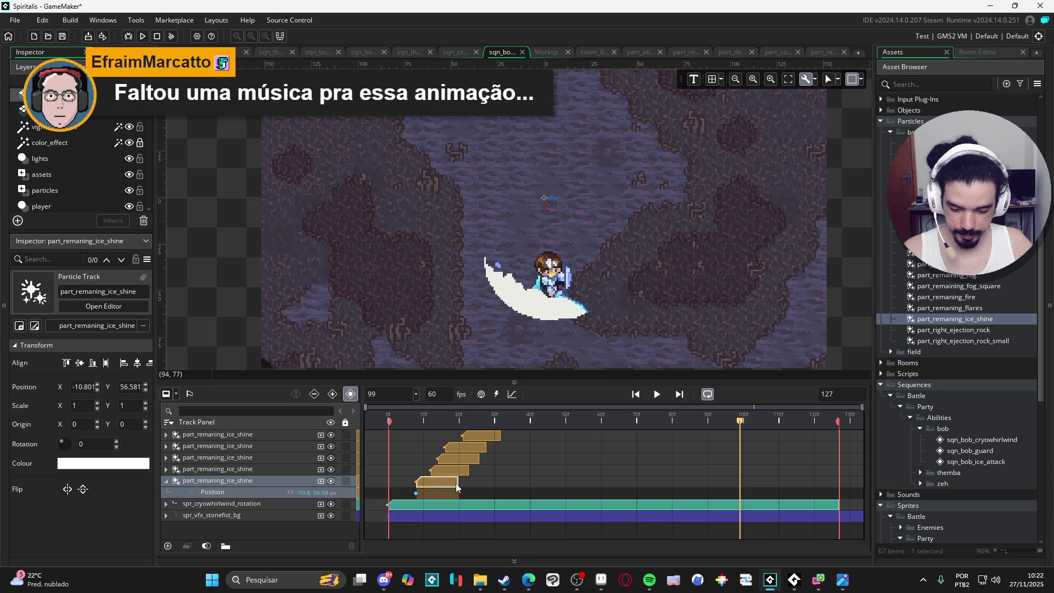
pyautogui.moveTo(463, 481); pyautogui.dragTo(491, 483)
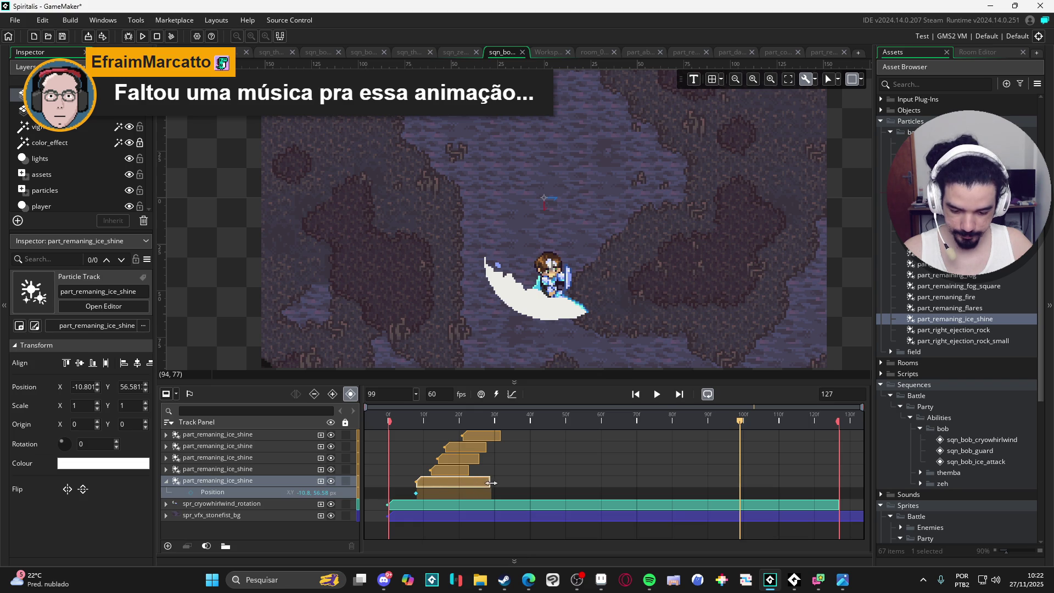
pyautogui.click(466, 470)
pyautogui.moveTo(490, 469); pyautogui.dragTo(493, 468)
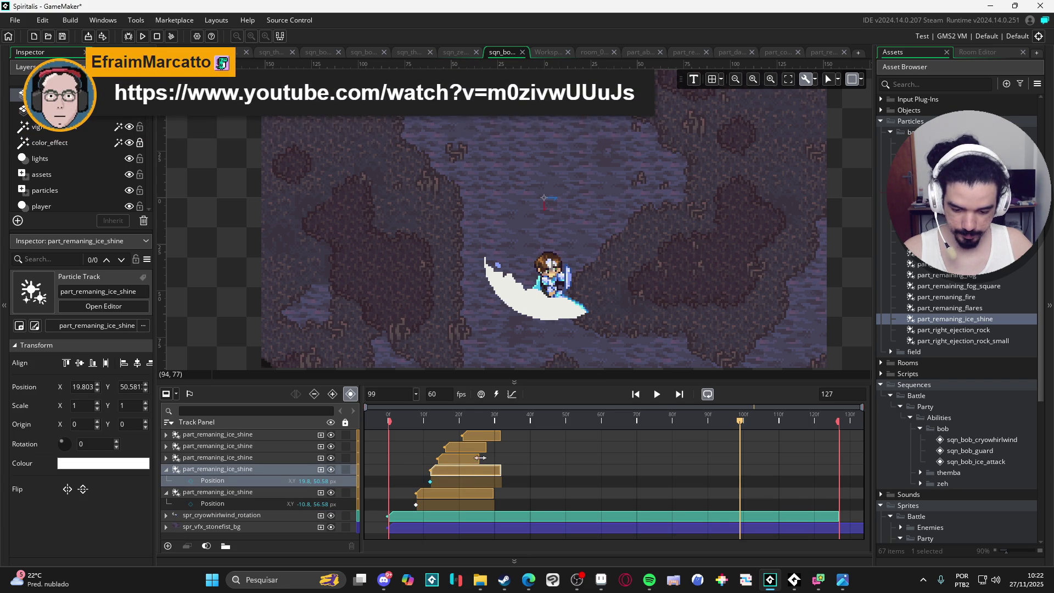
pyautogui.click(475, 460)
pyautogui.moveTo(479, 459); pyautogui.dragTo(502, 457)
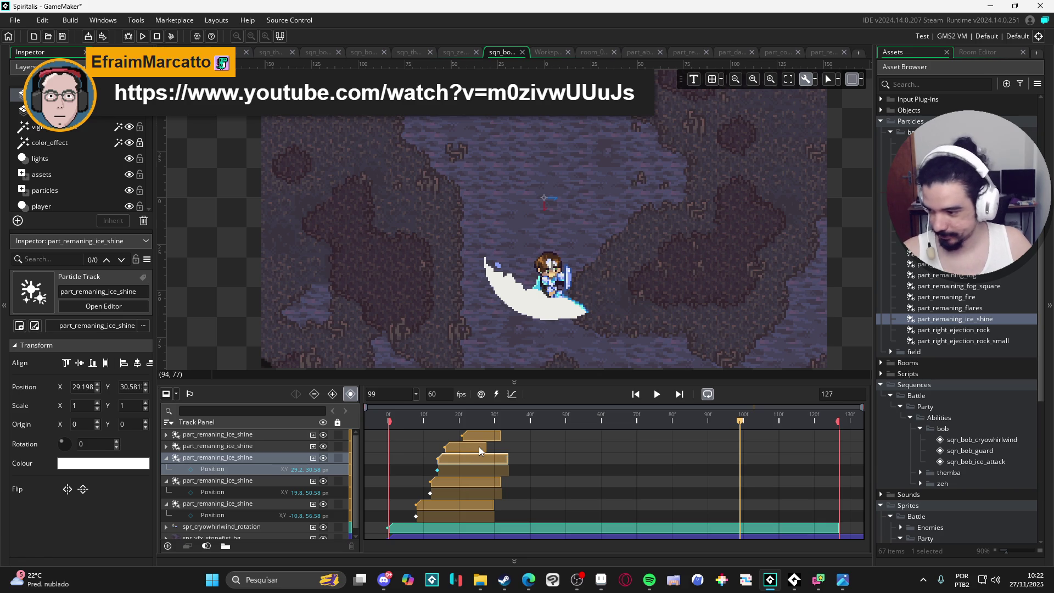
pyautogui.click(479, 451)
pyautogui.moveTo(485, 445); pyautogui.dragTo(516, 448)
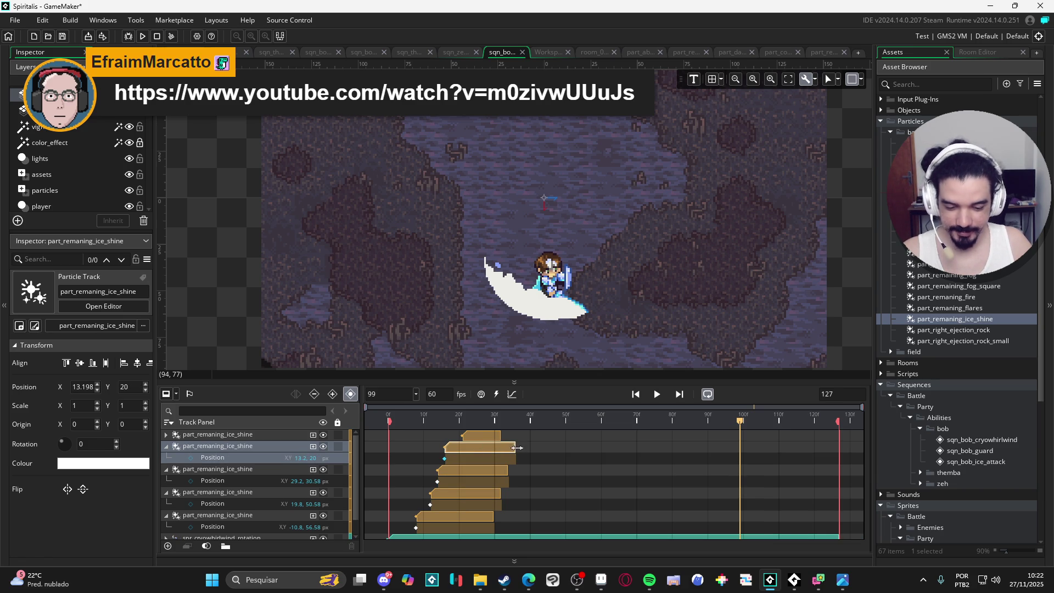
pyautogui.click(481, 436)
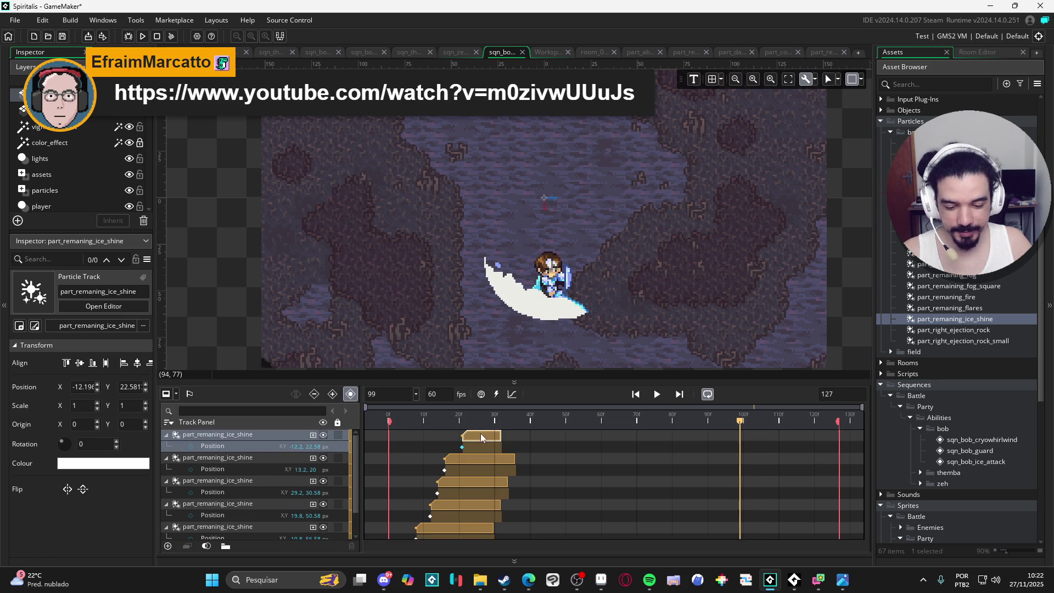
pyautogui.moveTo(501, 436); pyautogui.dragTo(524, 436)
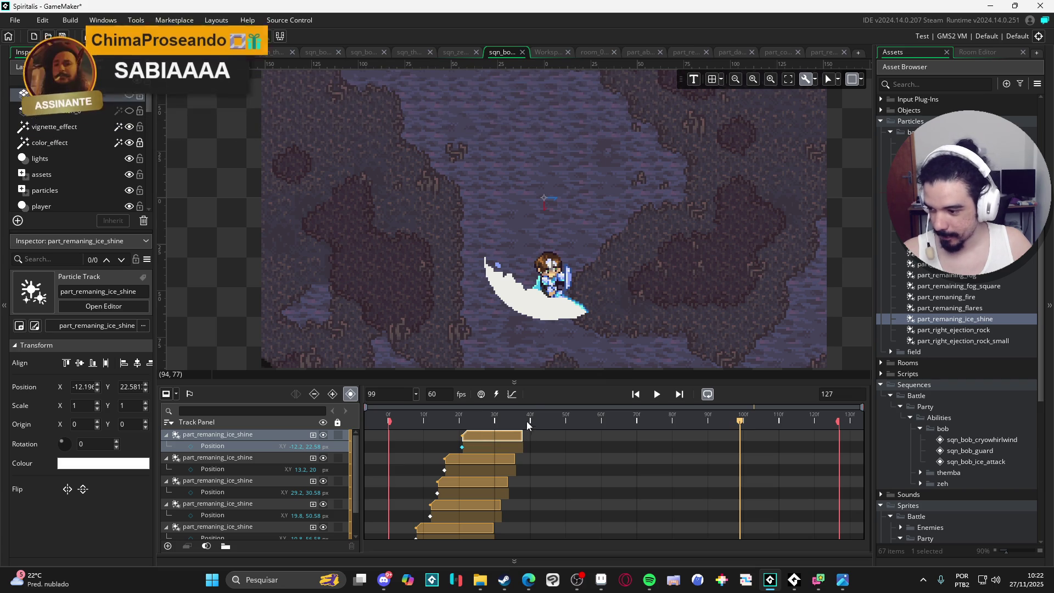
# - Rewind to frame 0 and collapse the five expanded ice-shine tracks
pyautogui.press('Home')
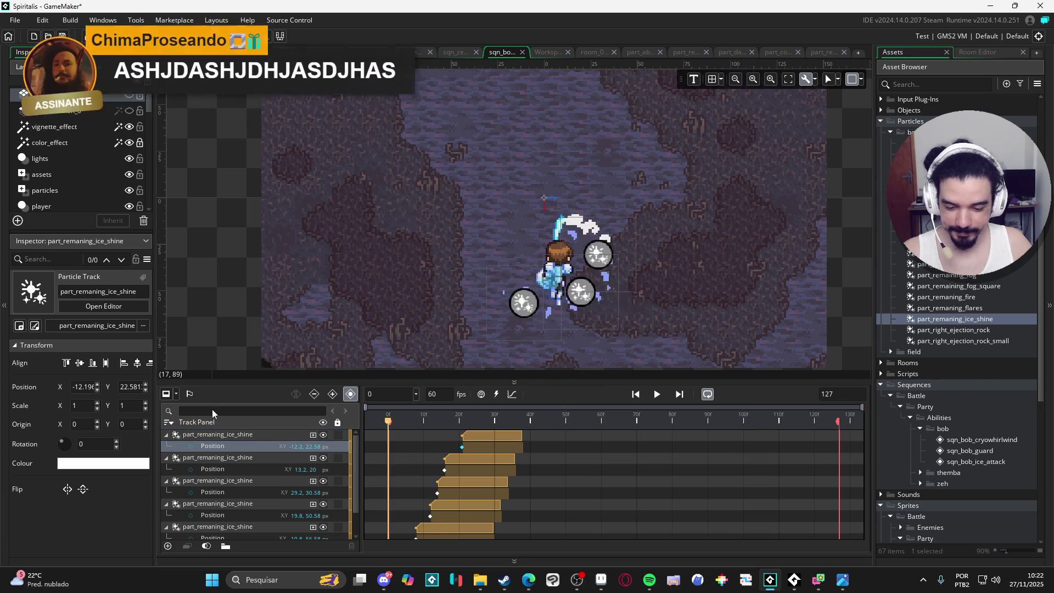
pyautogui.click(167, 435)
pyautogui.click(168, 447)
pyautogui.click(167, 446)
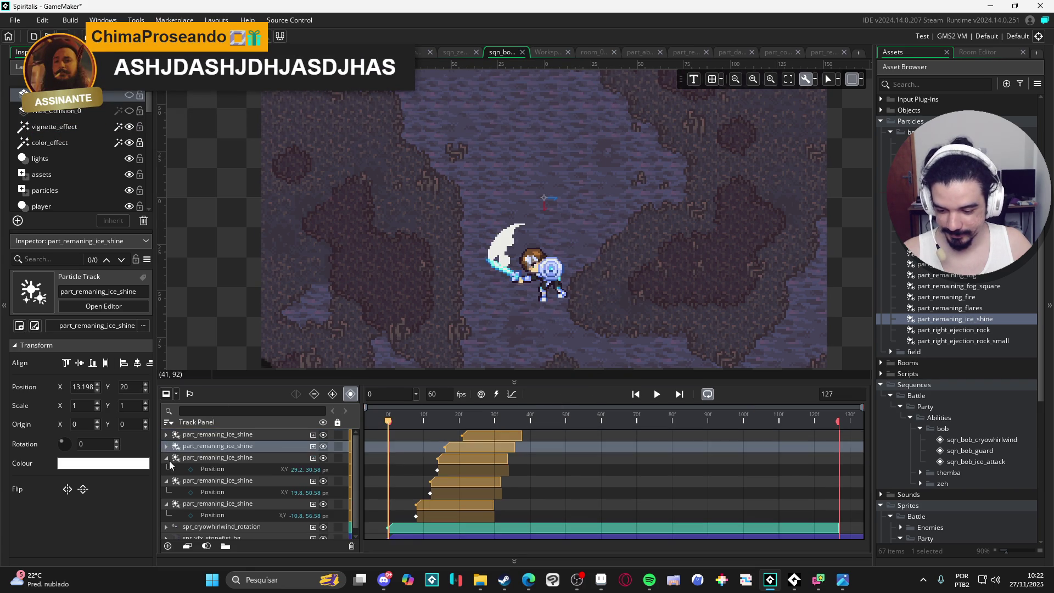
pyautogui.click(166, 458)
pyautogui.click(167, 470)
pyautogui.click(166, 469)
pyautogui.click(166, 481)
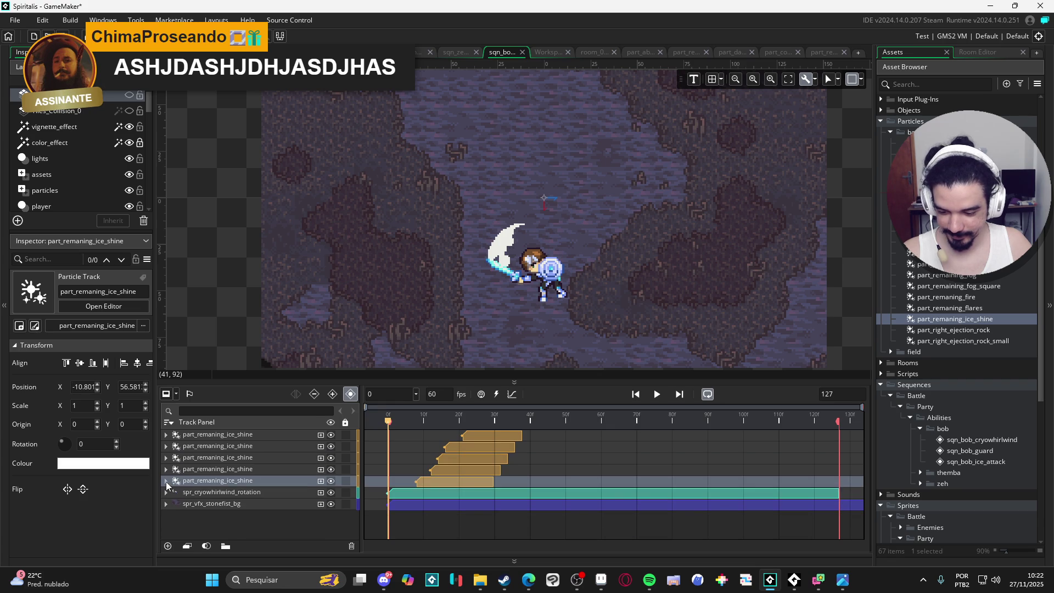
# - Play the sequence twice to check the shine clips spanning roughly frames 8 to 38
pyautogui.click(658, 394)
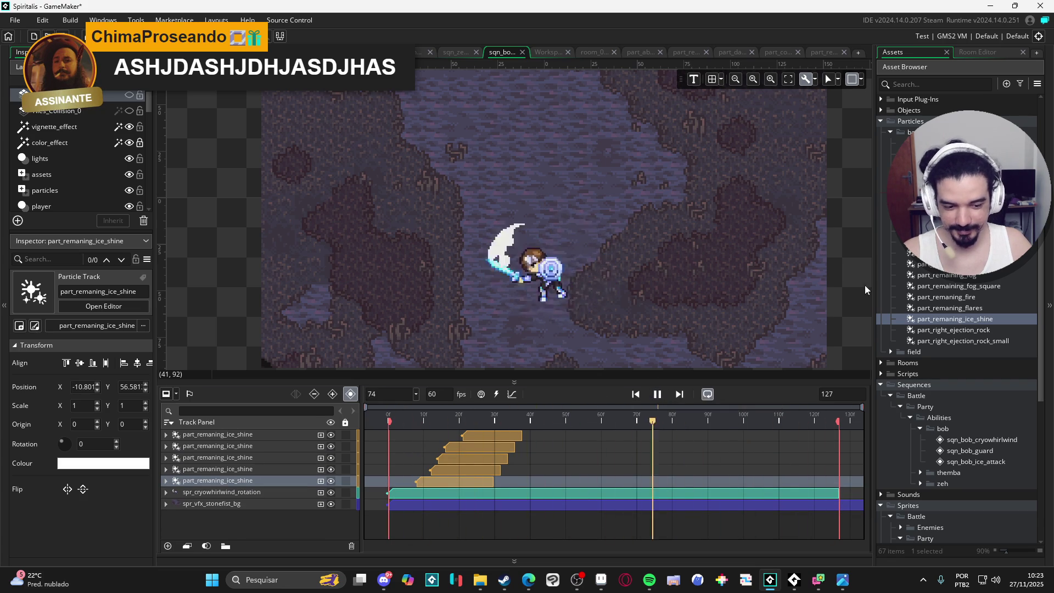
pyautogui.click(859, 290)
pyautogui.click(658, 394)
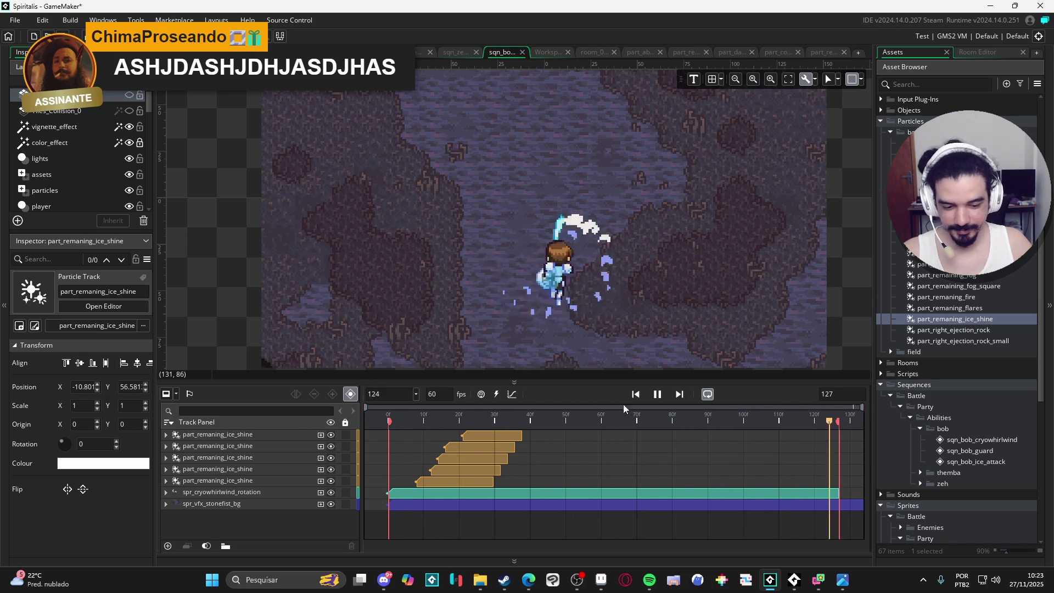
pyautogui.press('space')
pyautogui.click(242, 436)
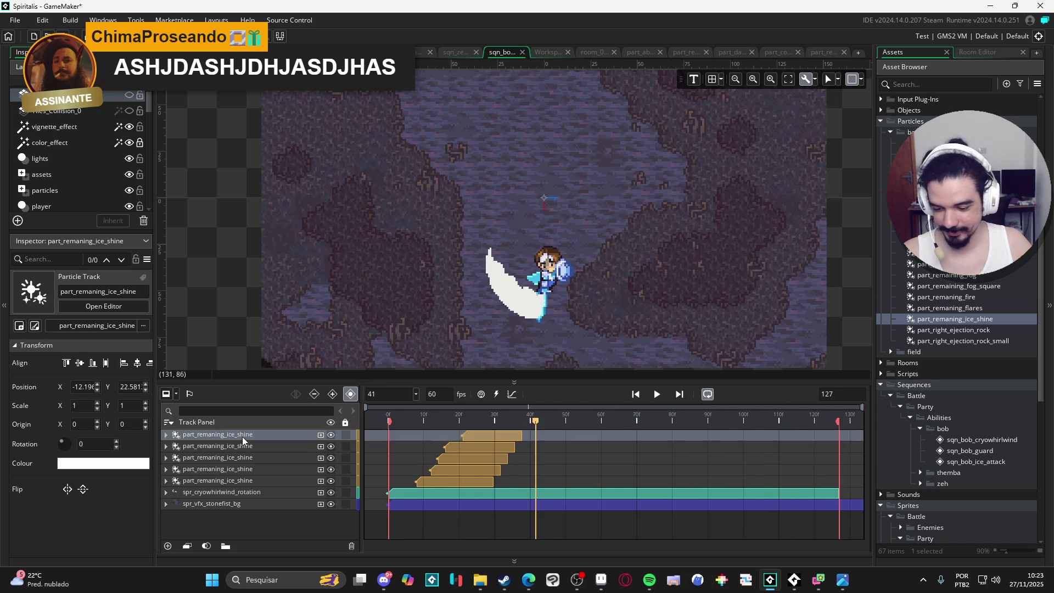
# - Group the five ice-shine tracks into a folder named 'shine' and collapse it
pyautogui.keyDown('shift'); pyautogui.click(200, 482); pyautogui.keyUp('shift')
pyautogui.rightClick(239, 432)
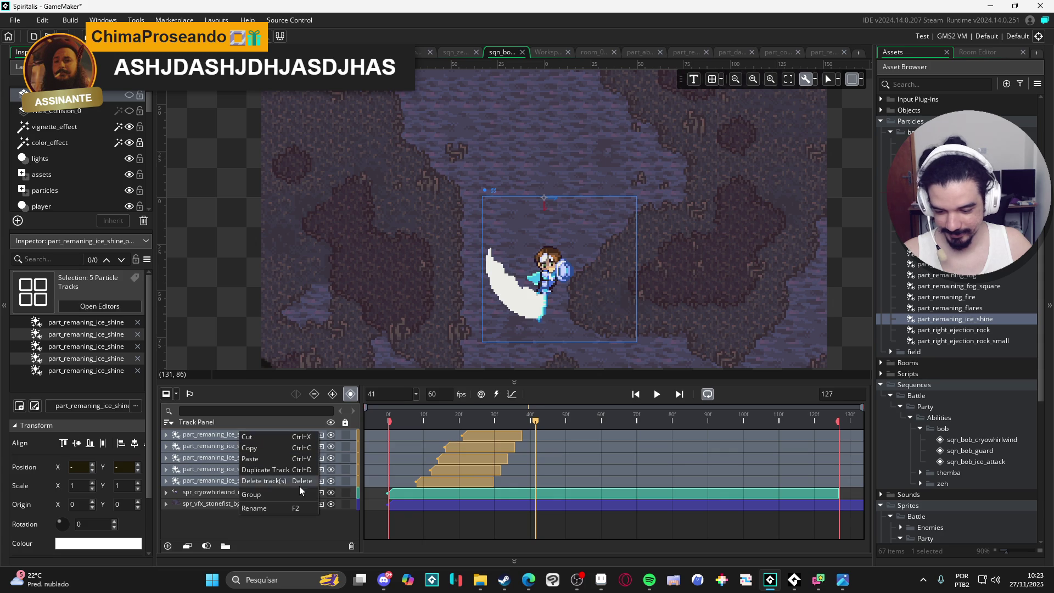
pyautogui.click(265, 495)
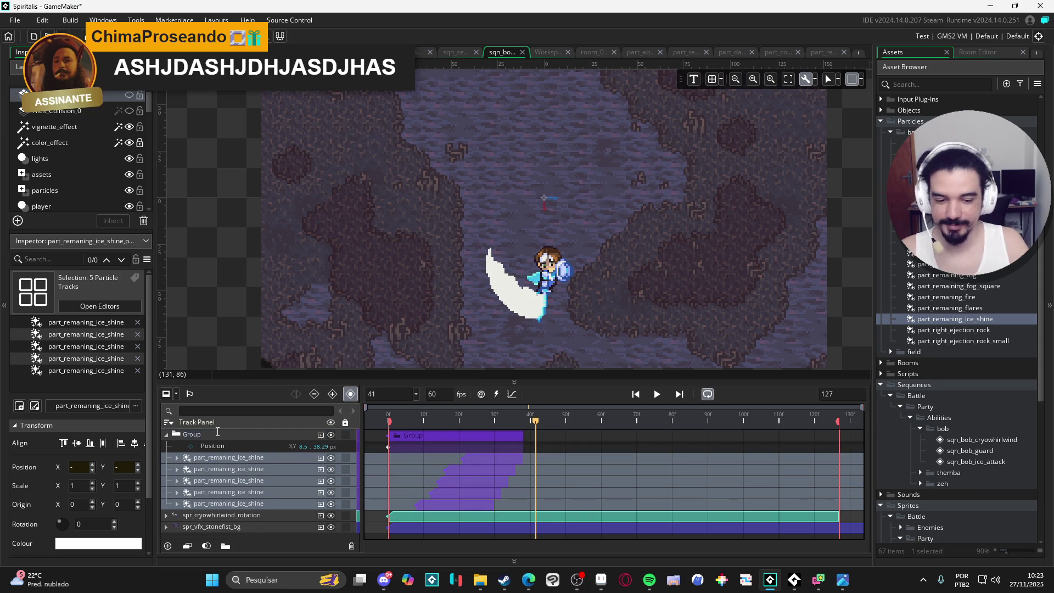
pyautogui.write('shine')
pyautogui.press('Return')
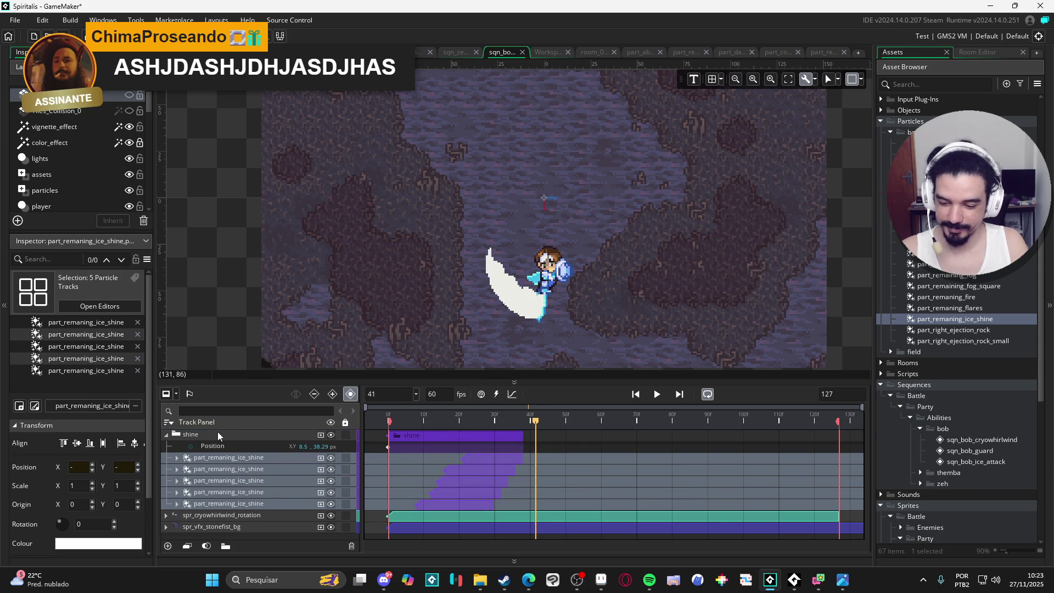
pyautogui.click(166, 435)
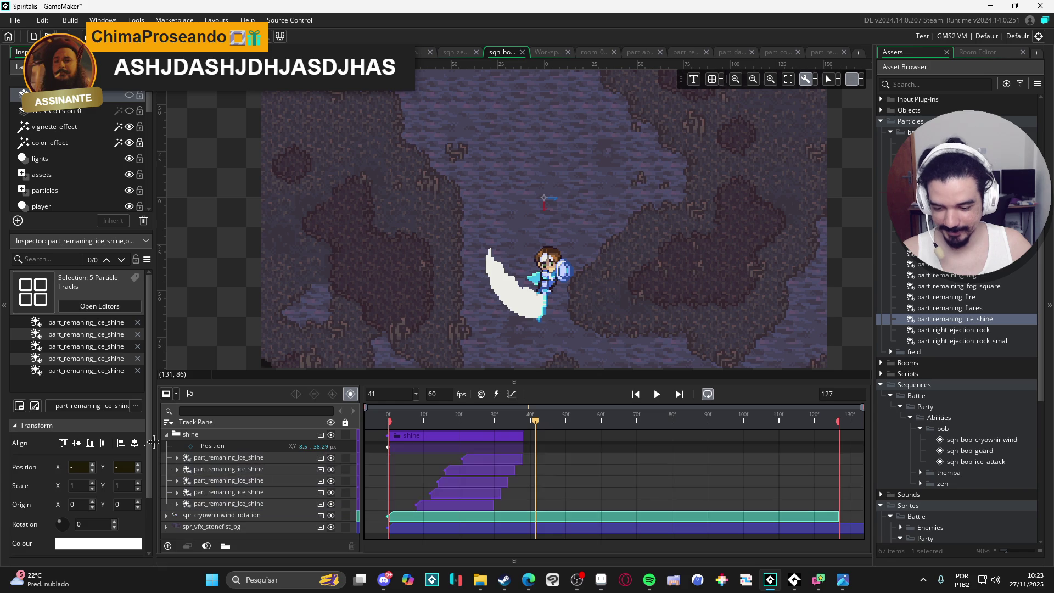
# - Duplicate the shine folder so the sequence has two shine folders
pyautogui.rightClick(262, 436)
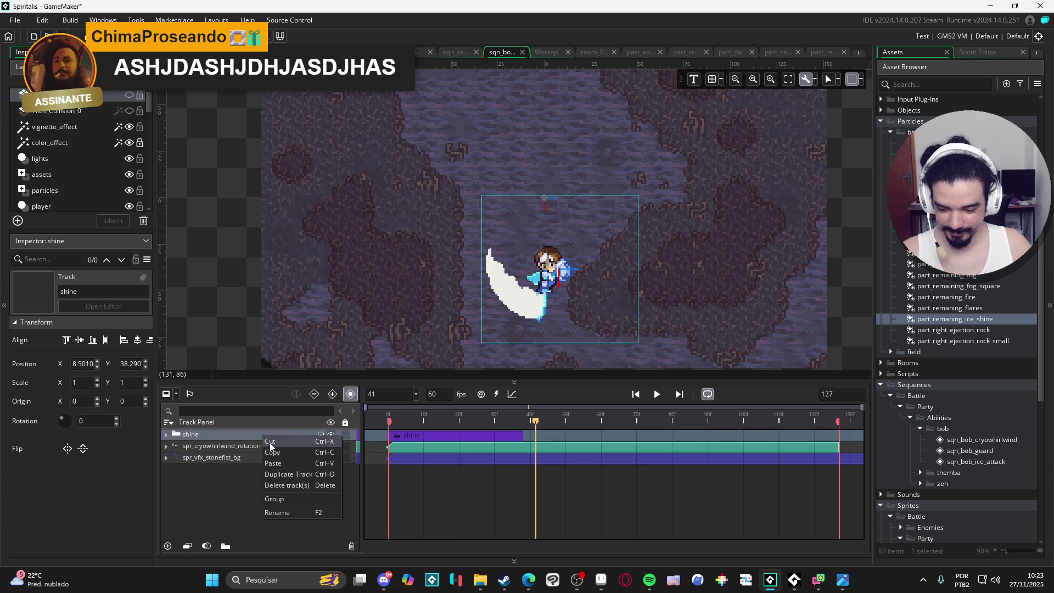
pyautogui.click(304, 475)
pyautogui.click(212, 432)
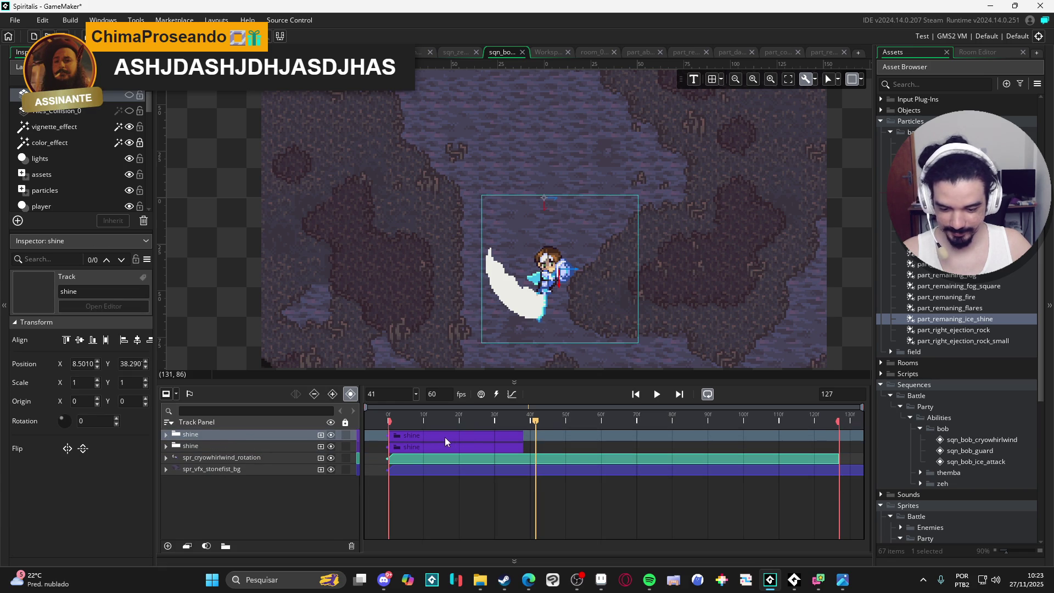
pyautogui.moveTo(445, 437); pyautogui.dragTo(495, 433)
pyautogui.click(249, 435)
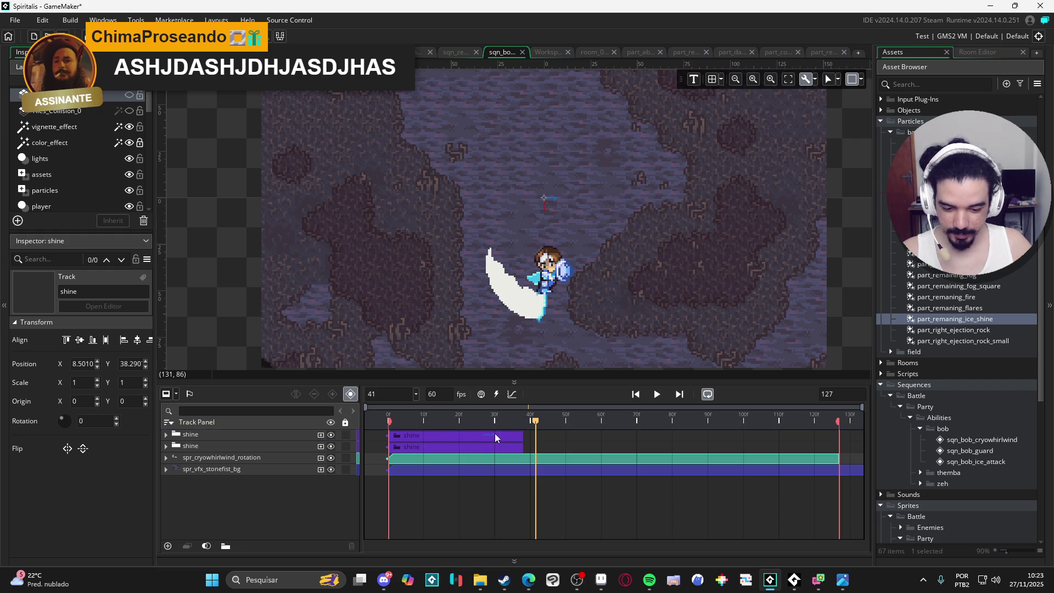
# - Expand the first shine folder and select its five ice-shine tracks
pyautogui.click(166, 435)
pyautogui.click(245, 445)
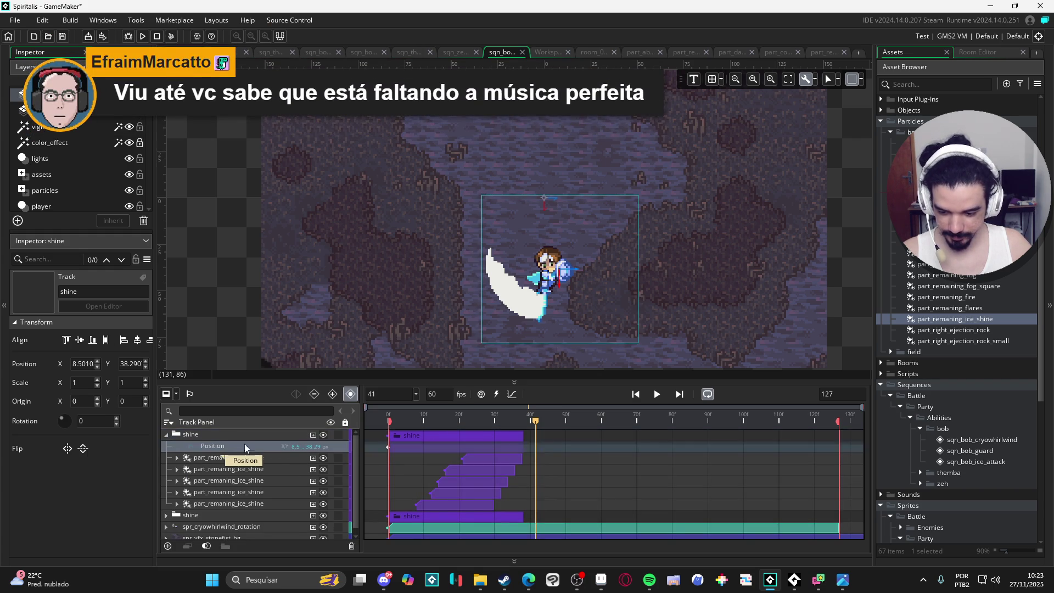
pyautogui.click(460, 439)
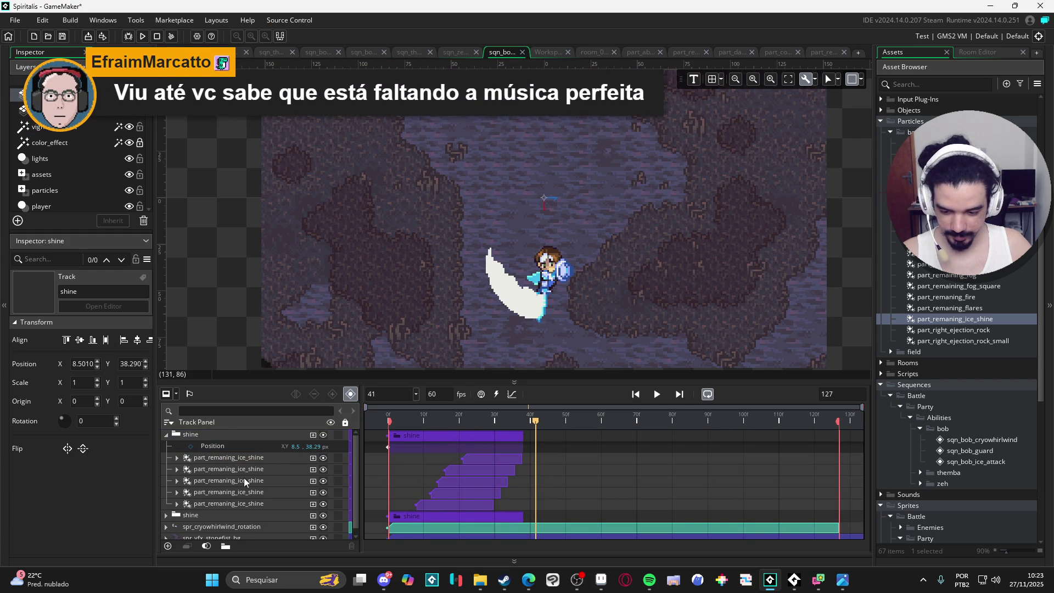
pyautogui.click(237, 458)
pyautogui.keyDown('shift'); pyautogui.click(255, 504); pyautogui.keyUp('shift')
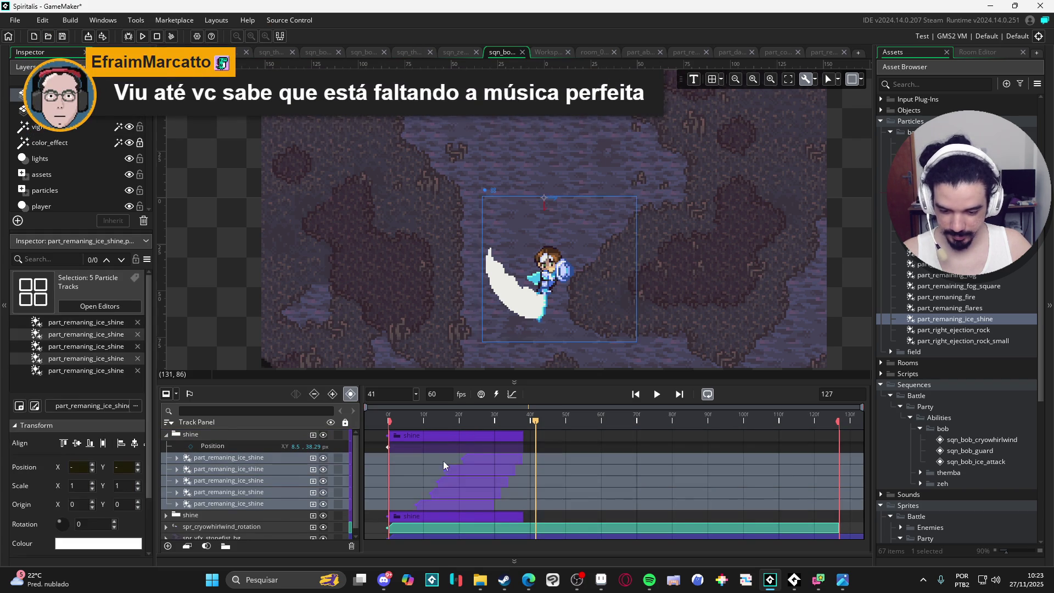
pyautogui.click(503, 436)
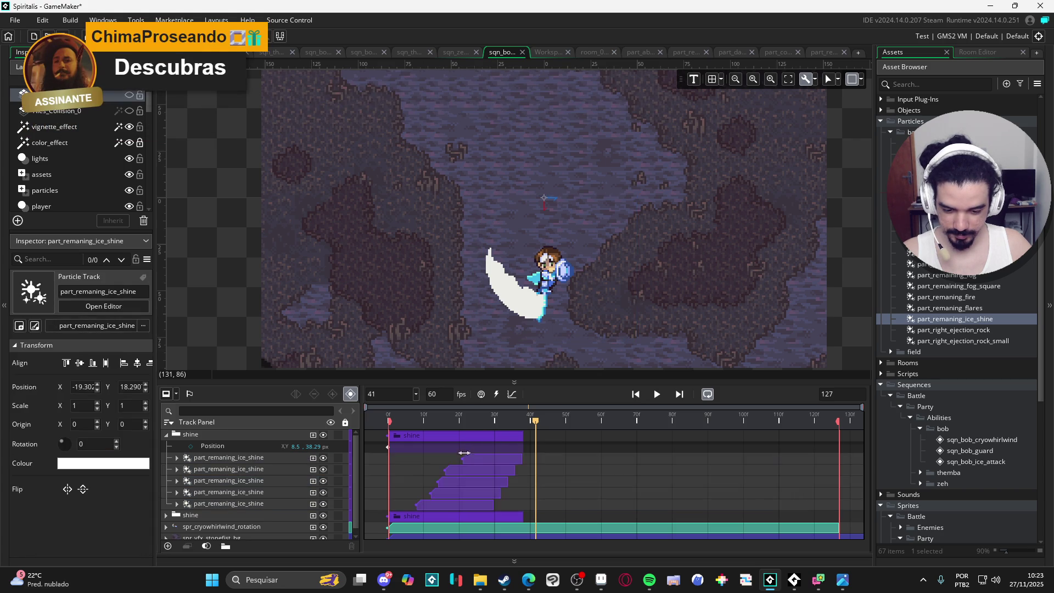
pyautogui.keyDown('shift'); pyautogui.click(240, 504); pyautogui.keyUp('shift')
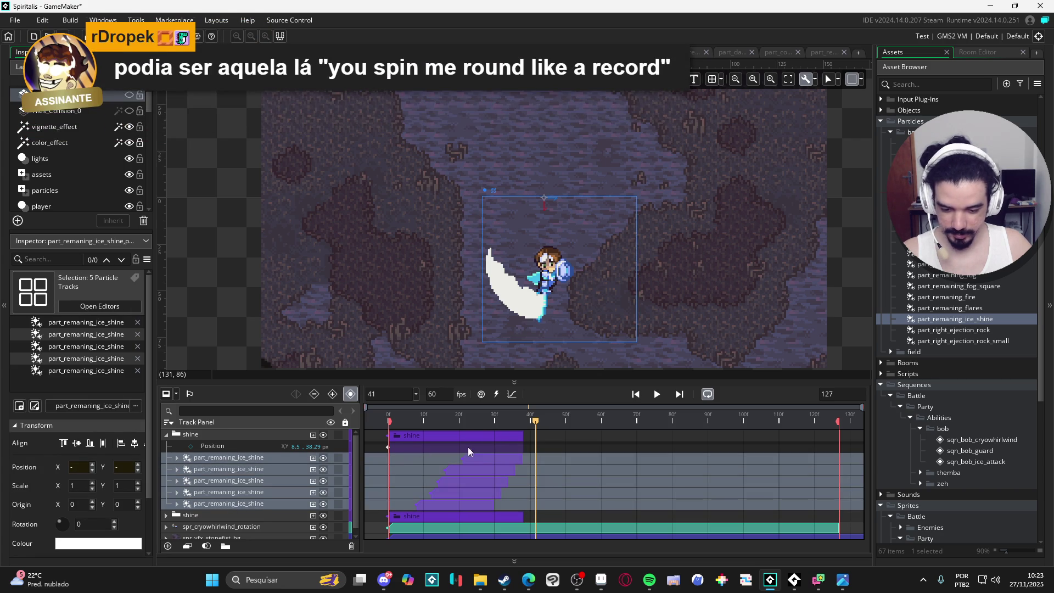
pyautogui.click(438, 494)
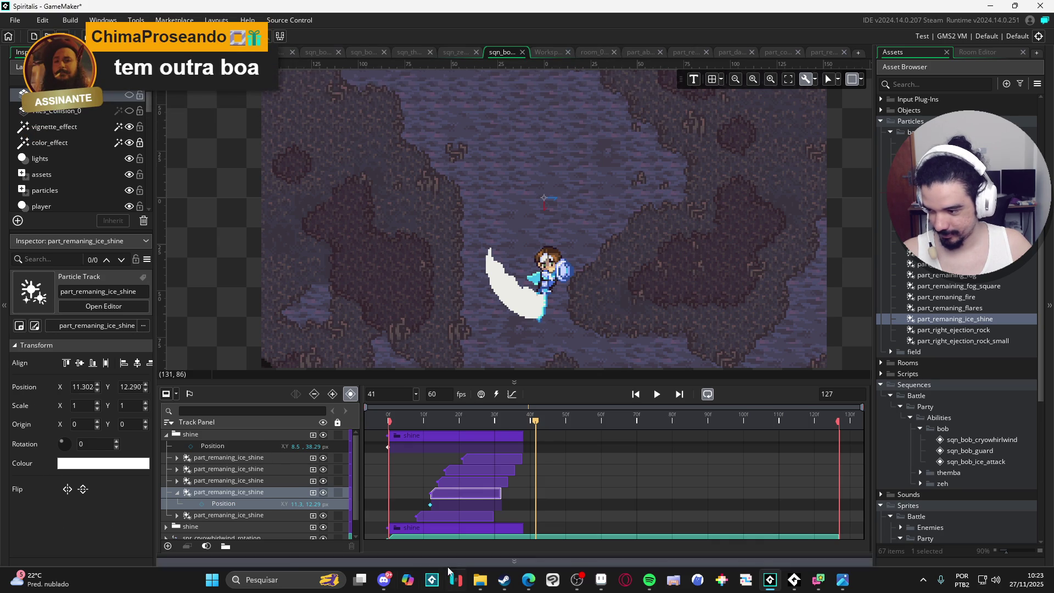
pyautogui.click(177, 492)
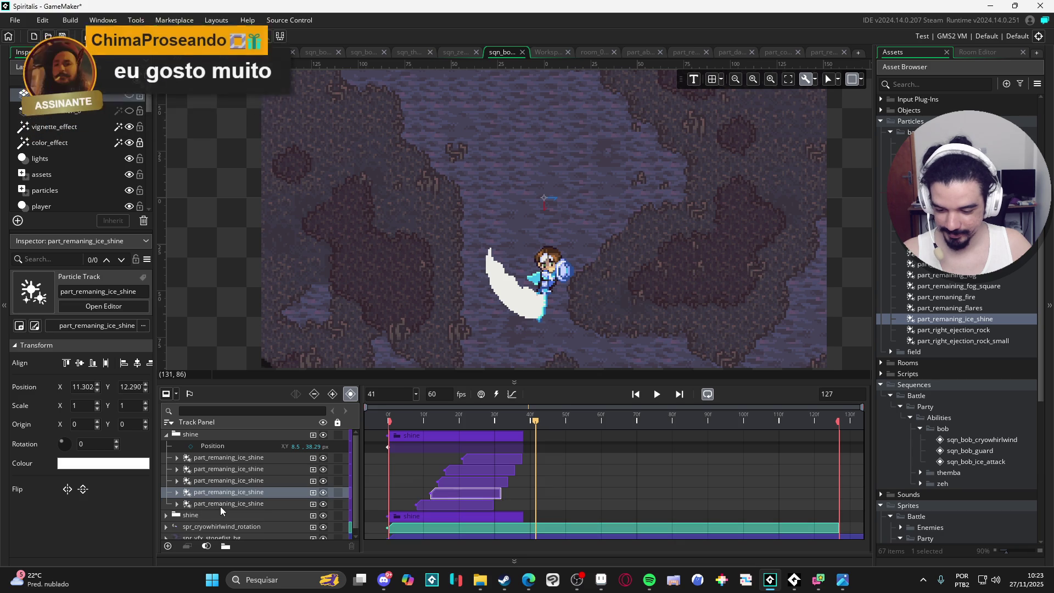
pyautogui.click(241, 457)
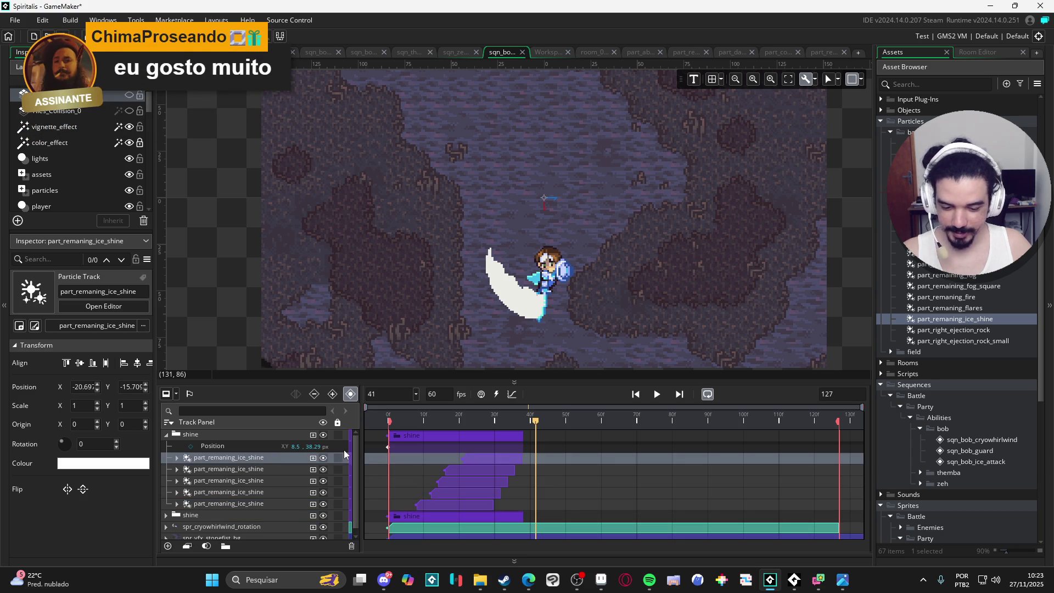
pyautogui.keyDown('shift'); pyautogui.click(212, 471); pyautogui.keyUp('shift')
pyautogui.keyDown('shift'); pyautogui.click(214, 481); pyautogui.keyUp('shift')
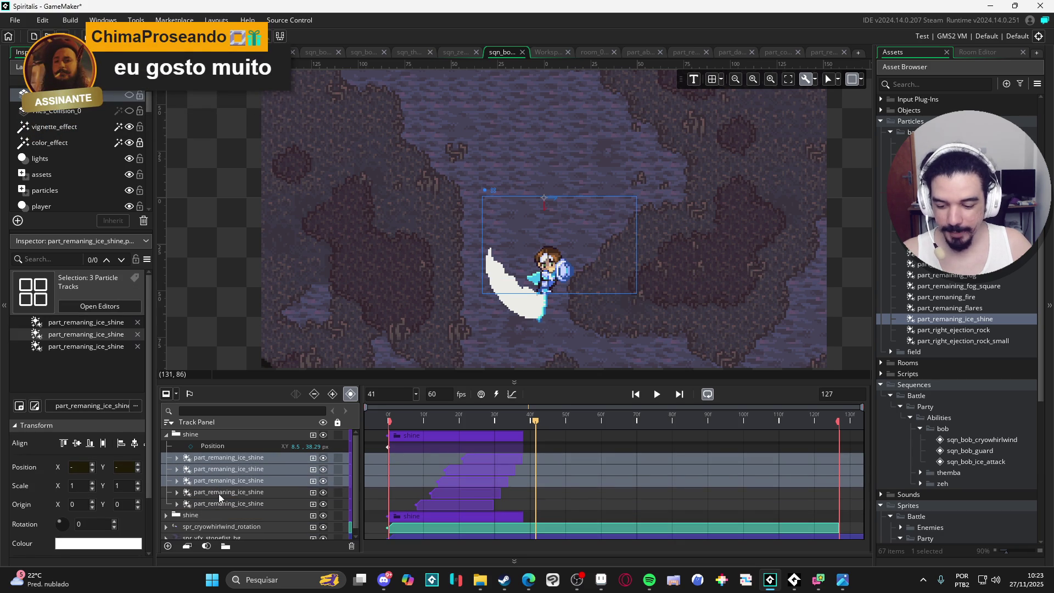
pyautogui.keyDown('shift'); pyautogui.click(219, 493); pyautogui.keyUp('shift')
pyautogui.keyDown('shift'); pyautogui.click(225, 503); pyautogui.keyUp('shift')
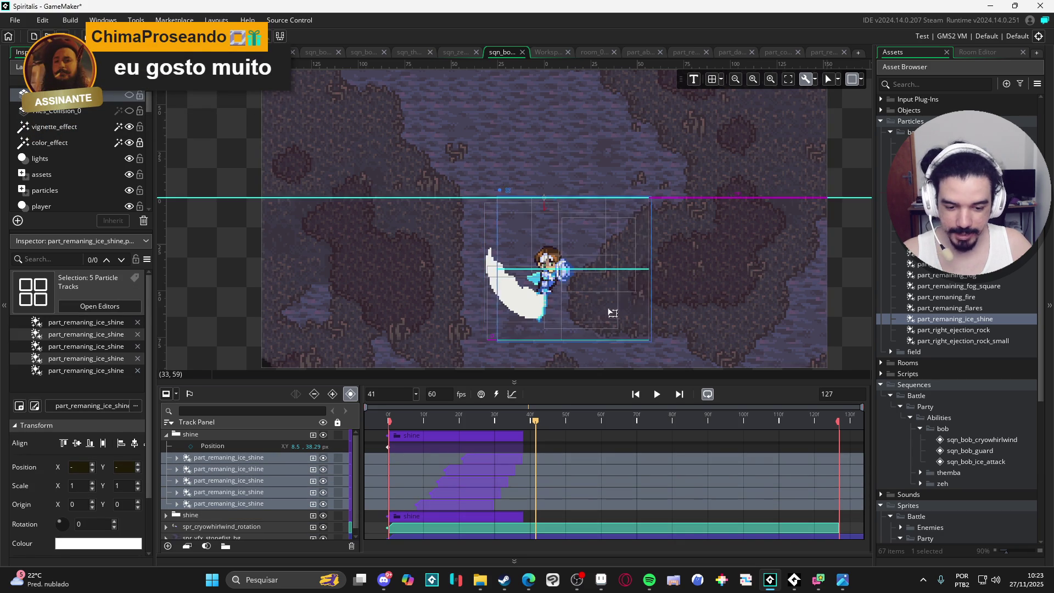
pyautogui.click(498, 452)
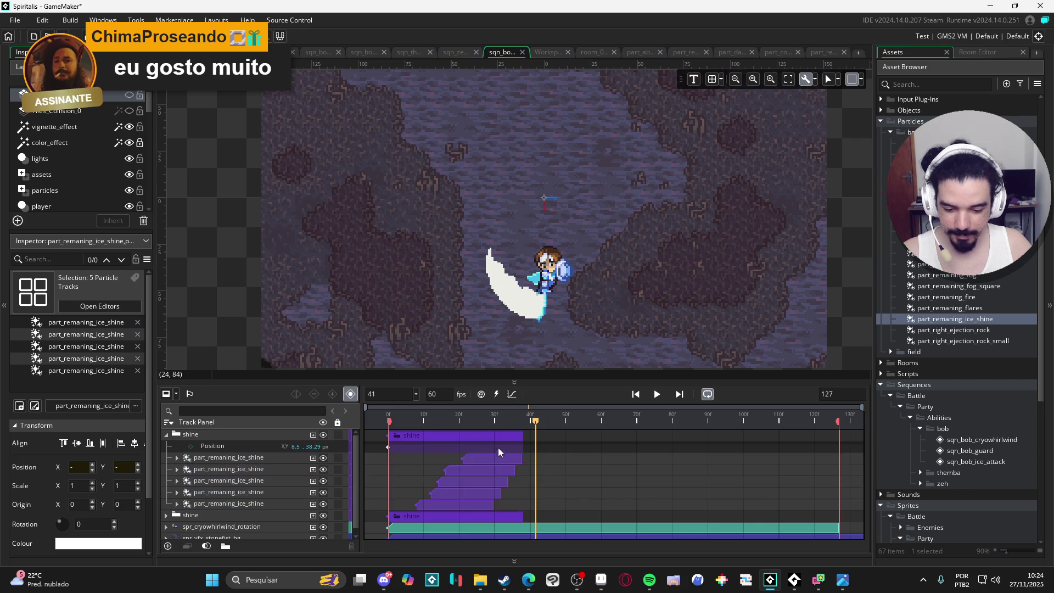
# - Select the five ice-shine clips in the first shine folder, undoing an accidental shift
pyautogui.click(487, 457)
pyautogui.click(474, 481)
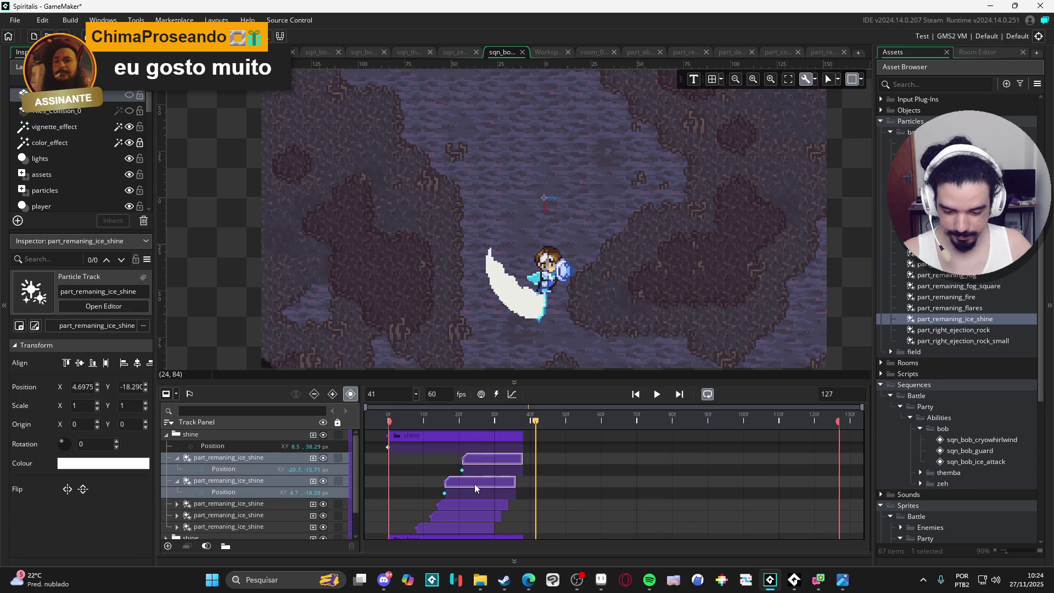
pyautogui.click(469, 505)
pyautogui.click(469, 524)
pyautogui.scroll(-2, 474, 487)
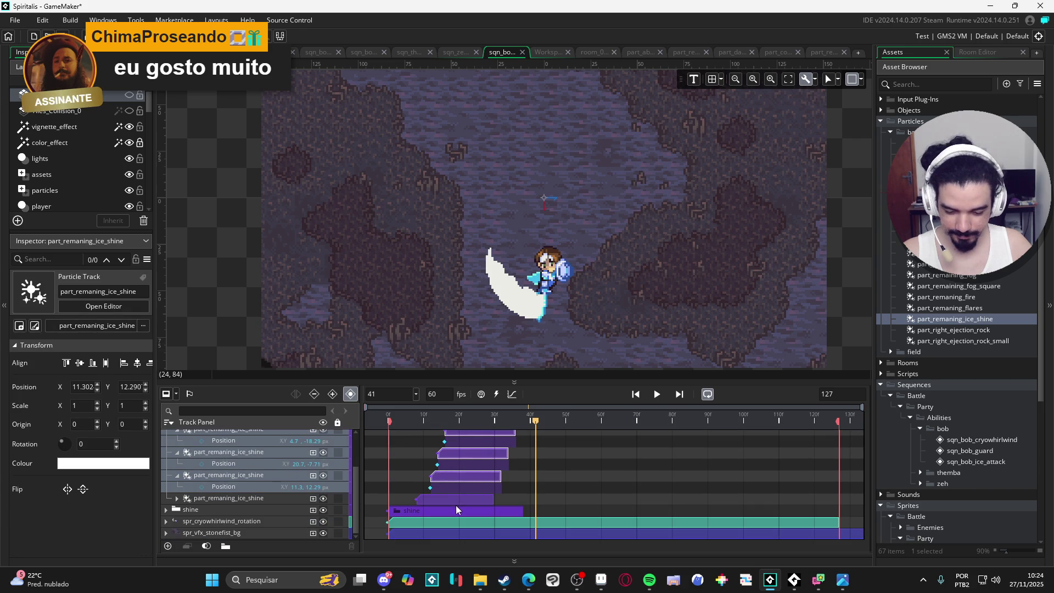
pyautogui.click(453, 499)
pyautogui.scroll(5, 496, 465)
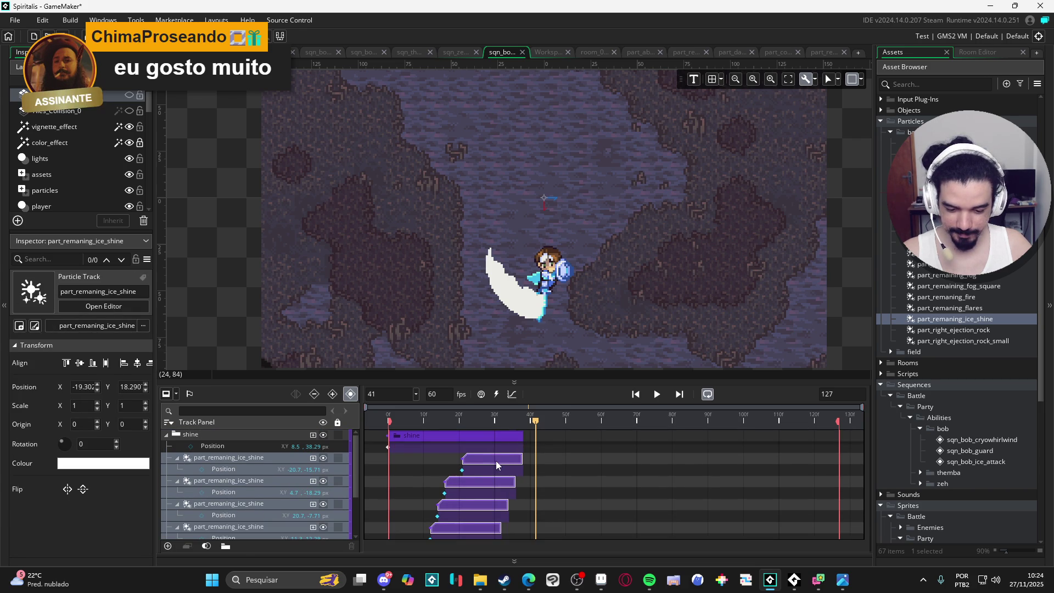
pyautogui.moveTo(503, 460); pyautogui.dragTo(521, 460)
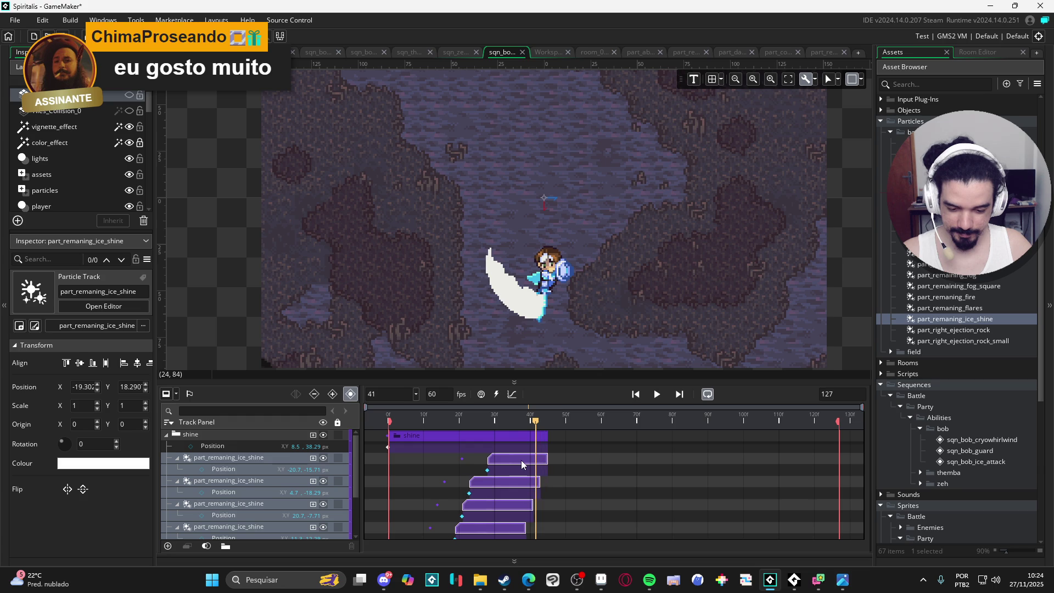
pyautogui.press('Escape')
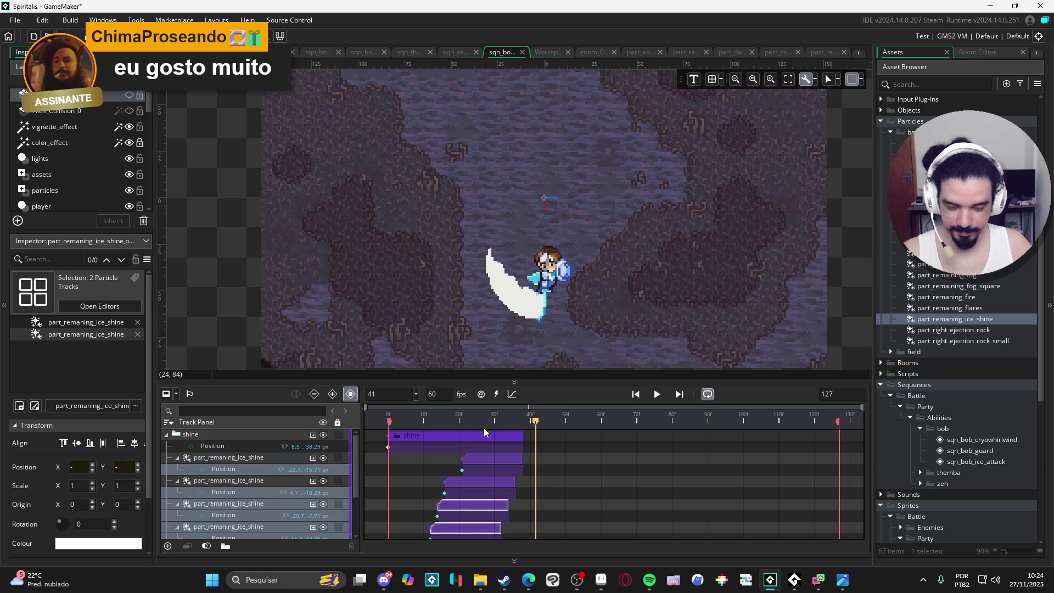
# - Push the selected ice-shine clips about 12 frames later, ending near frame 52
pyautogui.click(430, 420)
pyautogui.moveTo(405, 421)
pyautogui.mouseDown()
pyautogui.moveTo(363, 413)
pyautogui.moveTo(462, 431)
pyautogui.mouseUp()
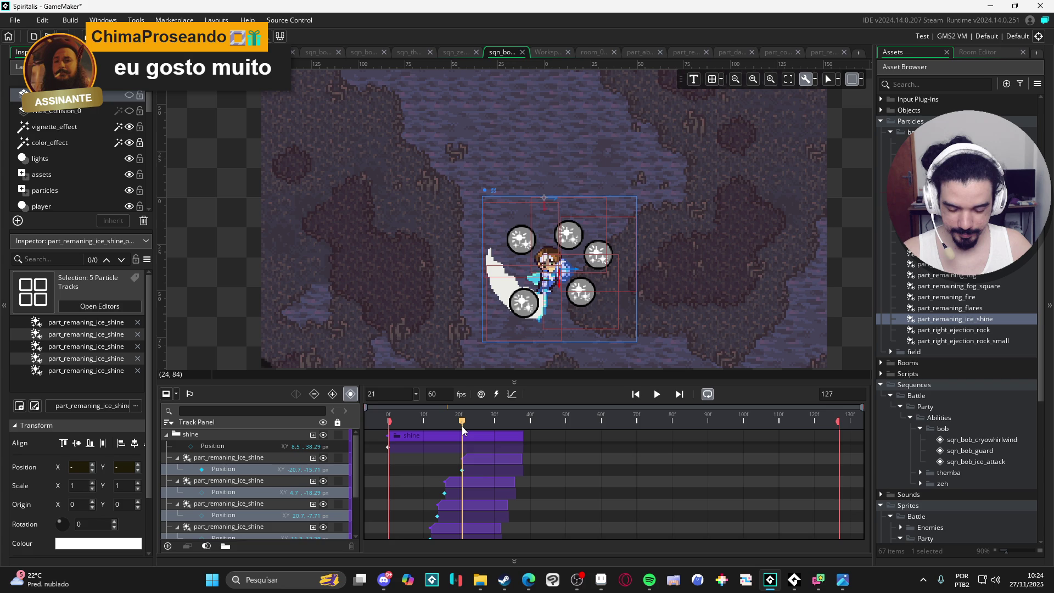
pyautogui.scroll(-2, 478, 466)
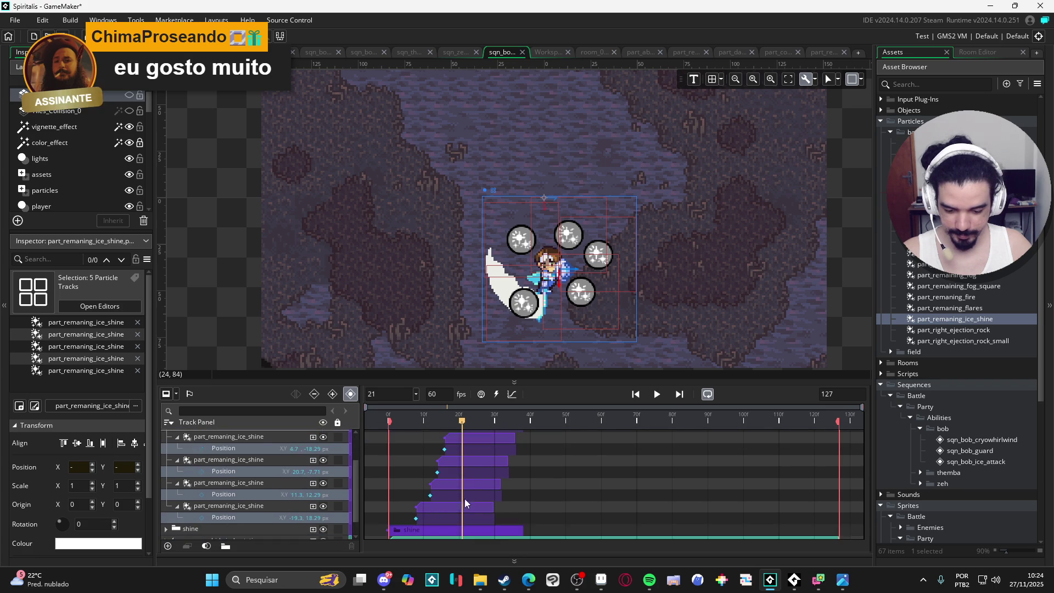
pyautogui.scroll(2, 483, 461)
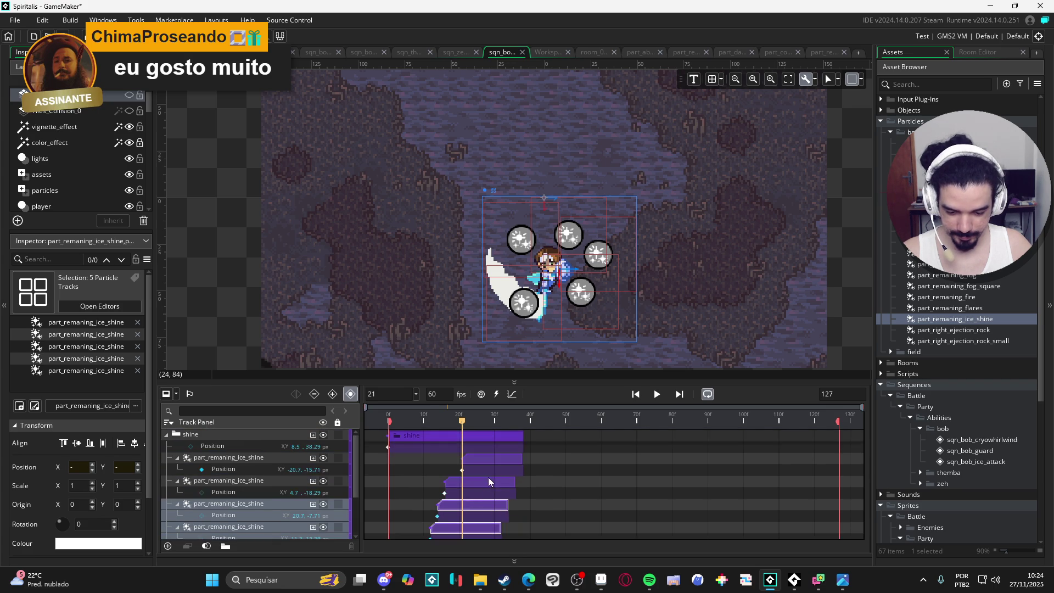
pyautogui.scroll(-3, 490, 462)
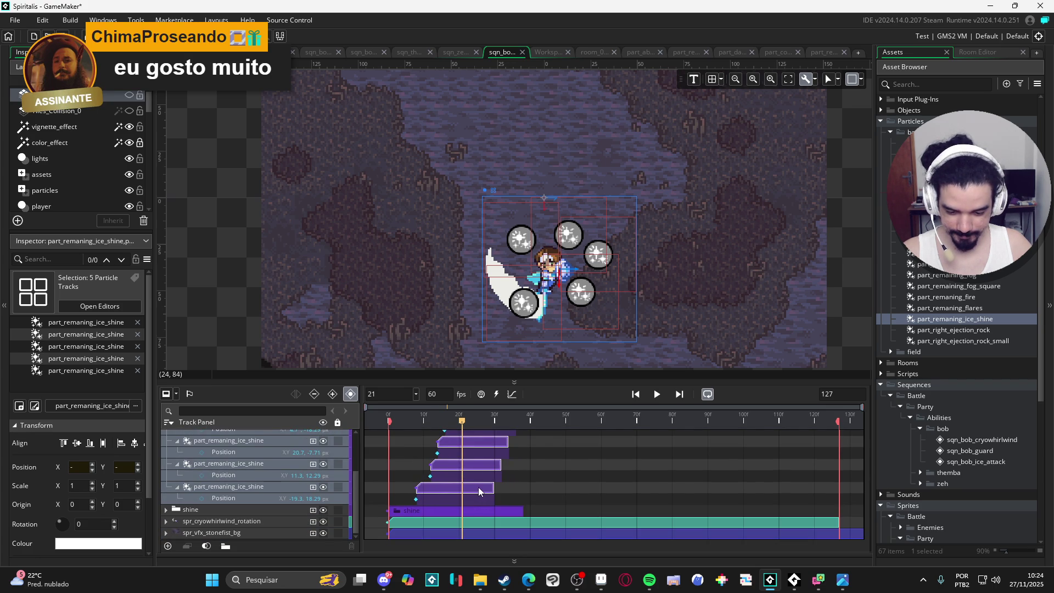
pyautogui.moveTo(479, 486); pyautogui.dragTo(521, 486)
pyautogui.scroll(3, 554, 472)
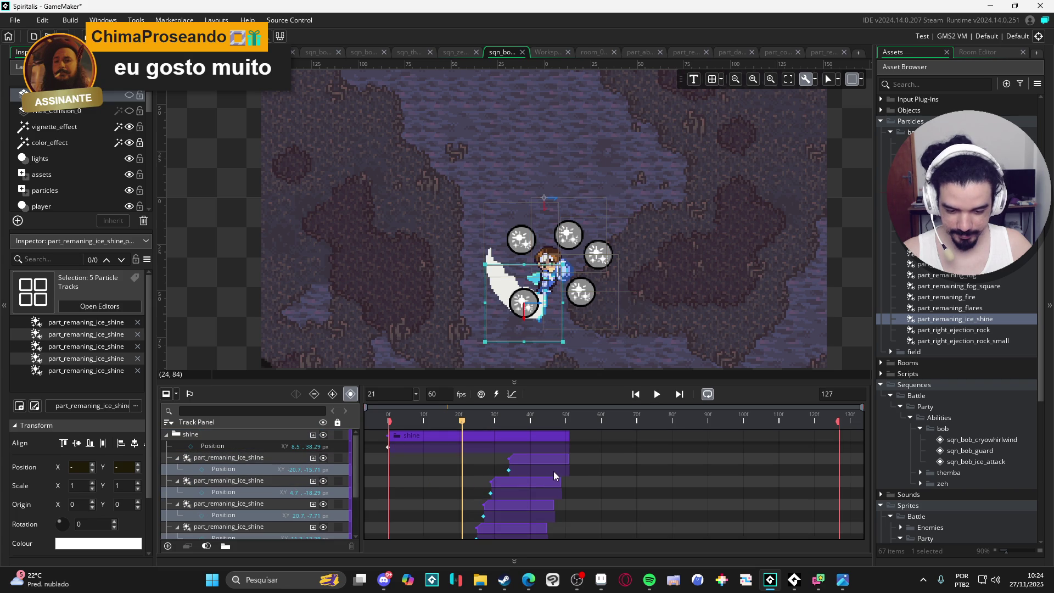
pyautogui.click(167, 434)
# - Scrub to frame 55, then play from frame 0 to preview the delayed first shine folder
pyautogui.click(415, 411)
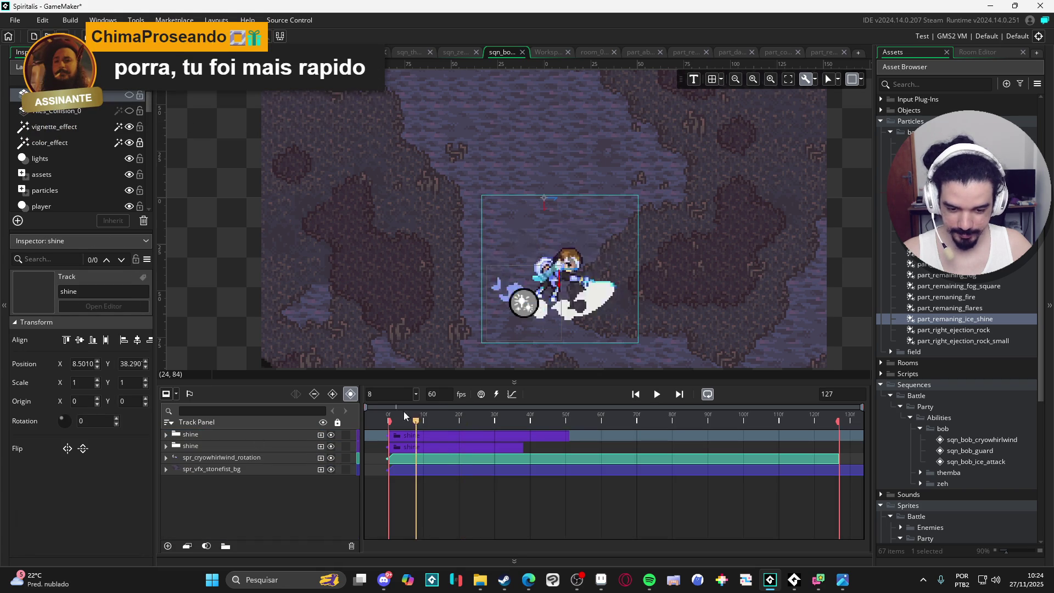
pyautogui.moveTo(404, 412); pyautogui.dragTo(575, 415)
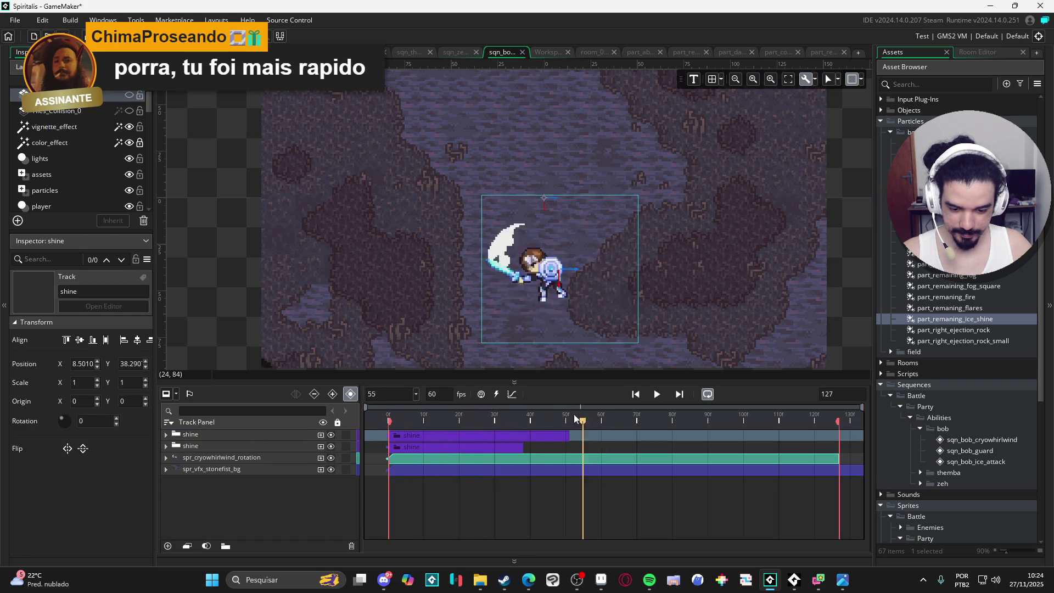
pyautogui.press('Home')
pyautogui.click(661, 398)
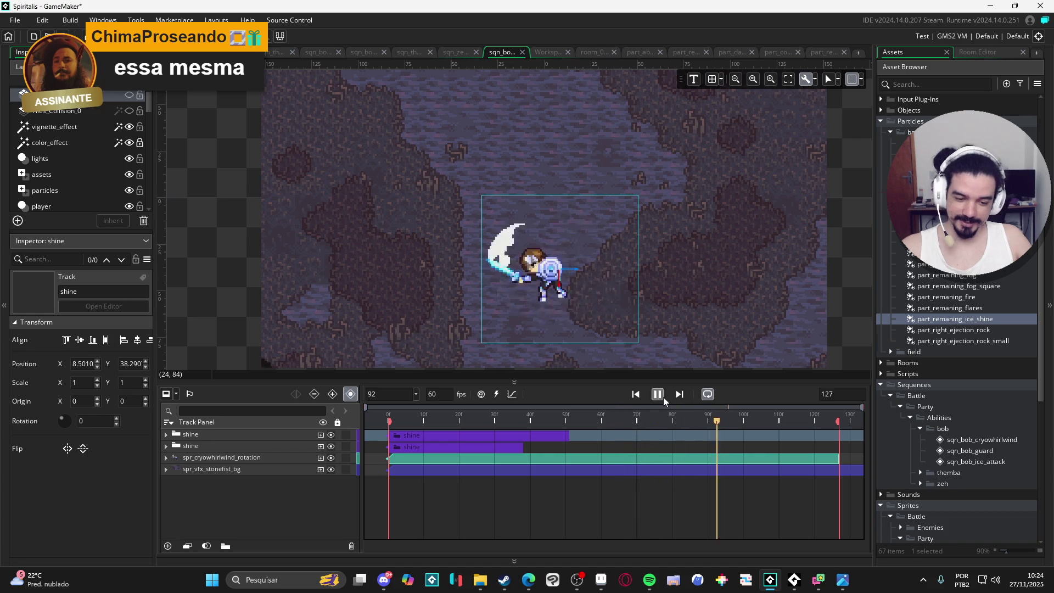
pyautogui.press('space')
pyautogui.click(165, 434)
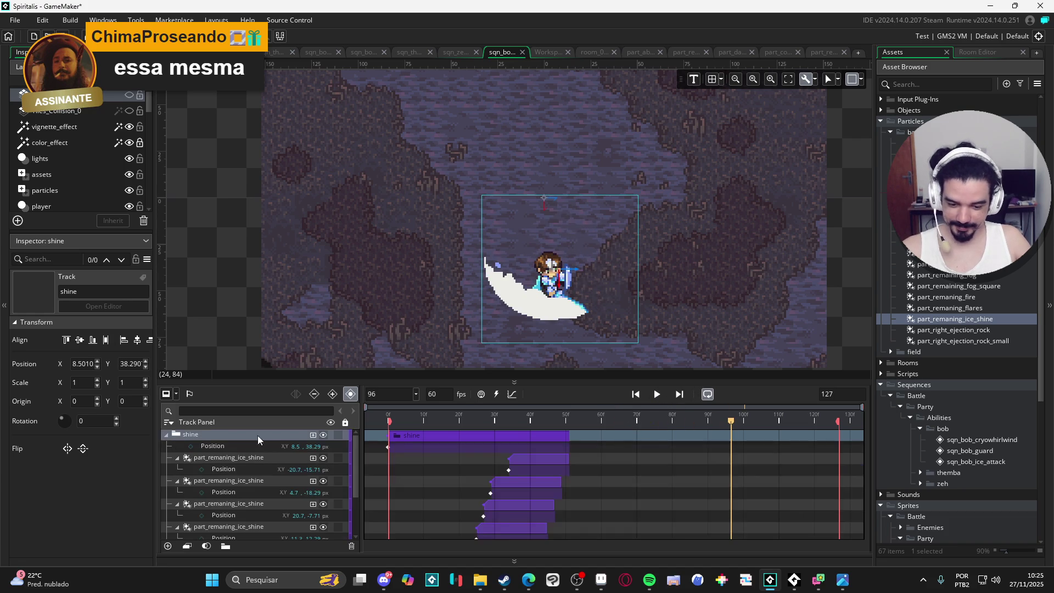
pyautogui.click(166, 435)
# - Duplicate the first shine folder, expand the new copy and select its five ice-shine clips
pyautogui.rightClick(191, 434)
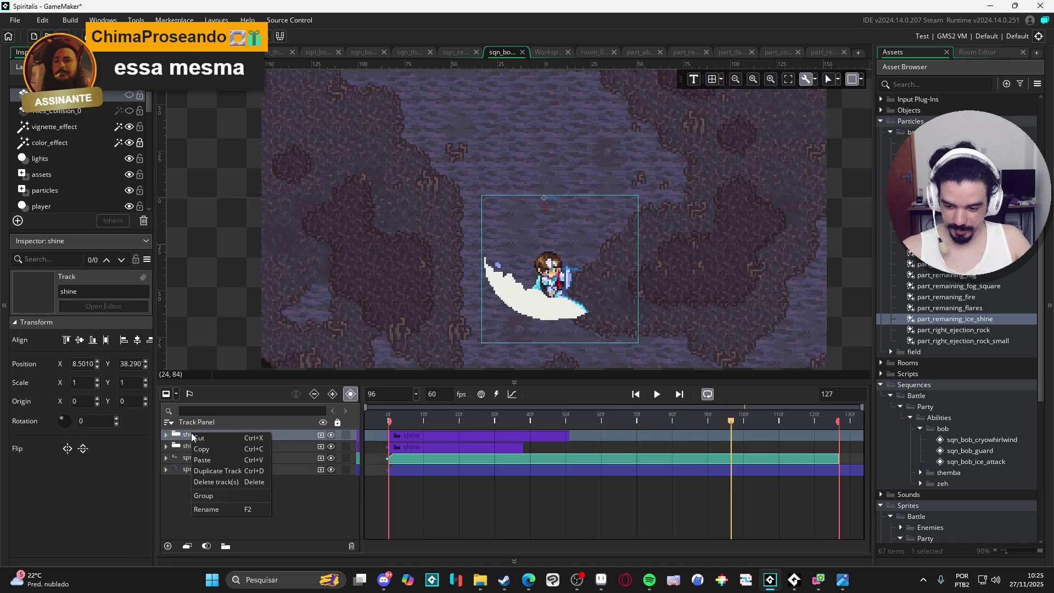
pyautogui.click(225, 470)
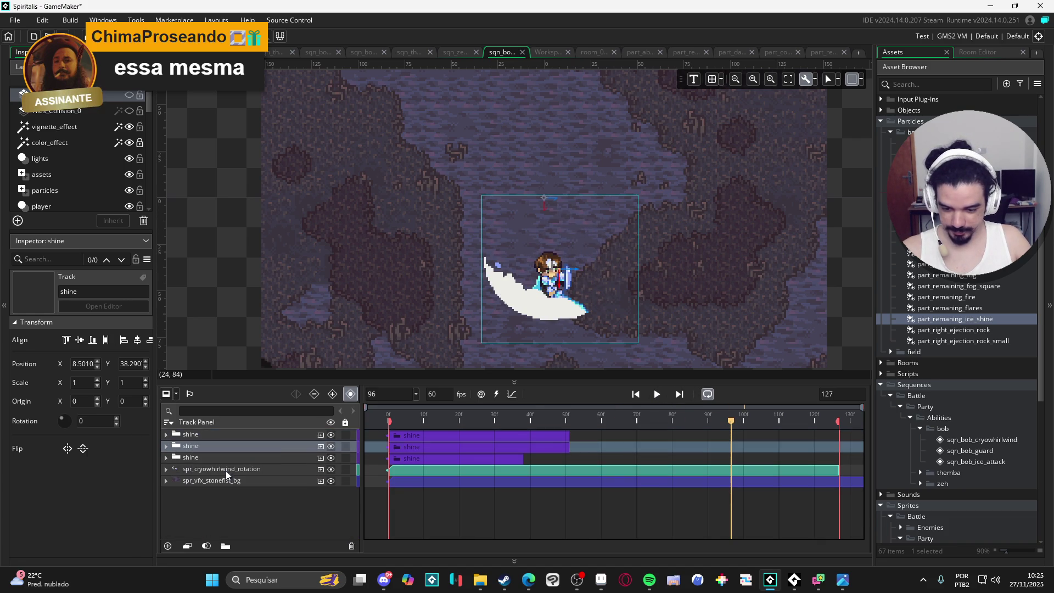
pyautogui.click(166, 434)
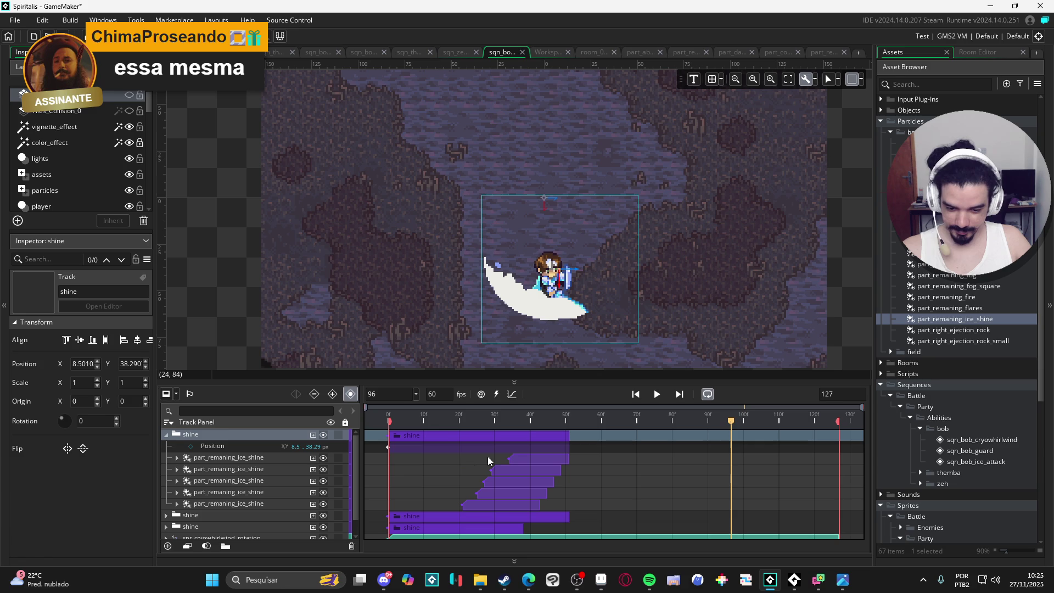
pyautogui.click(532, 457)
pyautogui.keyDown('ctrl'); pyautogui.click(513, 479); pyautogui.keyUp('ctrl')
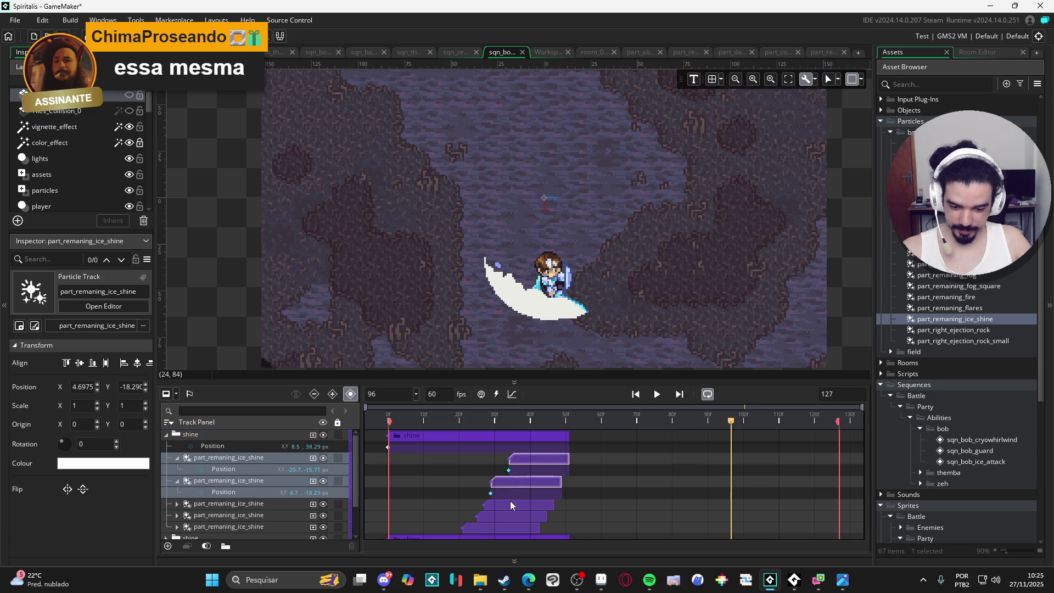
pyautogui.keyDown('ctrl'); pyautogui.click(511, 504); pyautogui.keyUp('ctrl')
pyautogui.keyDown('ctrl'); pyautogui.click(503, 508); pyautogui.keyUp('ctrl')
pyautogui.keyDown('ctrl'); pyautogui.click(496, 530); pyautogui.keyUp('ctrl')
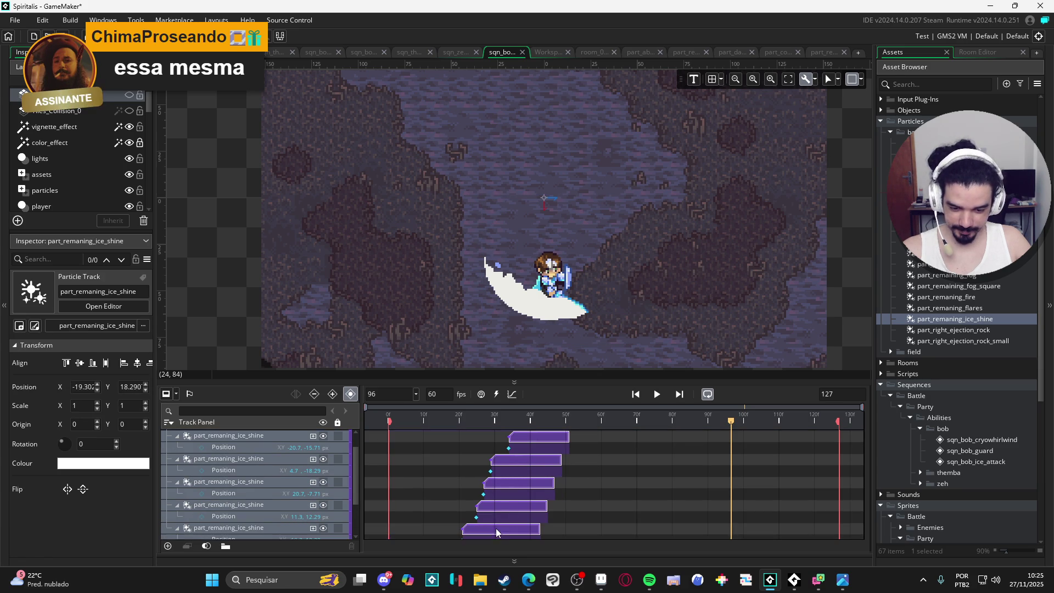
pyautogui.keyDown('ctrl'); pyautogui.click(516, 434); pyautogui.keyUp('ctrl')
# - Shift the copy's ice-shine clips about 17 frames later to end near frame 70, then rewind to frame 0
pyautogui.moveTo(400, 411)
pyautogui.mouseDown()
pyautogui.moveTo(387, 407)
pyautogui.moveTo(530, 415)
pyautogui.mouseUp()
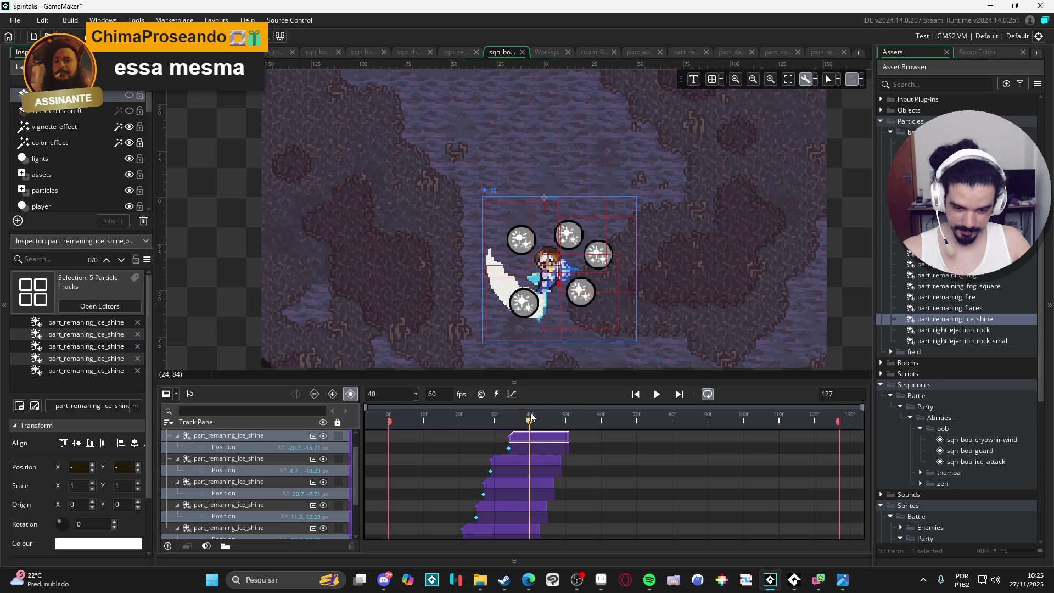
pyautogui.moveTo(531, 417); pyautogui.dragTo(526, 420)
pyautogui.scroll(1, 450, 476)
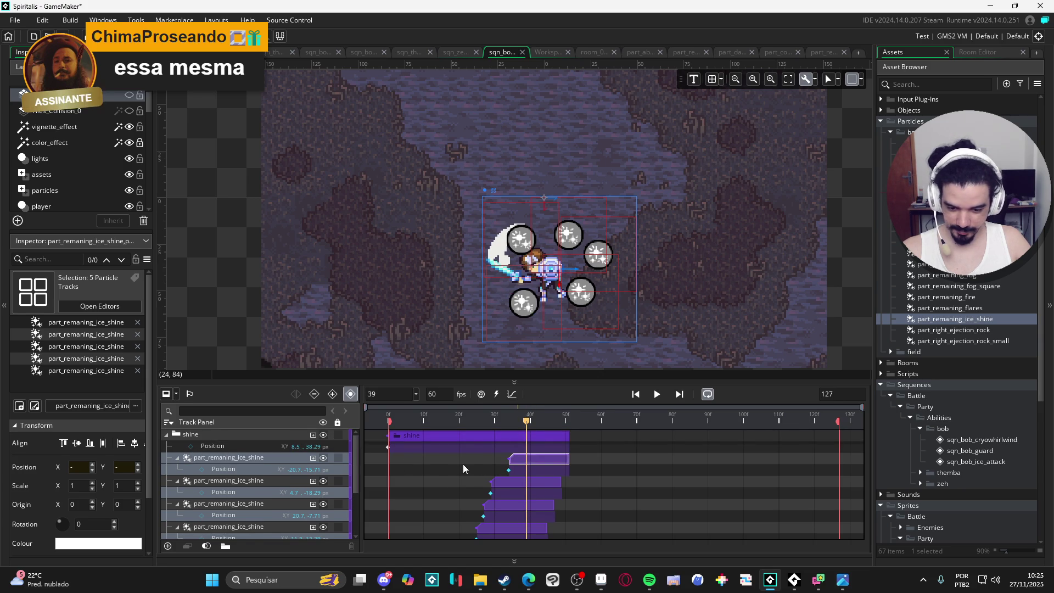
pyautogui.scroll(-3, 508, 461)
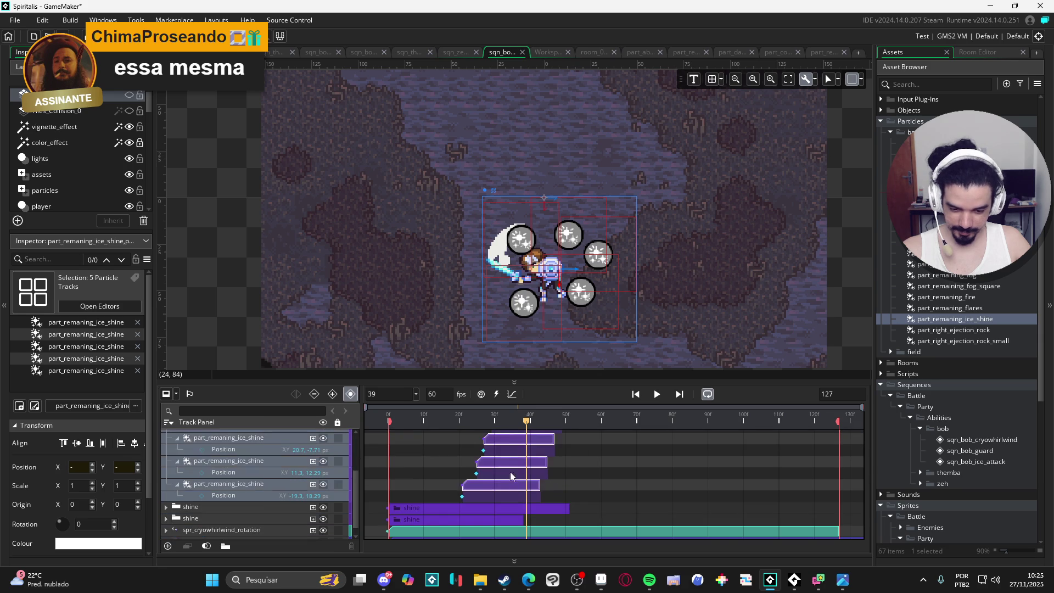
pyautogui.scroll(3, 529, 471)
pyautogui.scroll(-2, 544, 462)
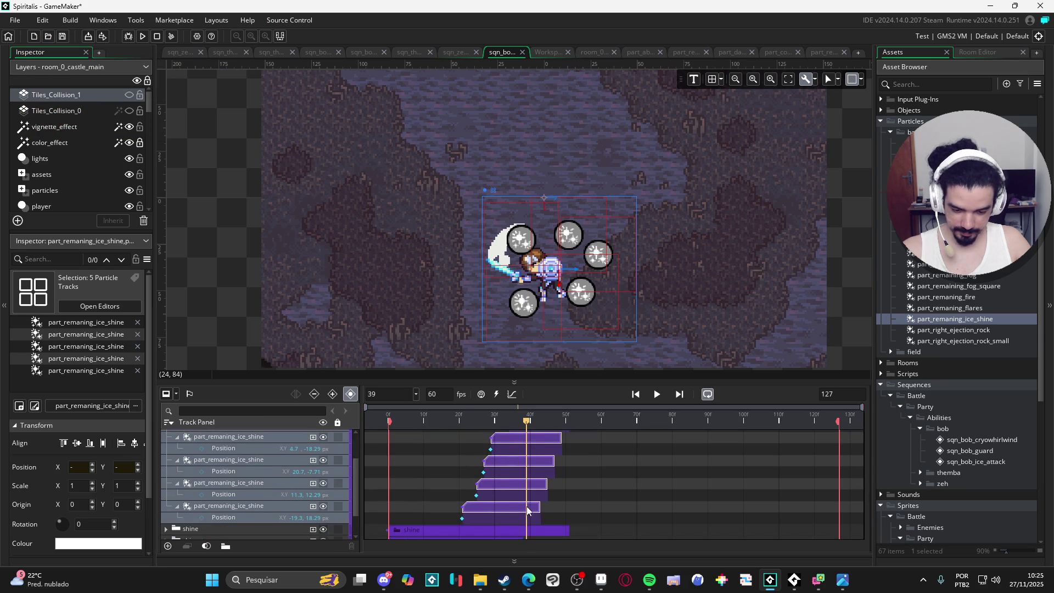
pyautogui.moveTo(508, 504); pyautogui.dragTo(572, 508)
pyautogui.scroll(2, 370, 506)
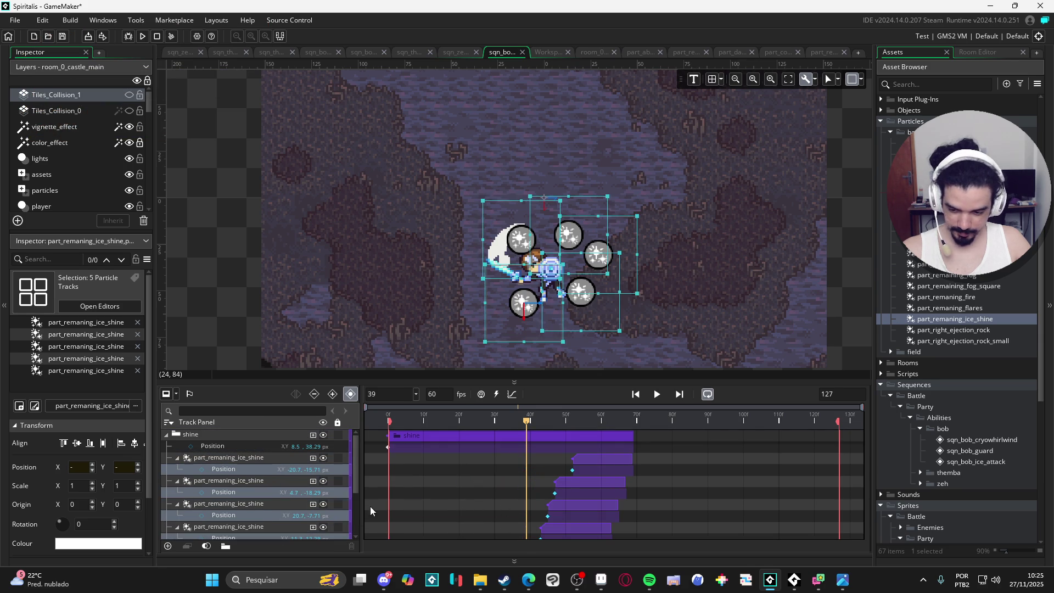
pyautogui.click(167, 434)
pyautogui.click(196, 437)
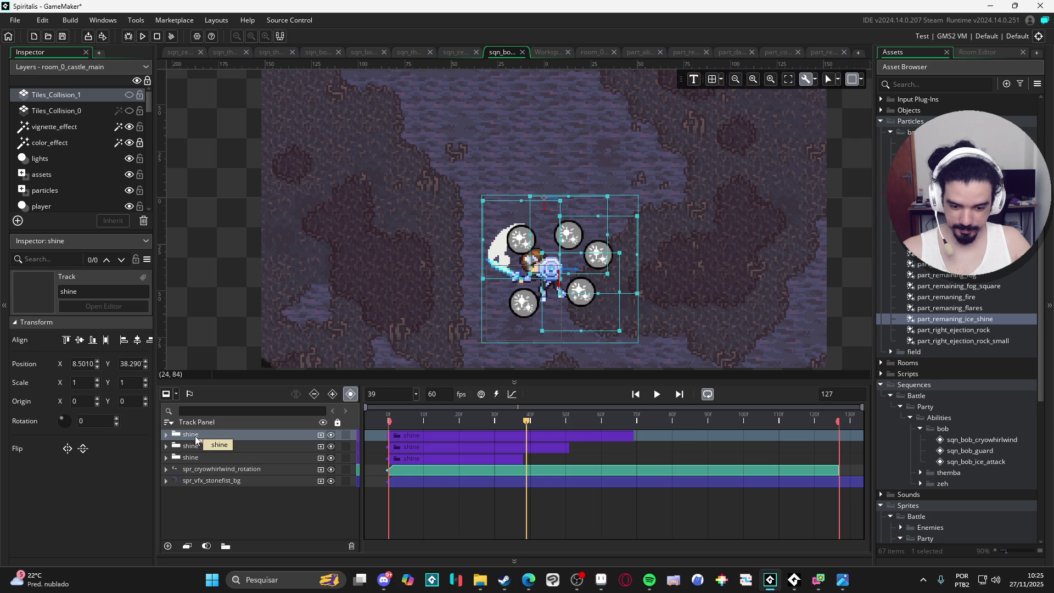
pyautogui.click(388, 417)
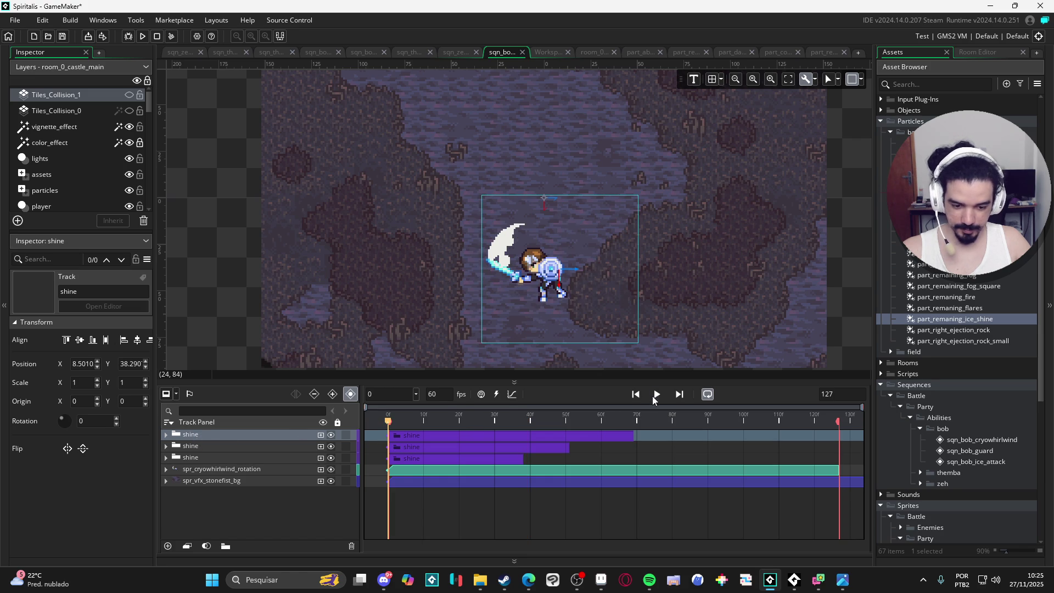
pyautogui.click(657, 395)
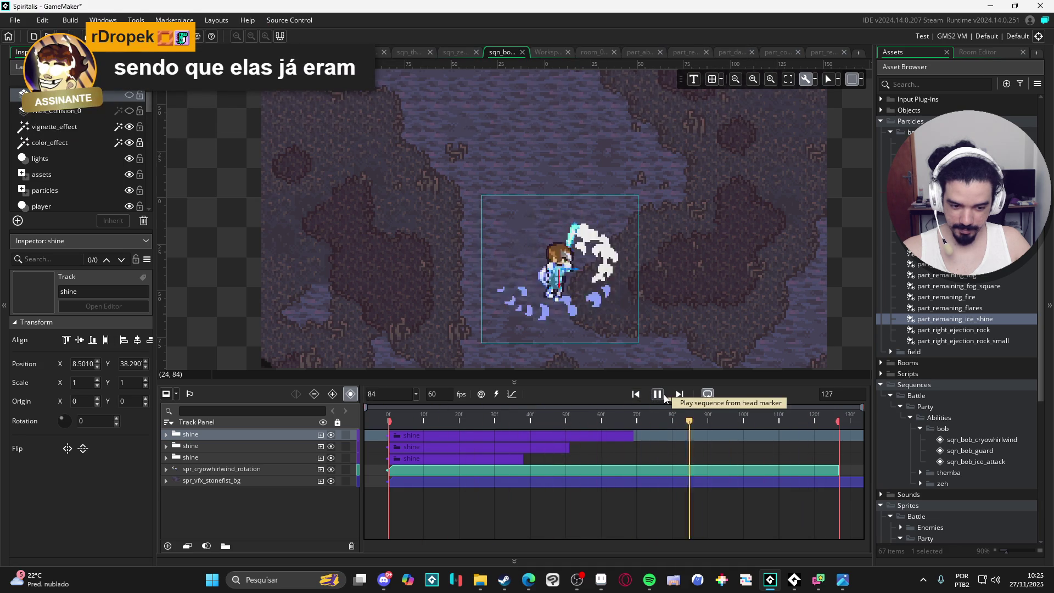
pyautogui.click(663, 395)
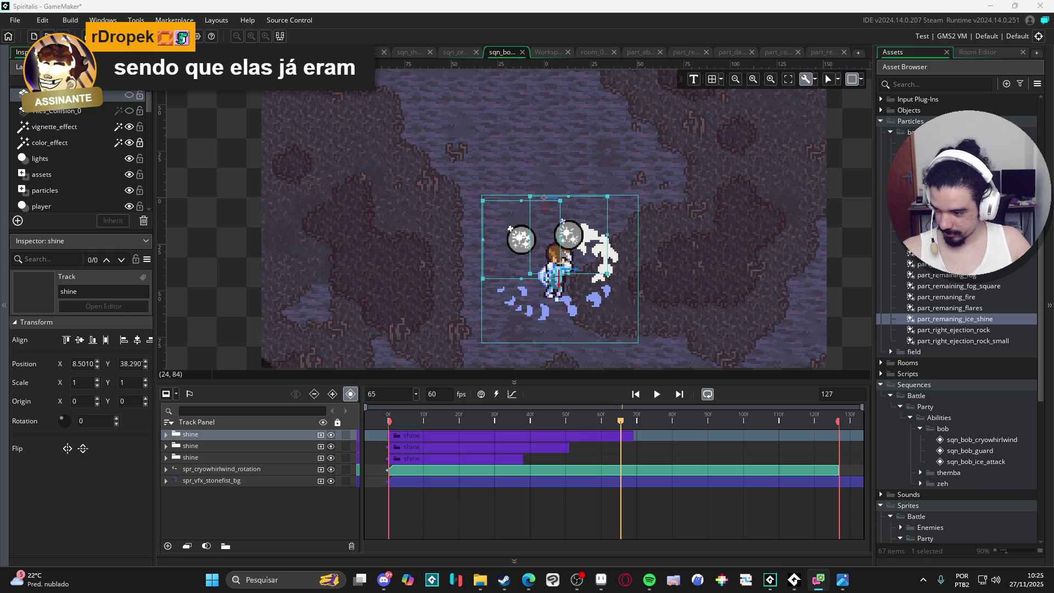
pyautogui.moveTo(529, 579)
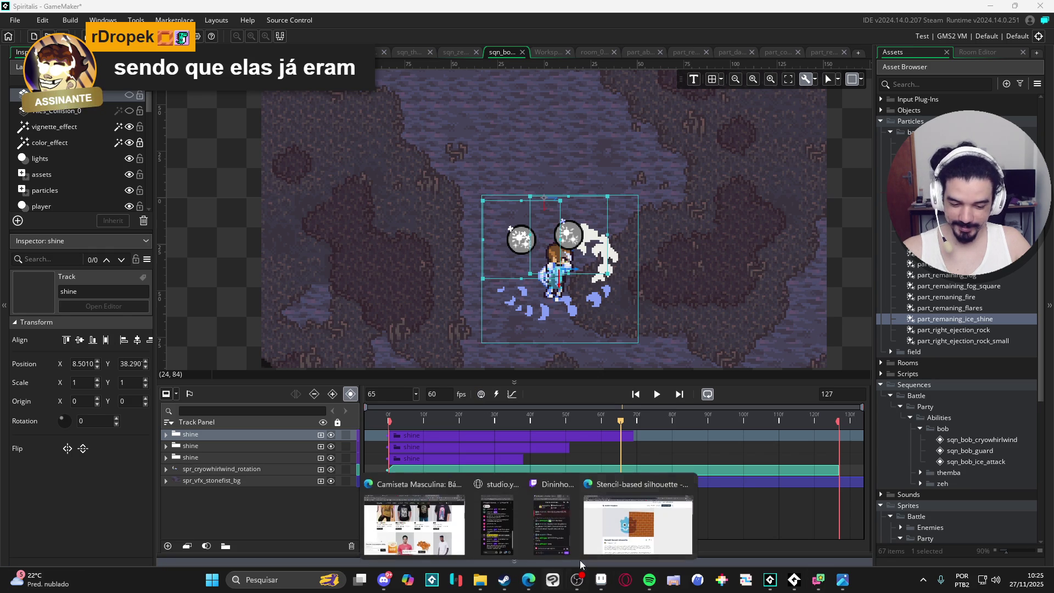
pyautogui.click(631, 516)
pyautogui.click(1042, 10)
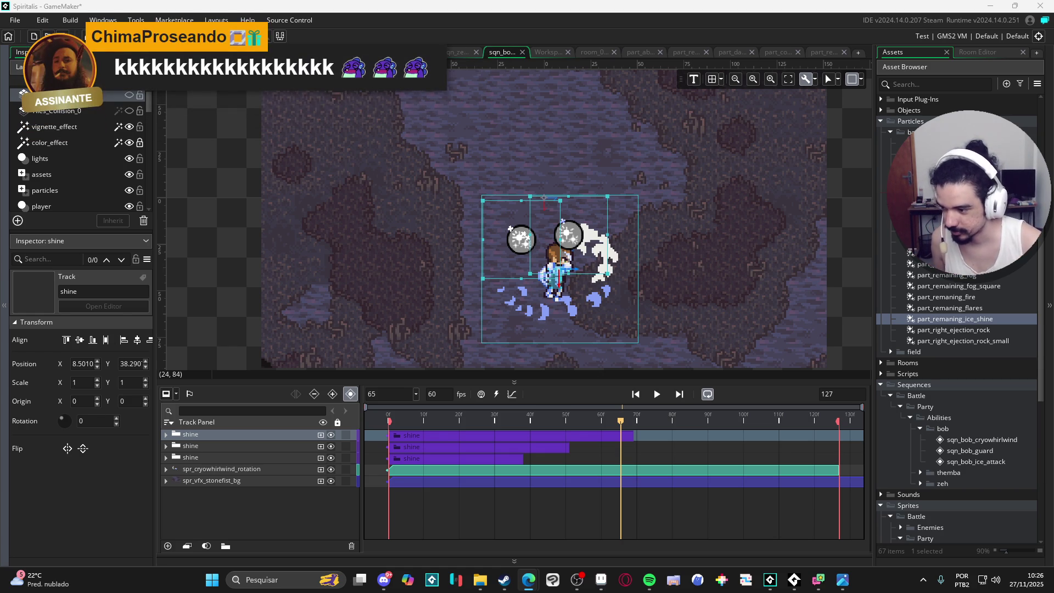
pyautogui.click(657, 394)
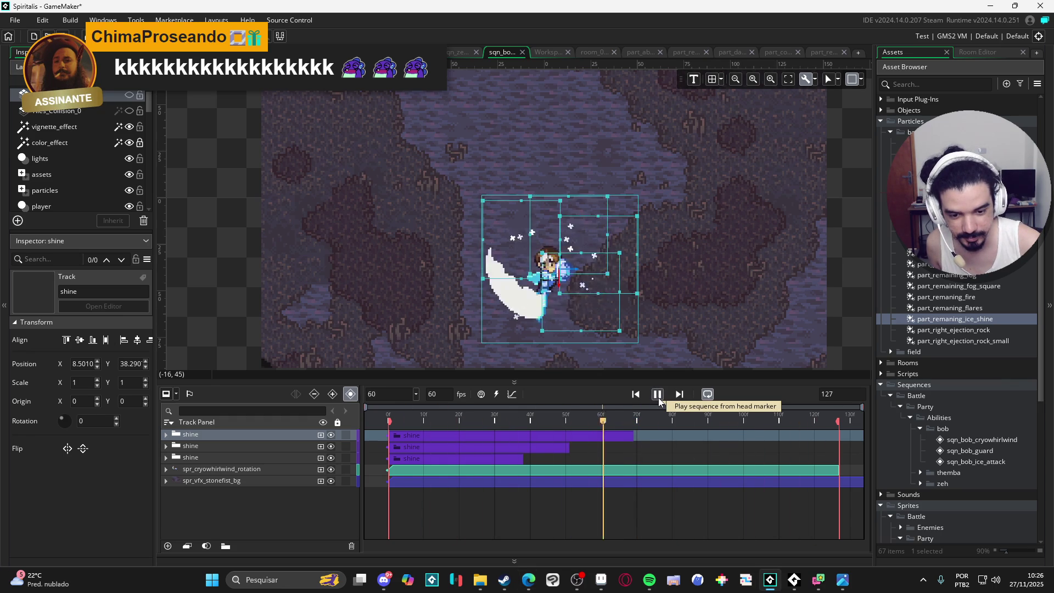
pyautogui.press('space')
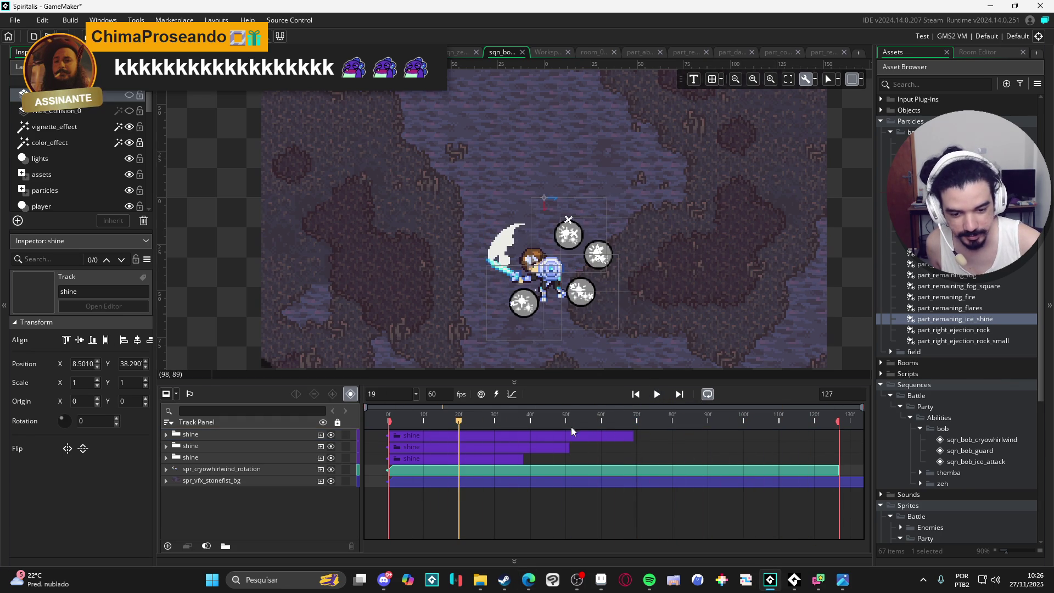
pyautogui.click(657, 394)
pyautogui.click(657, 394)
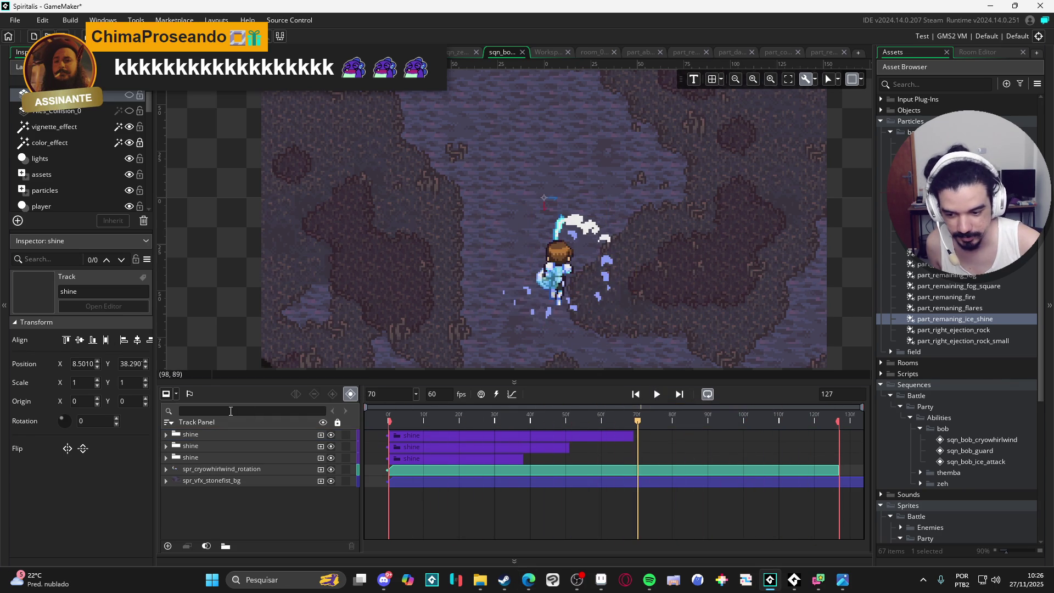
pyautogui.click(166, 435)
pyautogui.click(177, 458)
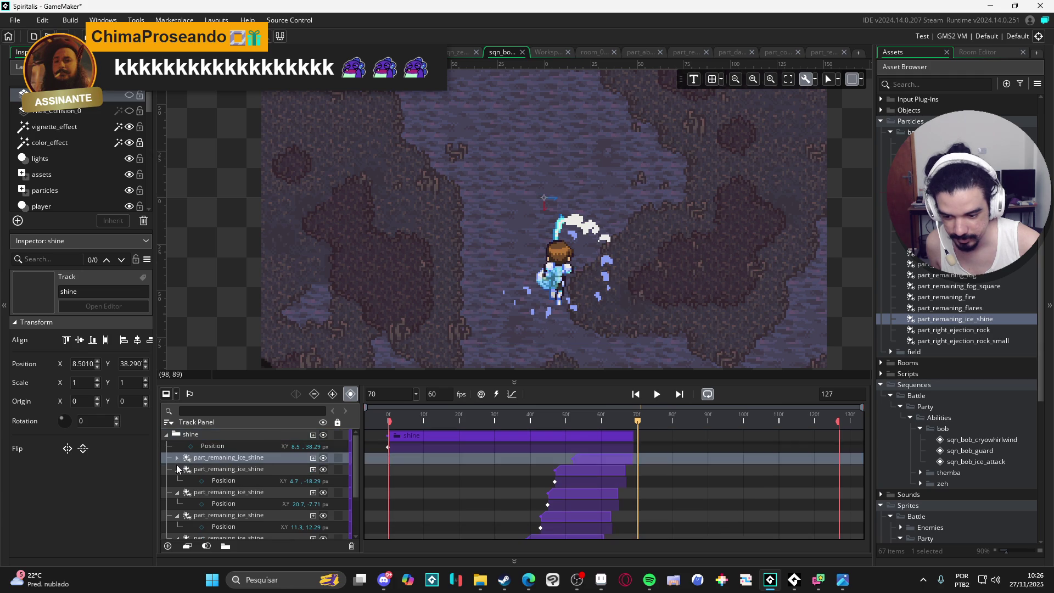
pyautogui.click(177, 468)
pyautogui.click(176, 480)
pyautogui.click(176, 492)
pyautogui.click(178, 504)
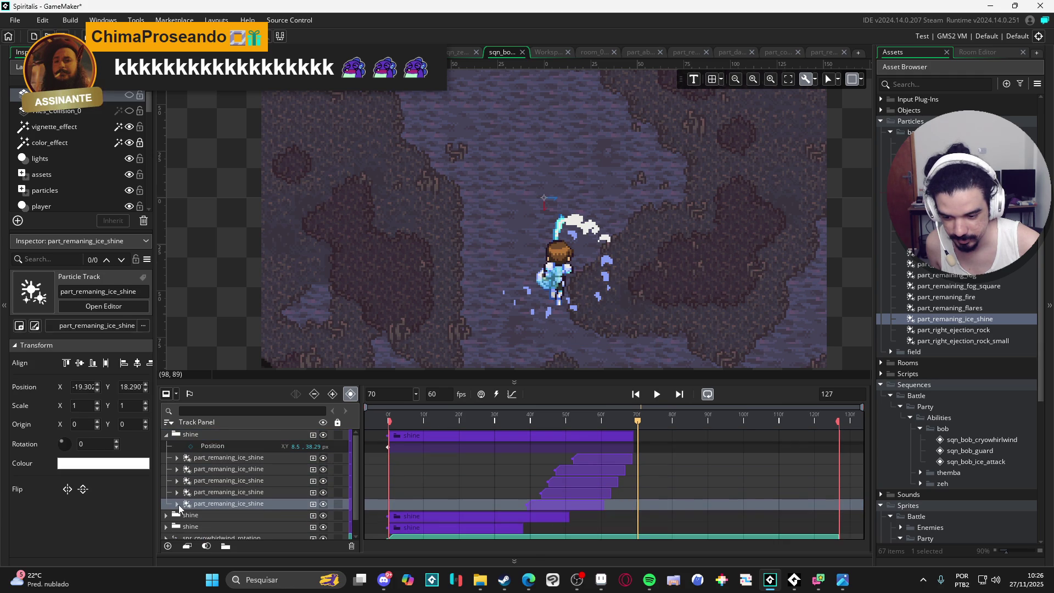
pyautogui.click(222, 436)
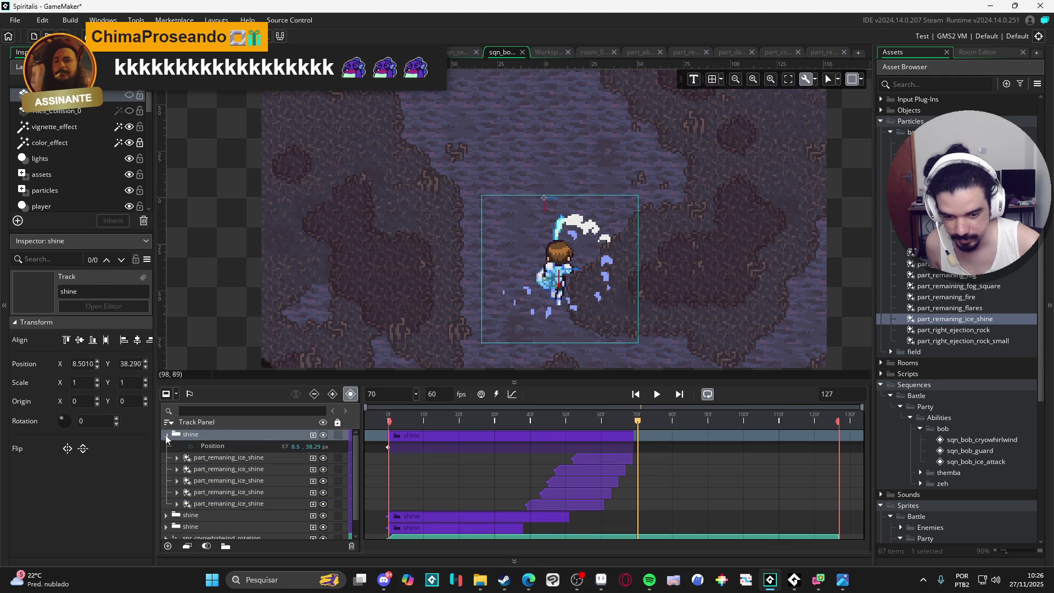
pyautogui.click(166, 436)
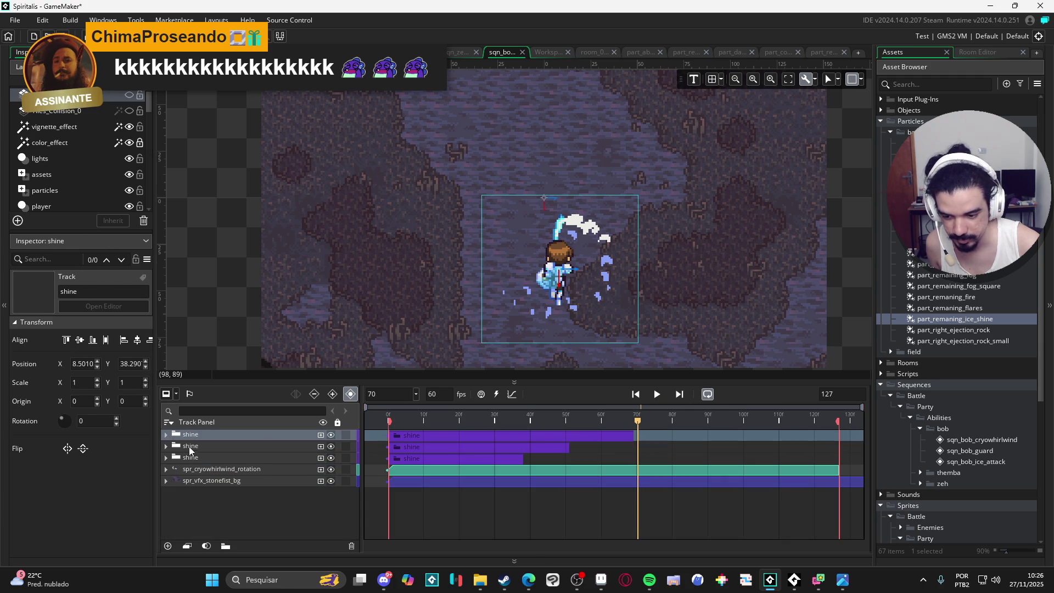
pyautogui.click(189, 446)
pyautogui.click(166, 446)
pyautogui.click(176, 470)
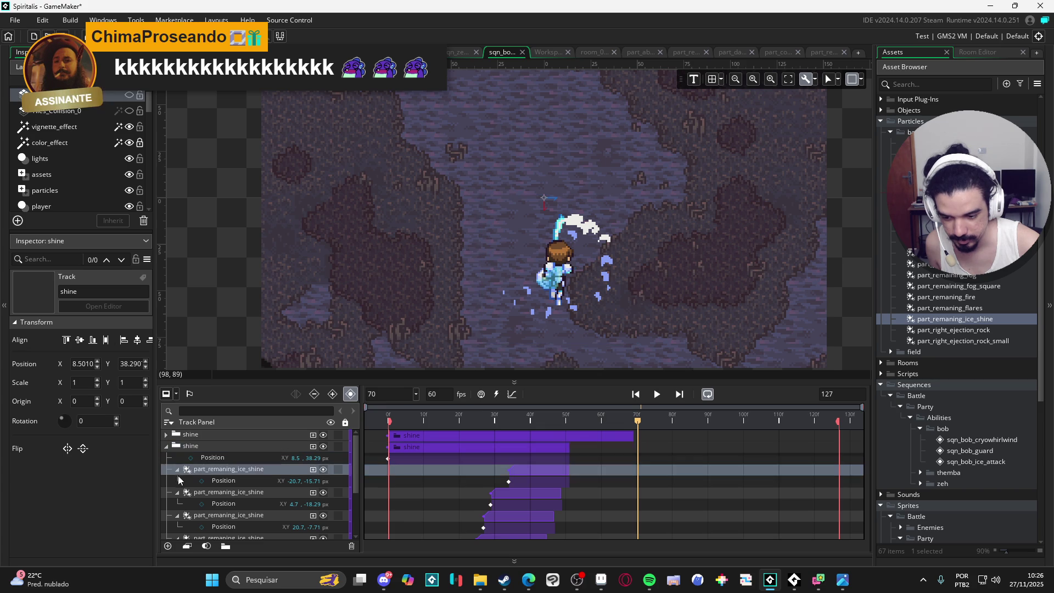
pyautogui.click(177, 470)
pyautogui.click(177, 480)
pyautogui.click(177, 492)
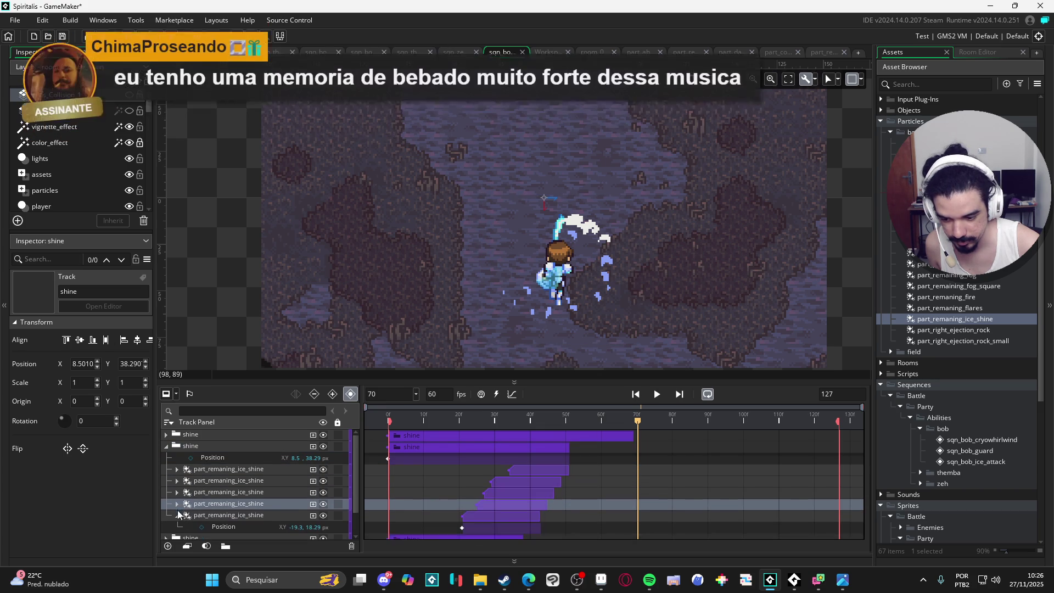
pyautogui.click(164, 526)
pyautogui.click(177, 503)
pyautogui.click(166, 446)
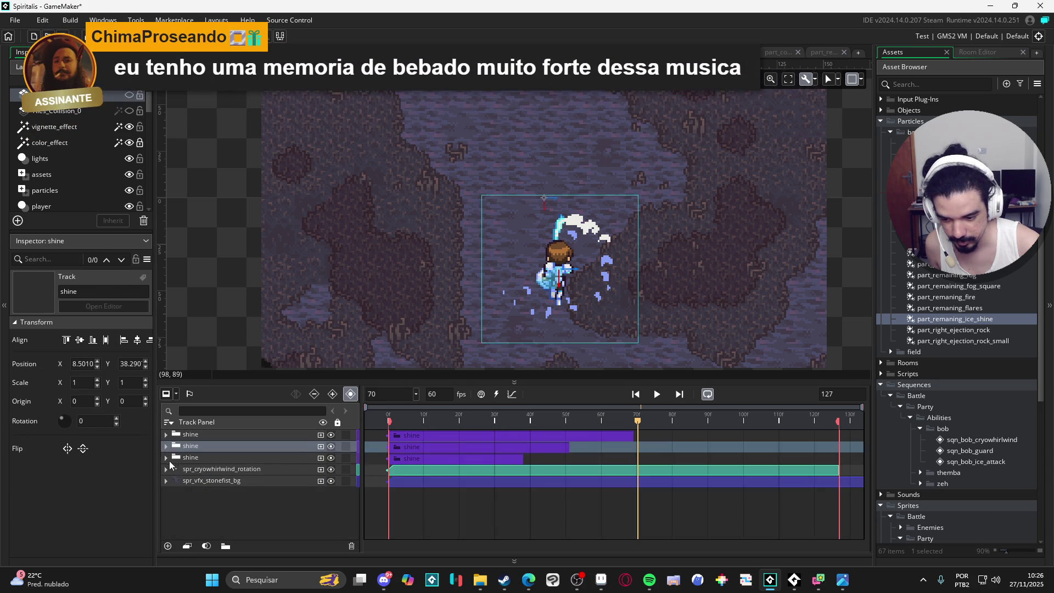
pyautogui.click(166, 458)
pyautogui.click(167, 458)
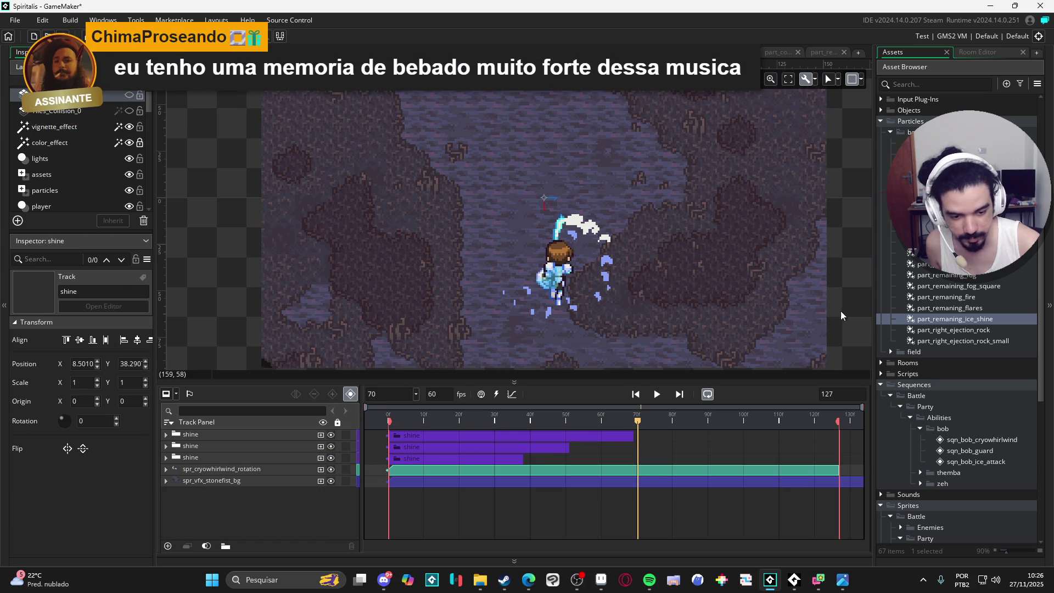
pyautogui.click(657, 394)
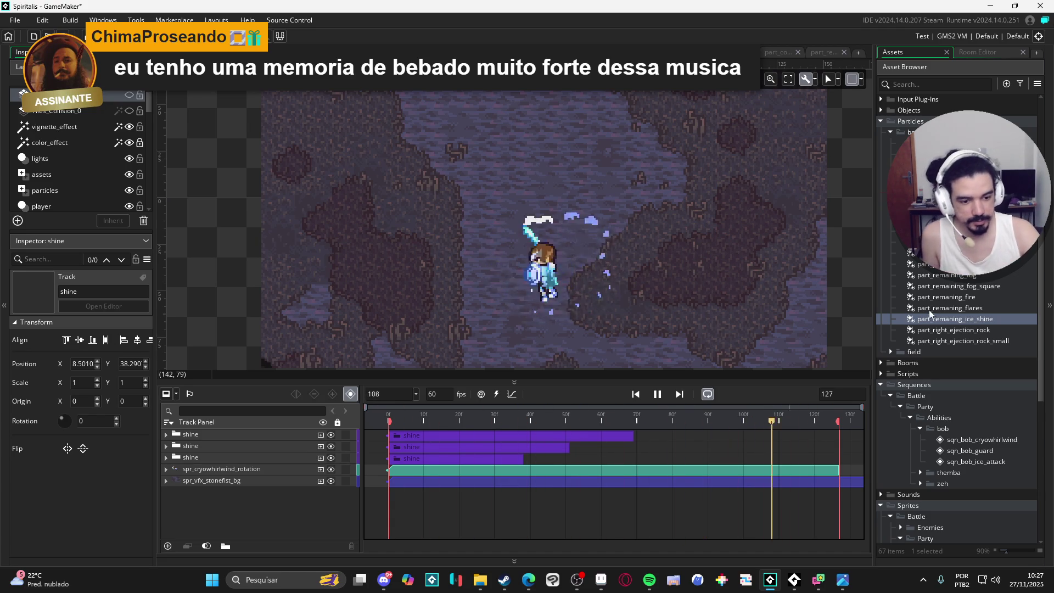
# - Turn off Additive blending in the part_remaning_ice_shine emitter settings
pyautogui.doubleClick(947, 317)
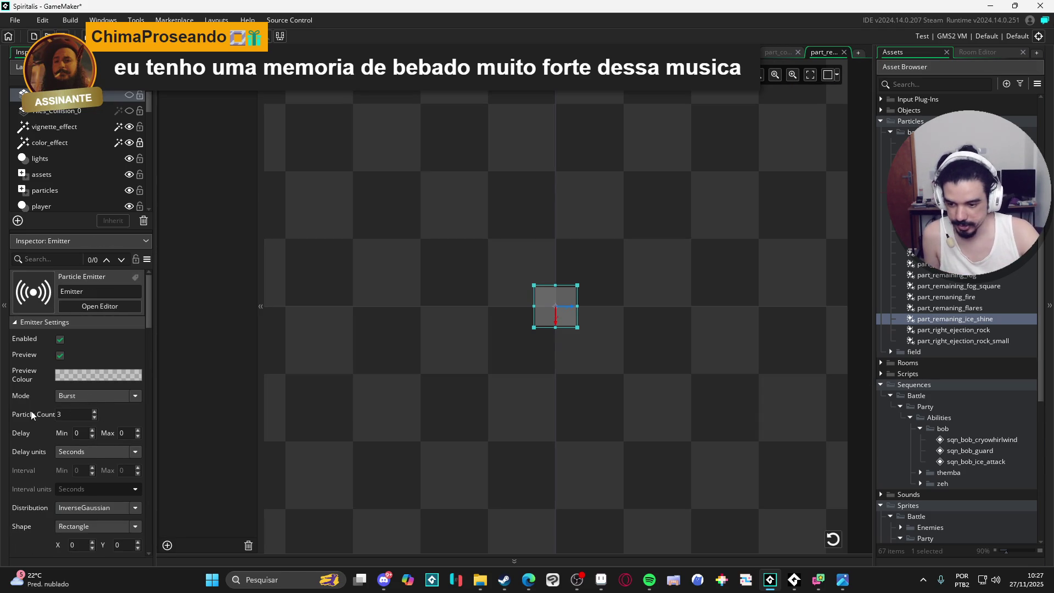
pyautogui.scroll(-5, 31, 411)
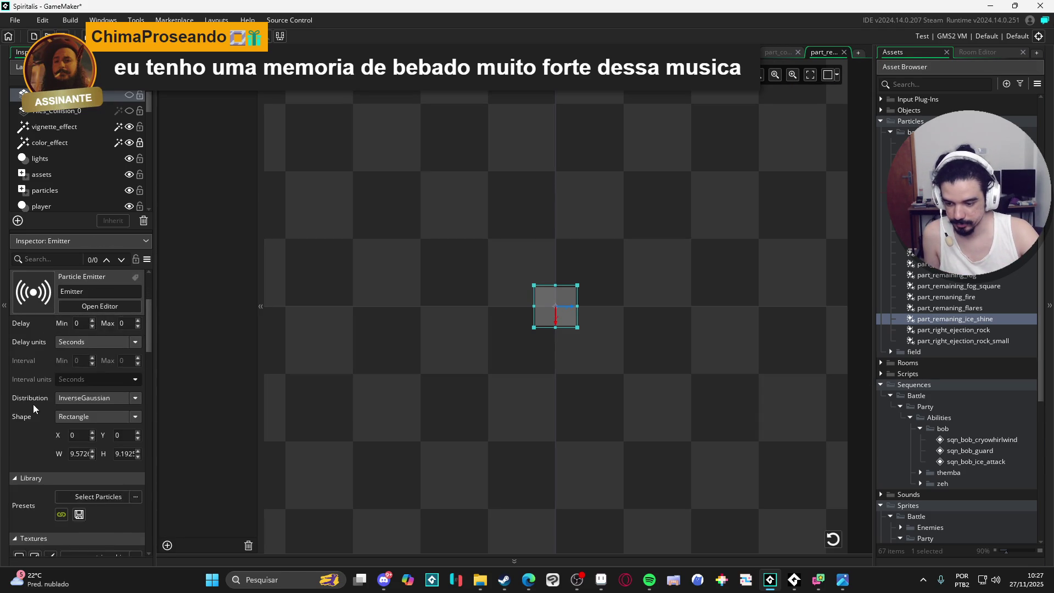
pyautogui.scroll(-10, 33, 405)
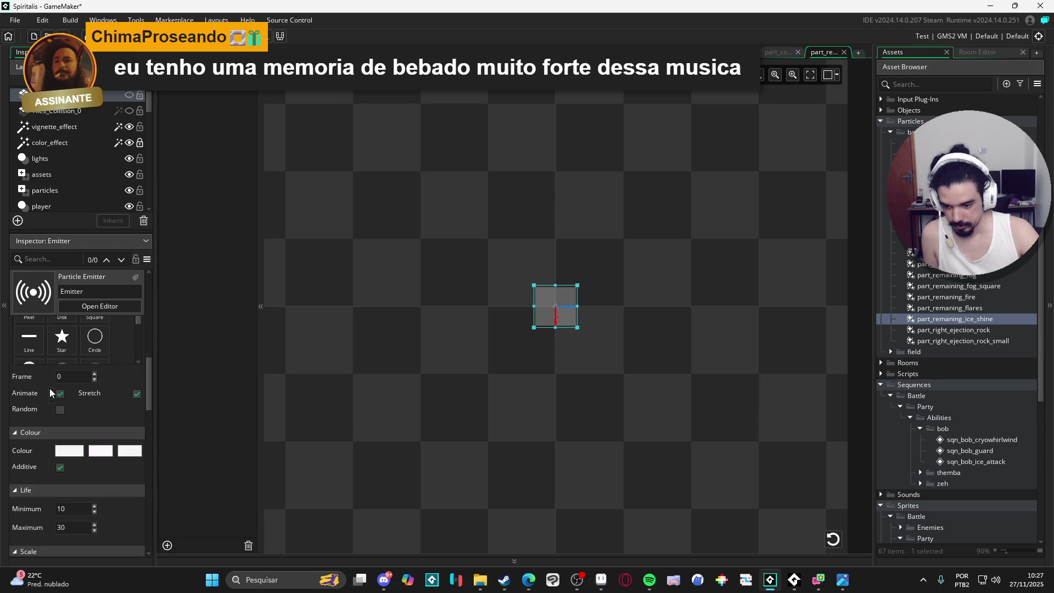
pyautogui.click(60, 467)
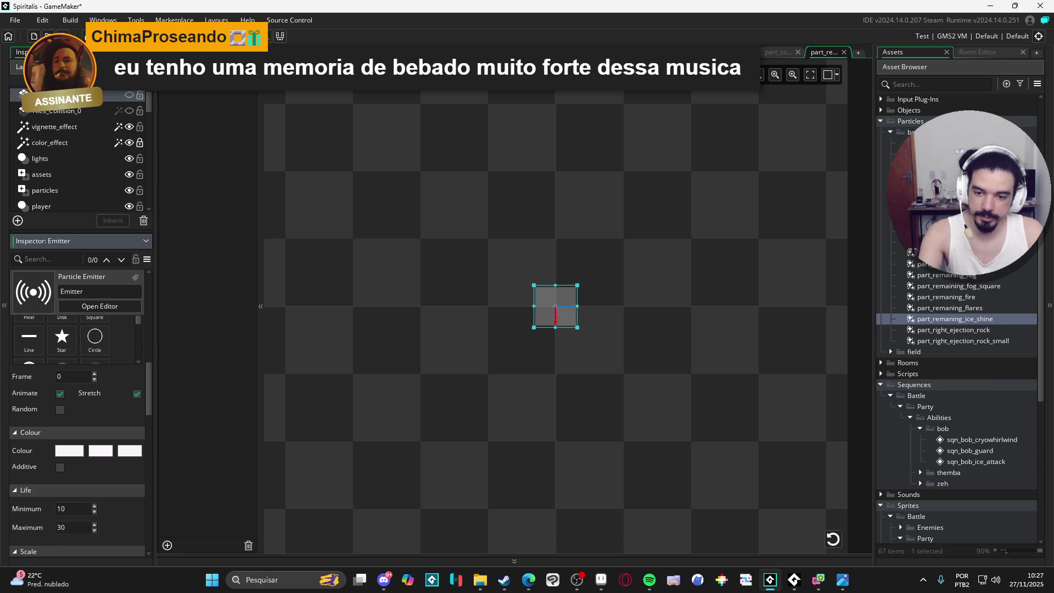
pyautogui.hotkey('ctrl', 'Tab')
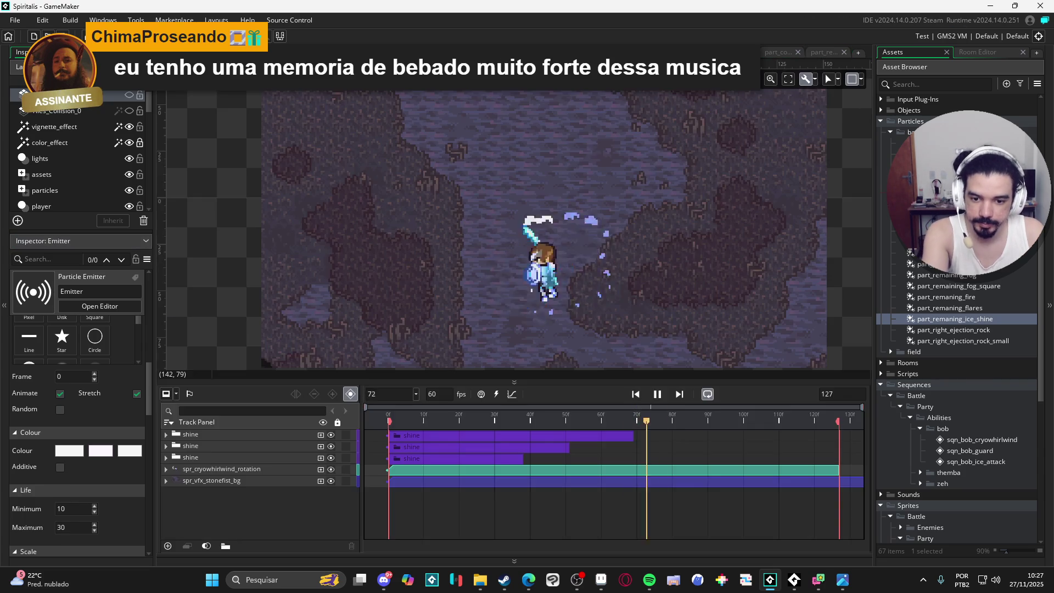
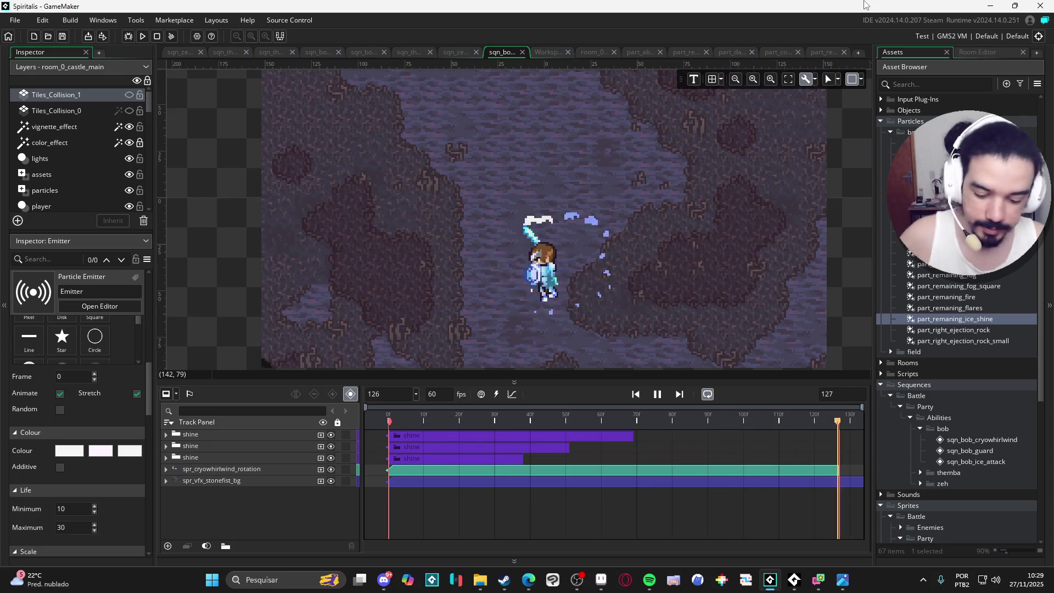
# - Cut the sequence length from 127 to 74 frames and play the shortened sequence
pyautogui.click(599, 421)
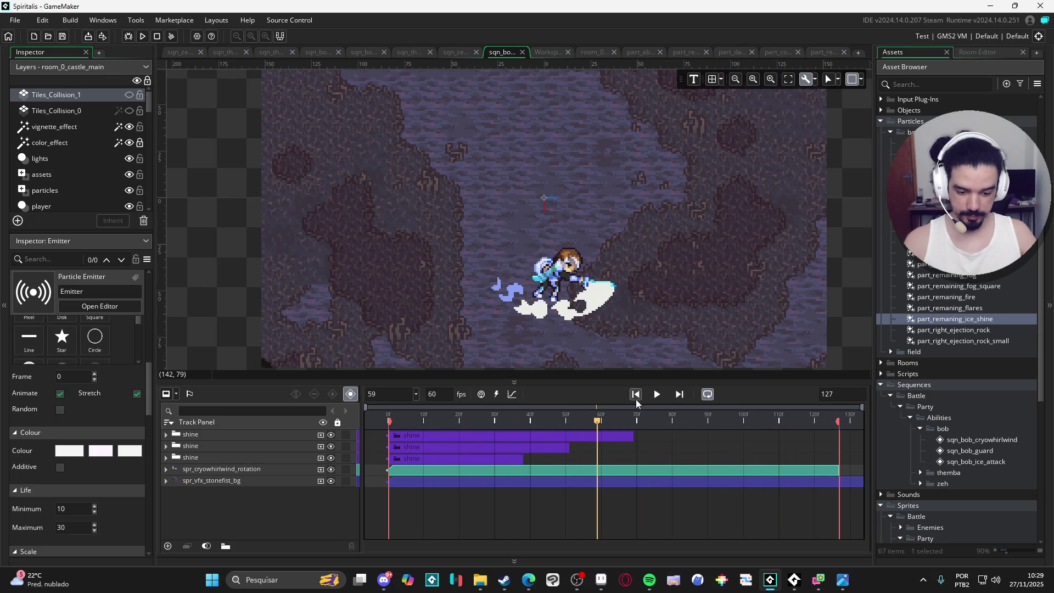
pyautogui.moveTo(640, 423)
pyautogui.mouseDown()
pyautogui.moveTo(660, 424)
pyautogui.moveTo(651, 424)
pyautogui.mouseUp()
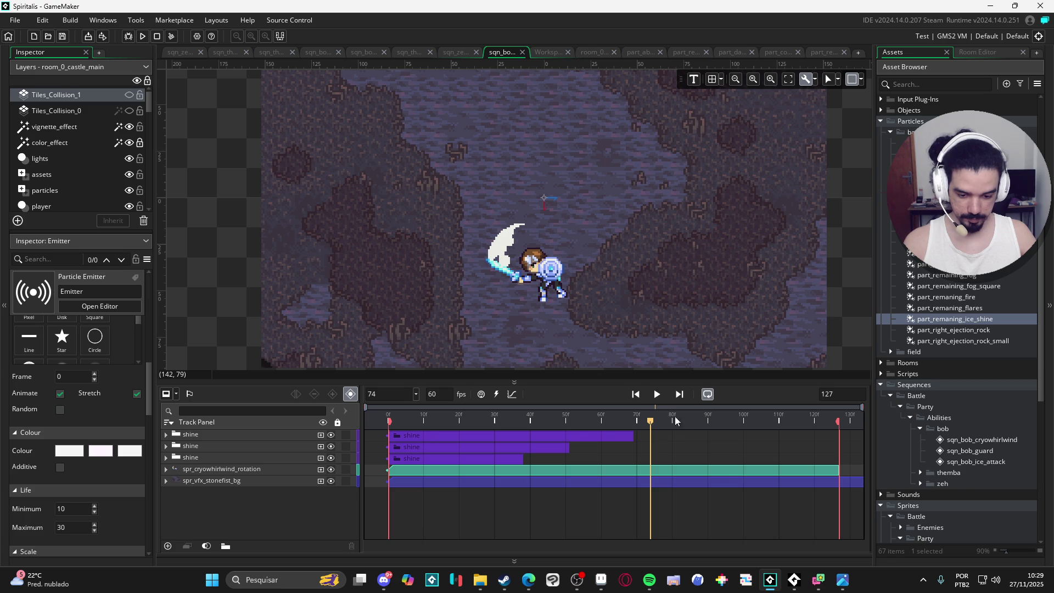
pyautogui.click(851, 394)
pyautogui.write('74')
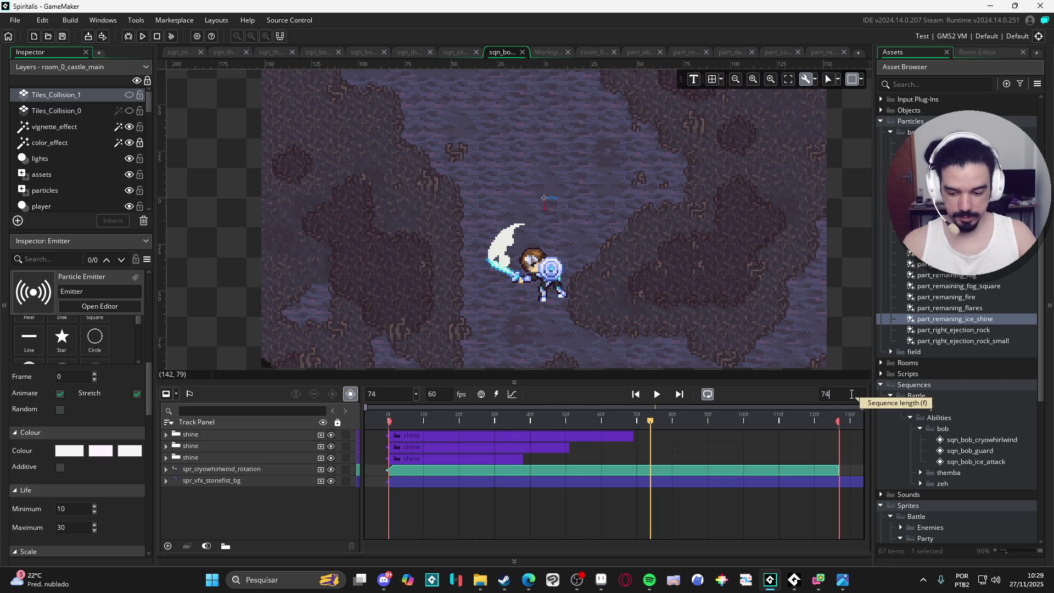
pyautogui.press('Return')
pyautogui.click(660, 395)
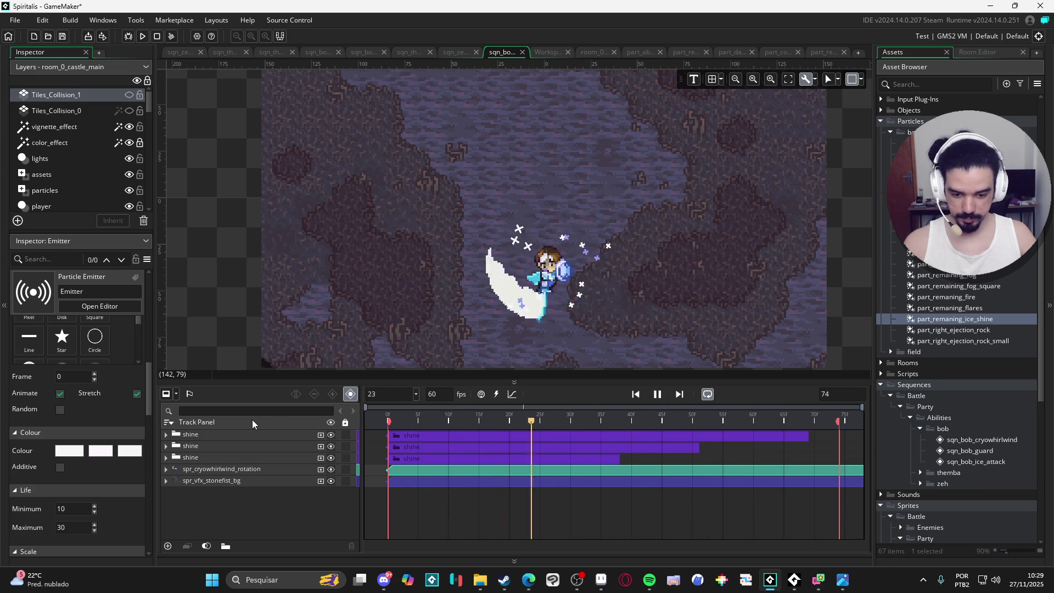
# - Pause the preview, select the first shine track, scrub to frame 39, and toggle its group
pyautogui.click(658, 396)
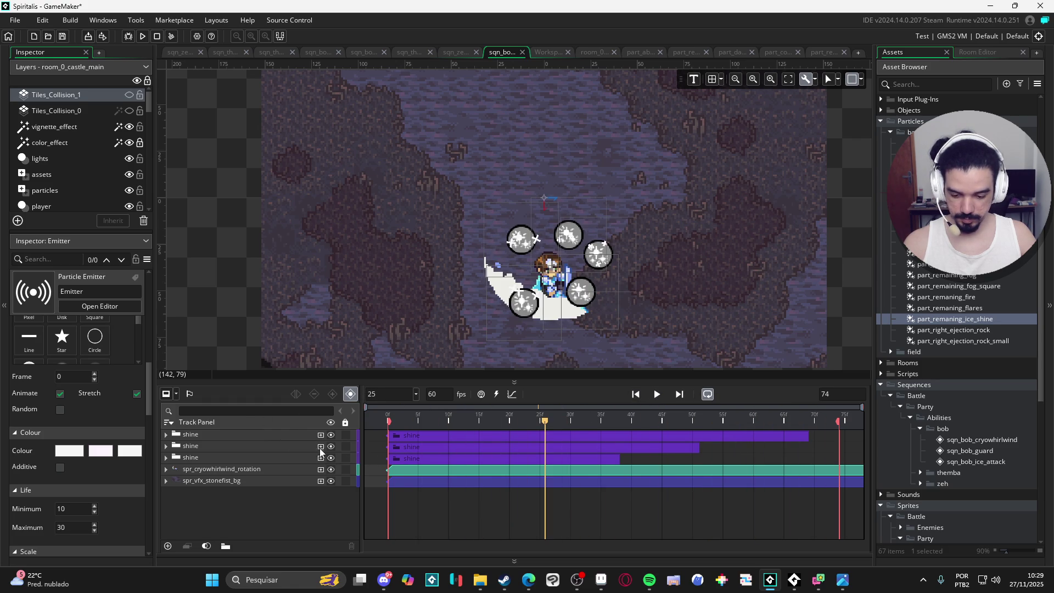
pyautogui.click(270, 437)
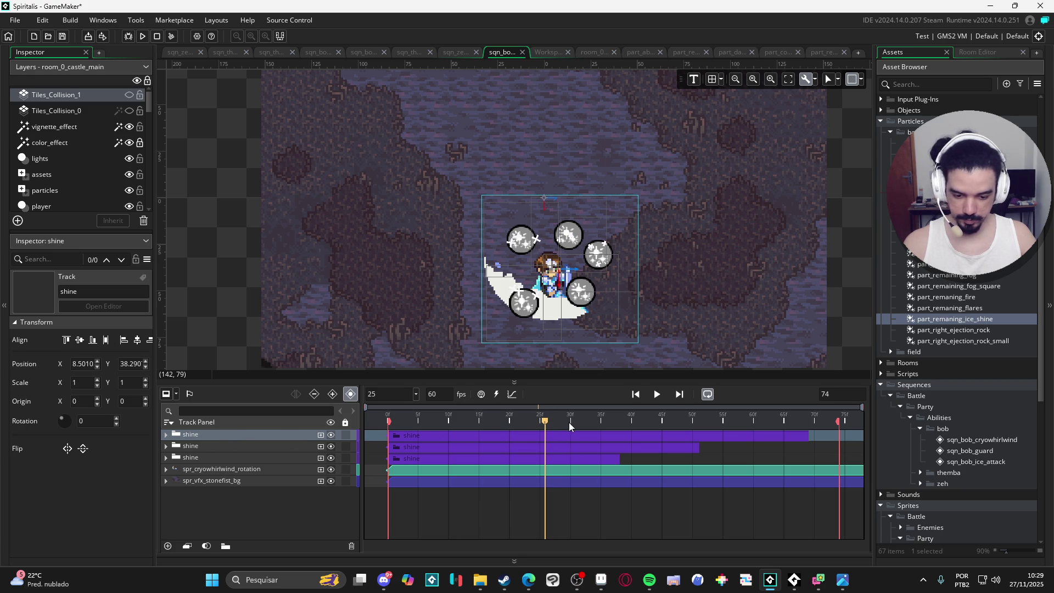
pyautogui.moveTo(569, 422)
pyautogui.mouseDown()
pyautogui.moveTo(664, 436)
pyautogui.moveTo(613, 435)
pyautogui.moveTo(633, 429)
pyautogui.mouseUp()
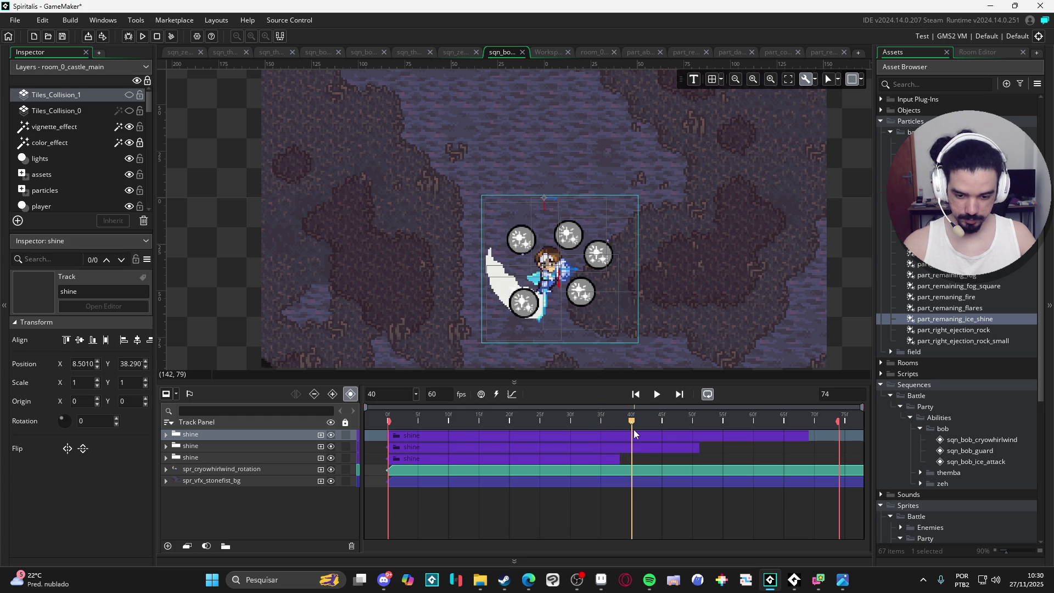
pyautogui.click(165, 435)
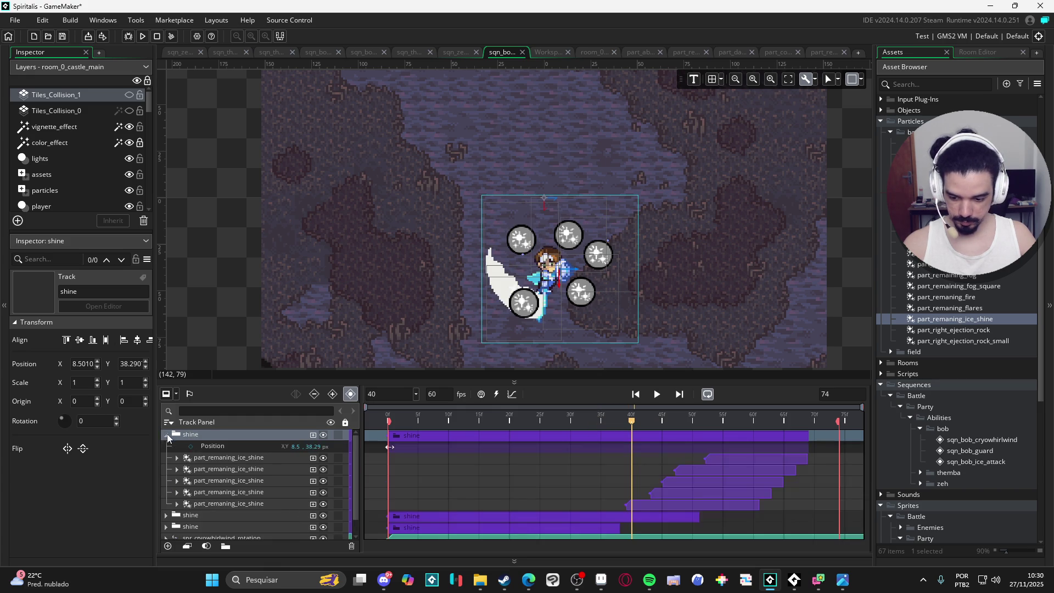
pyautogui.click(165, 435)
# - Duplicate the first shine track and select its five ice shine particle tracks
pyautogui.rightClick(204, 438)
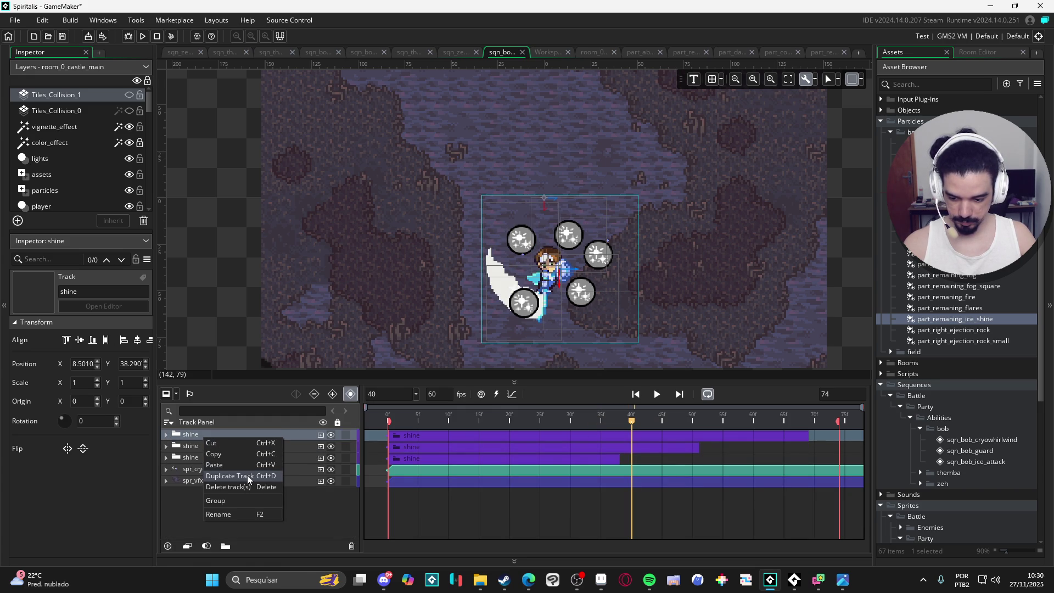
pyautogui.click(247, 475)
pyautogui.click(209, 436)
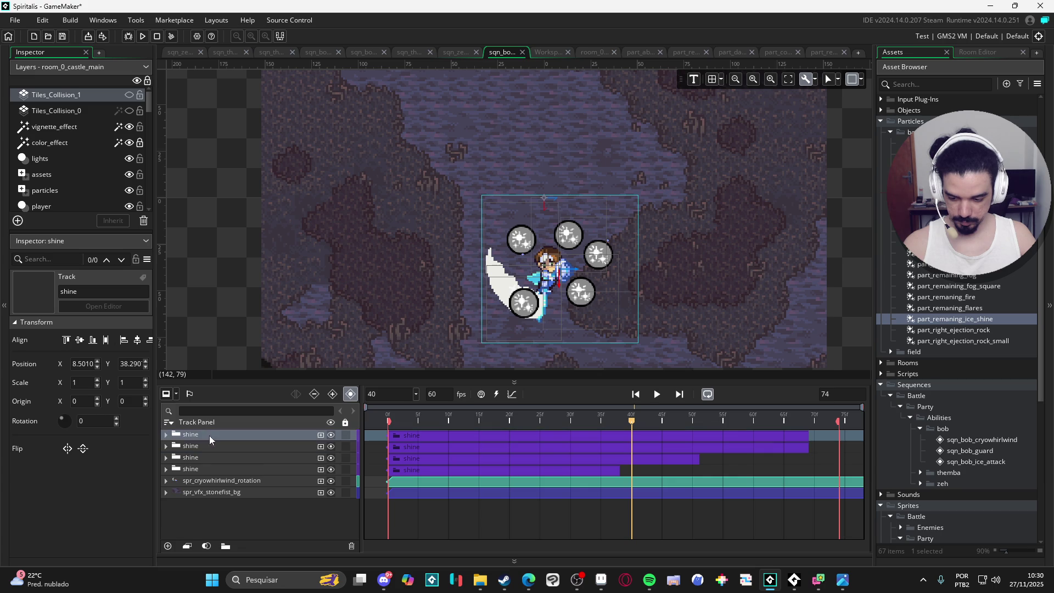
pyautogui.click(165, 435)
pyautogui.click(225, 461)
pyautogui.keyDown('shift'); pyautogui.click(236, 503); pyautogui.keyUp('shift')
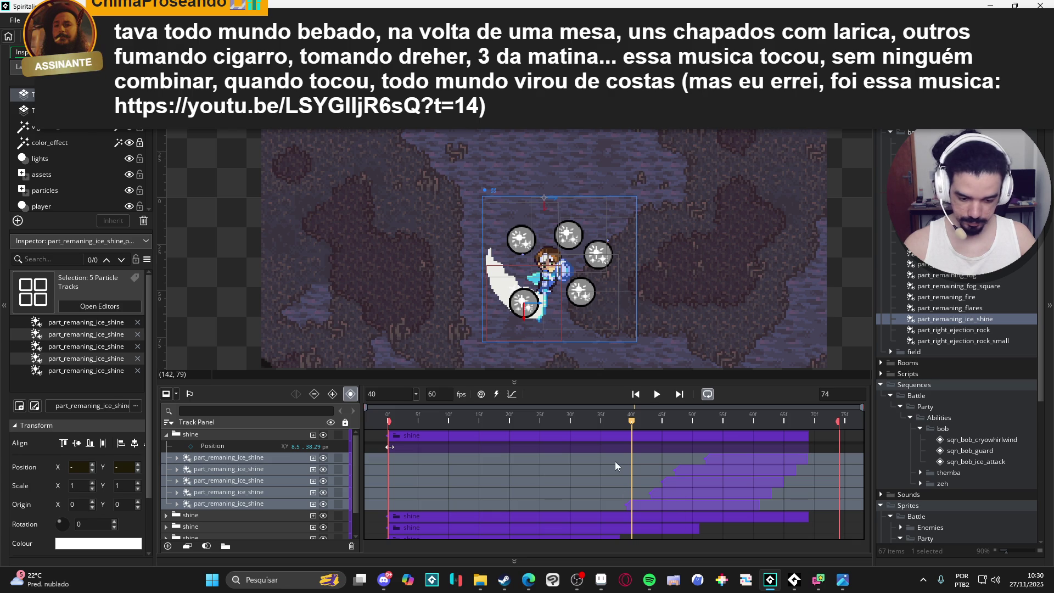
# - Scrub to frame 48, expand the particle tracks, and undo a trial clip move
pyautogui.moveTo(643, 423); pyautogui.dragTo(745, 417)
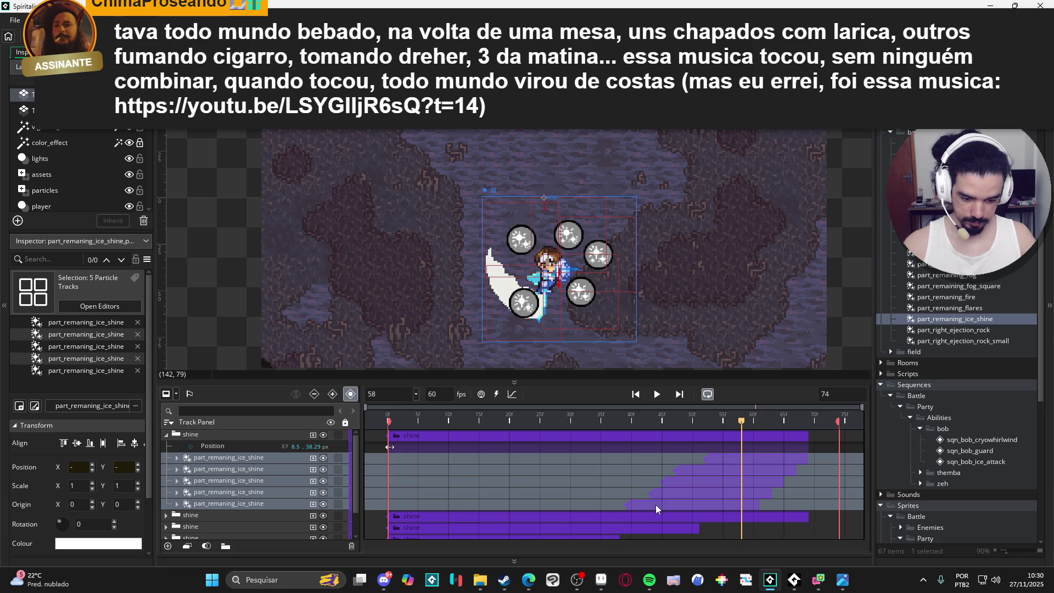
pyautogui.keyDown('ctrl'); pyautogui.click(655, 505); pyautogui.keyUp('ctrl')
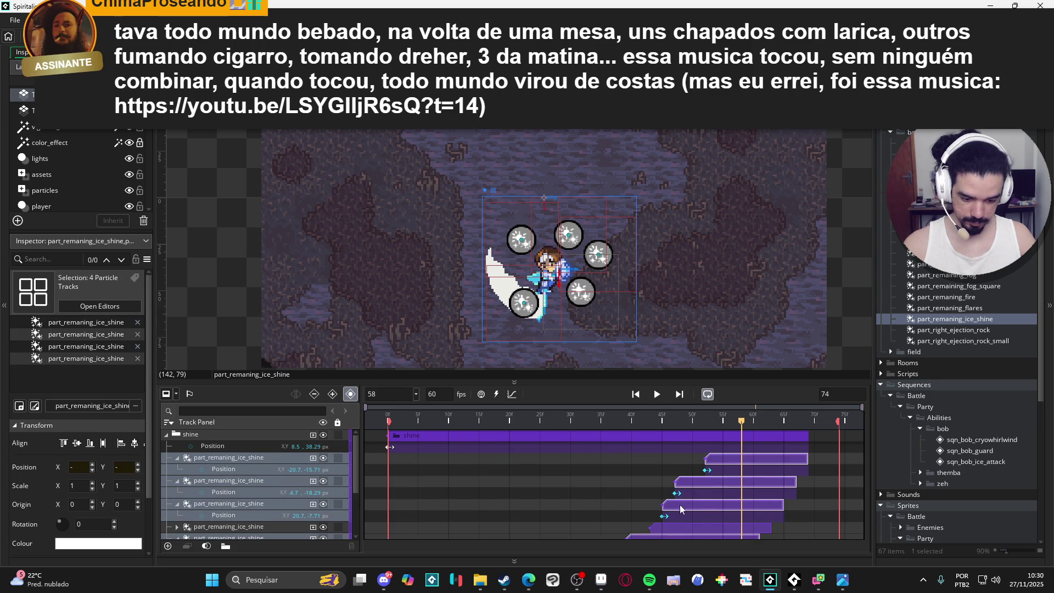
pyautogui.moveTo(680, 509); pyautogui.dragTo(758, 504)
pyautogui.scroll(-3, 754, 511)
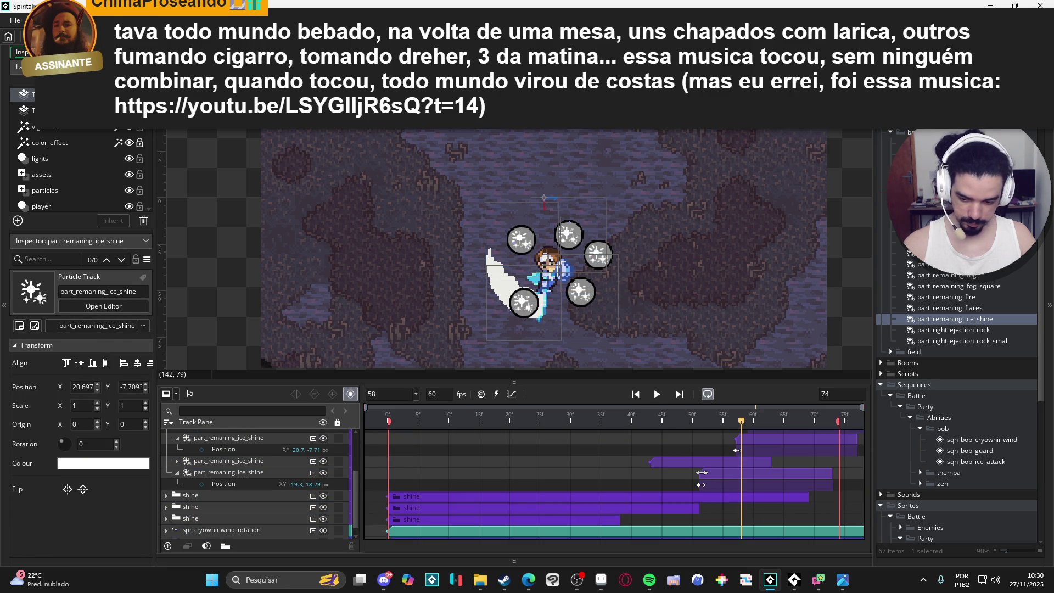
pyautogui.hotkey('ctrl', 'z')
# - Move the five ice shine clips later, to start around frames 62–71, then rewind
pyautogui.click(687, 462)
pyautogui.keyDown('ctrl'); pyautogui.click(673, 483); pyautogui.keyUp('ctrl')
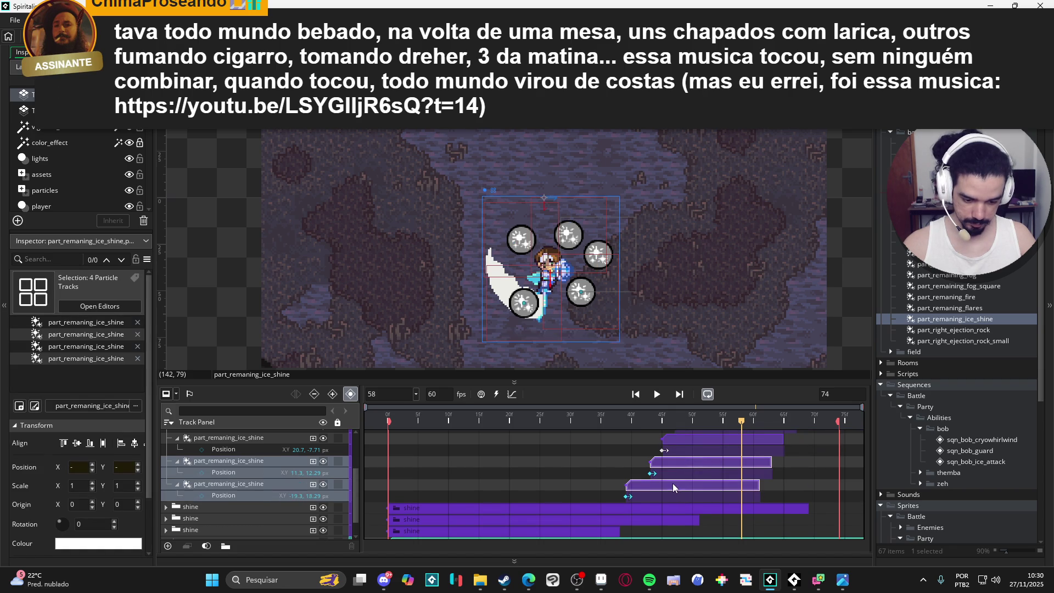
pyautogui.scroll(1, 693, 482)
pyautogui.click(711, 506)
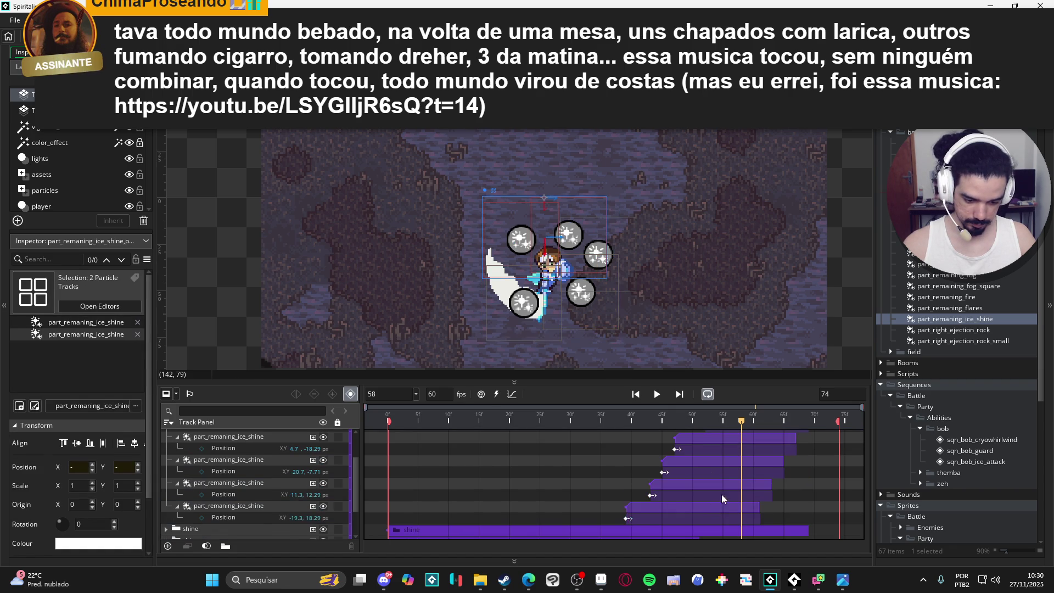
pyautogui.scroll(1, 721, 494)
pyautogui.click(731, 436)
pyautogui.scroll(1, 730, 440)
pyautogui.scroll(-3, 714, 478)
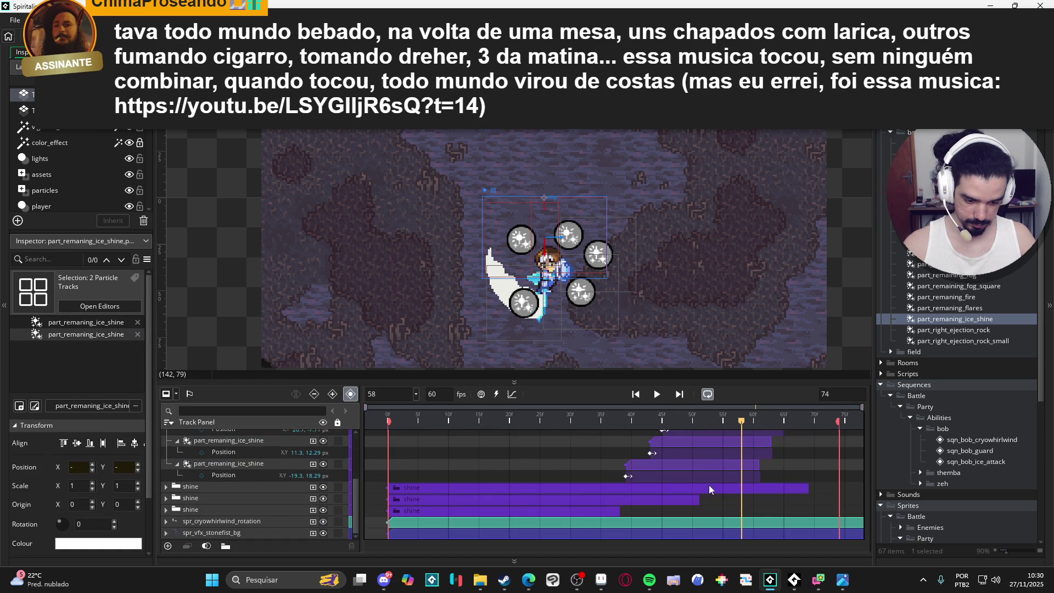
pyautogui.keyDown('shift'); pyautogui.click(687, 466); pyautogui.keyUp('shift')
pyautogui.moveTo(657, 466); pyautogui.dragTo(772, 469)
pyautogui.scroll(3, 763, 468)
pyautogui.press('Home')
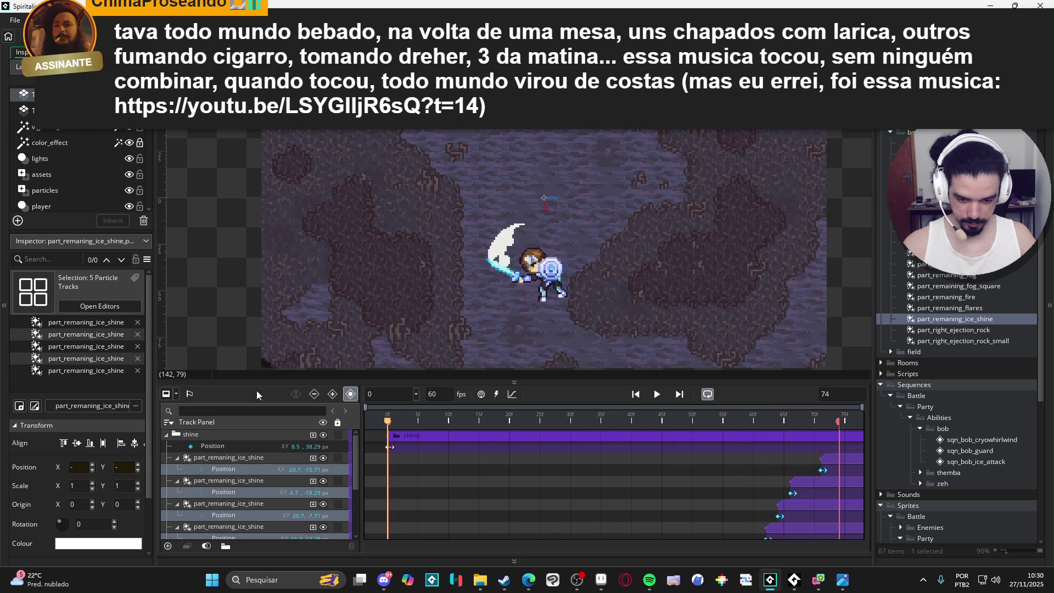
# - Collapse the five ice shine child tracks and the first shine group
pyautogui.click(166, 434)
pyautogui.click(172, 435)
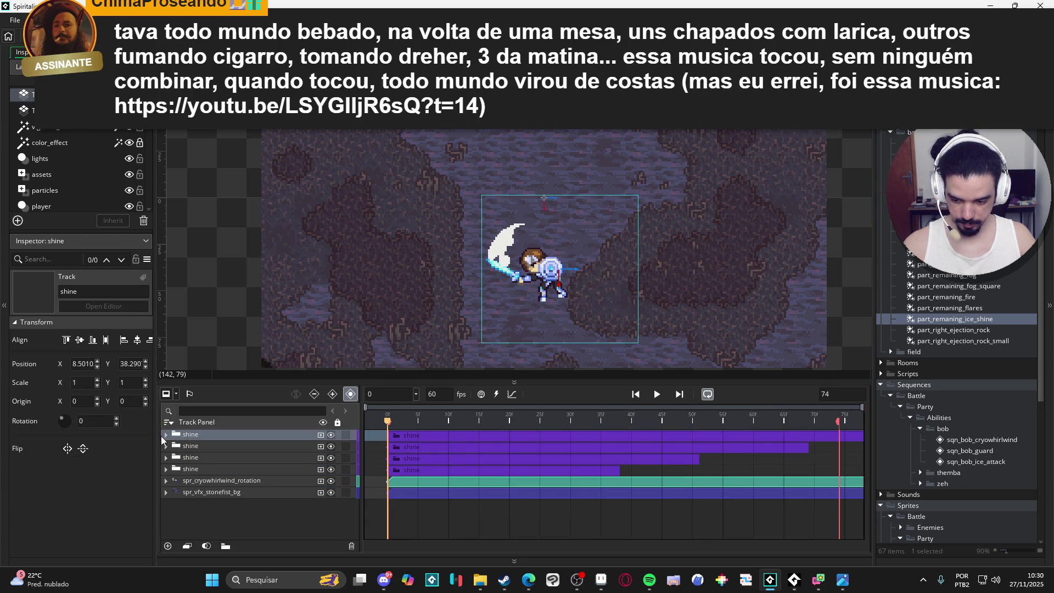
pyautogui.doubleClick(171, 435)
pyautogui.click(177, 457)
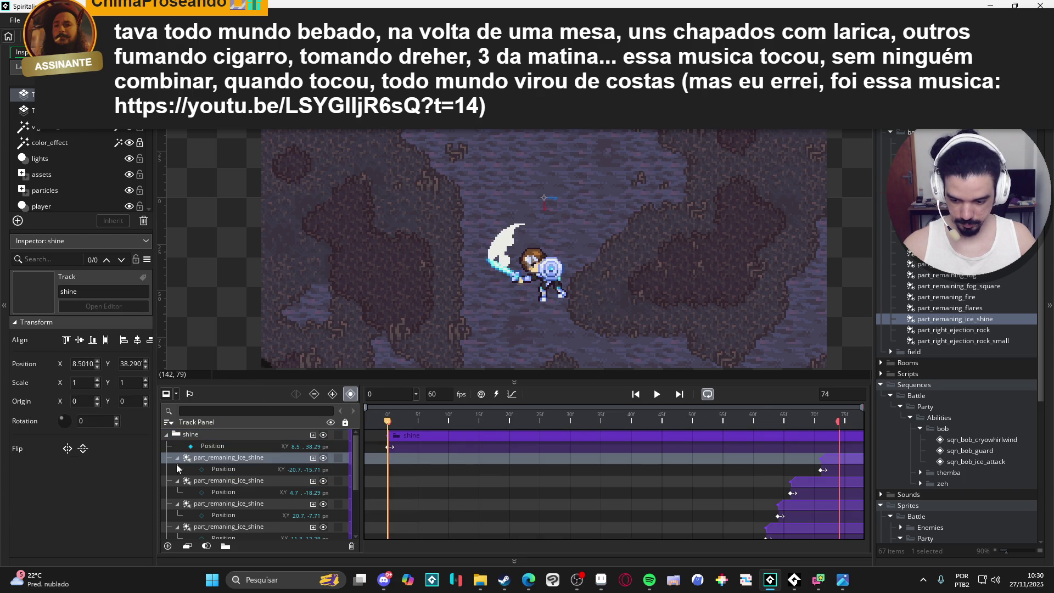
pyautogui.click(176, 469)
pyautogui.click(176, 480)
pyautogui.click(176, 492)
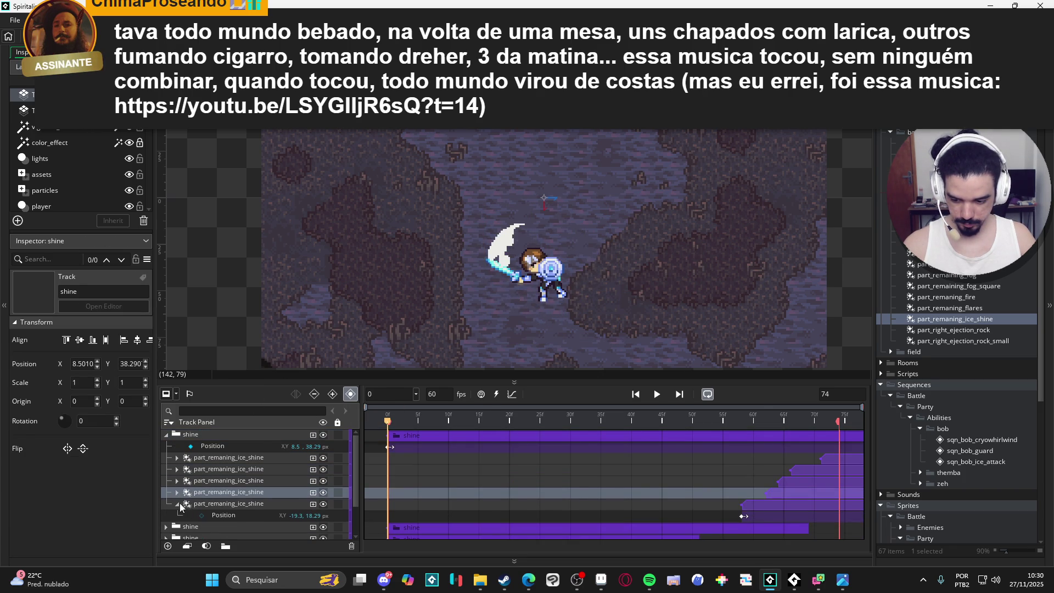
pyautogui.click(177, 503)
pyautogui.click(166, 435)
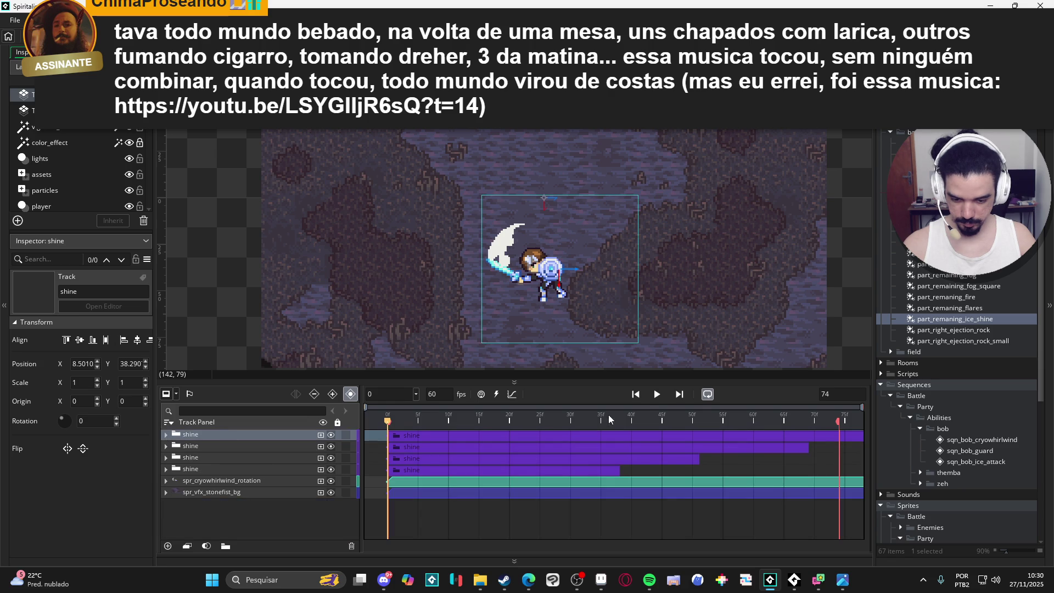
# - Play the sequence, pausing at frame 16 and stopping at frame 69
pyautogui.click(658, 395)
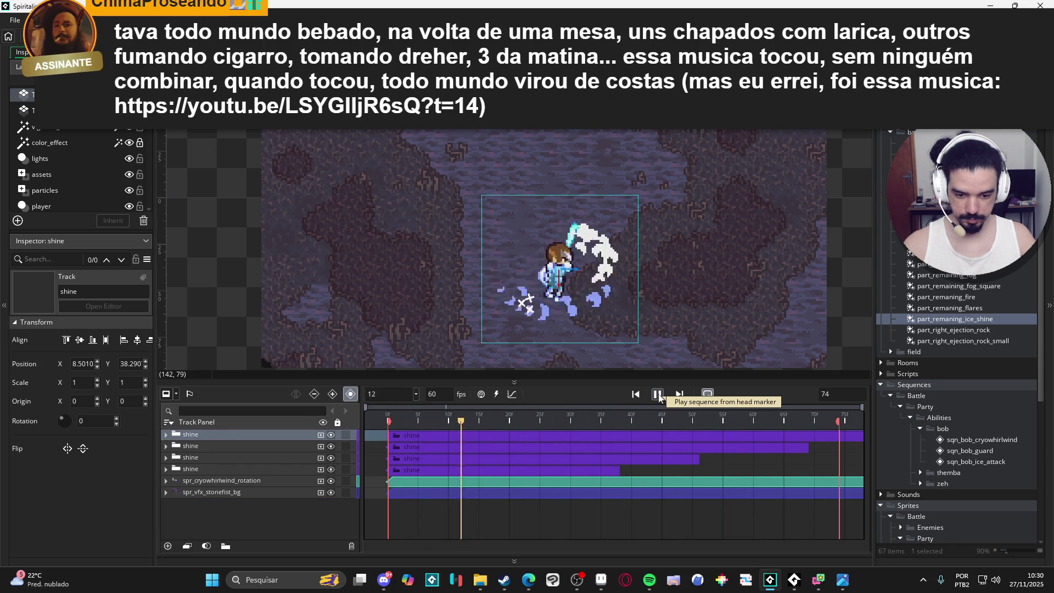
pyautogui.click(658, 395)
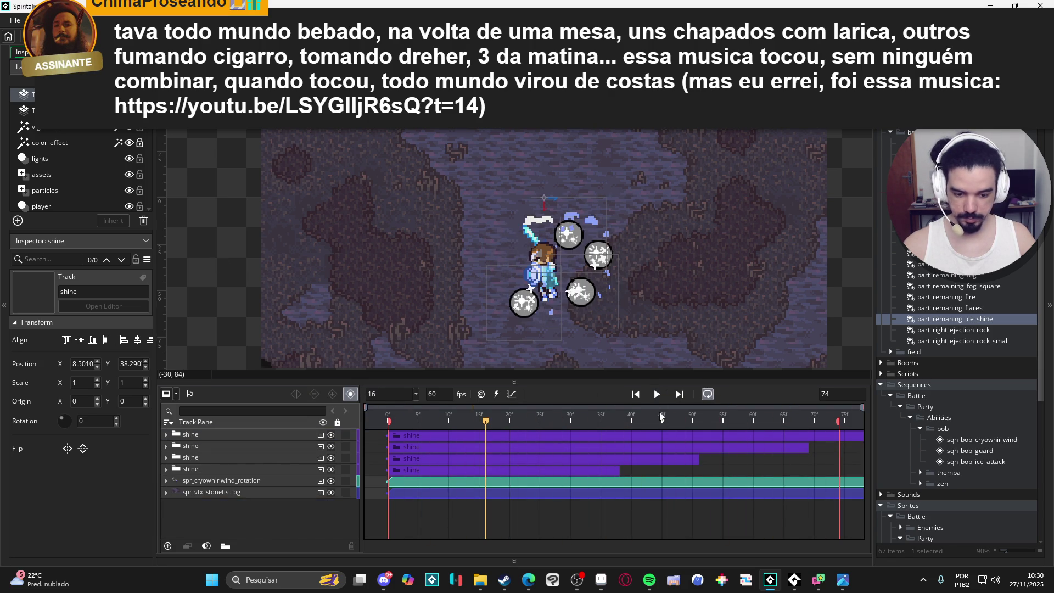
pyautogui.click(658, 395)
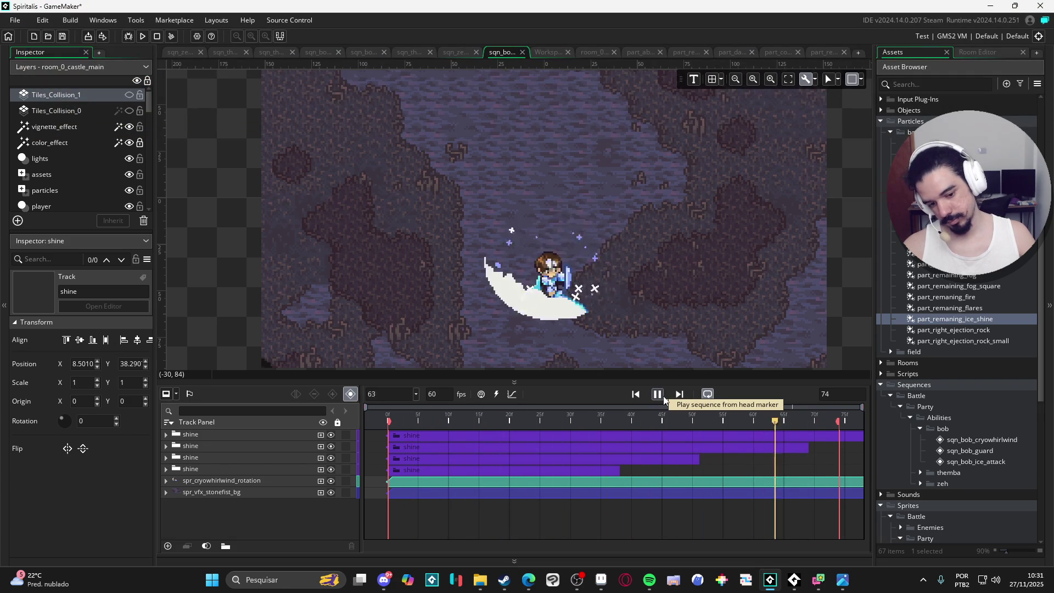
pyautogui.click(661, 397)
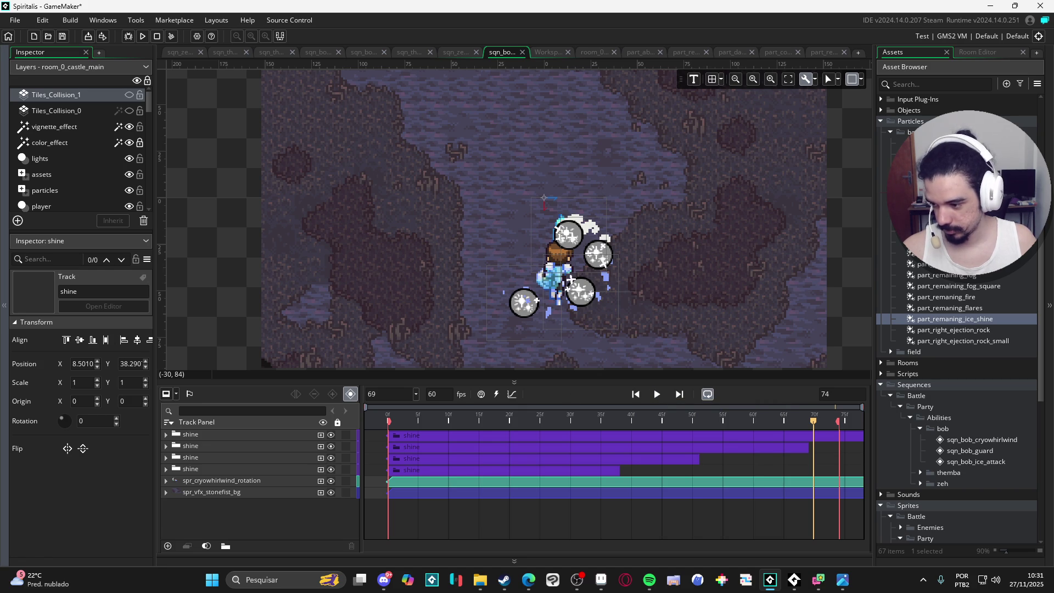
pyautogui.hotkey('alt', 'Tab')
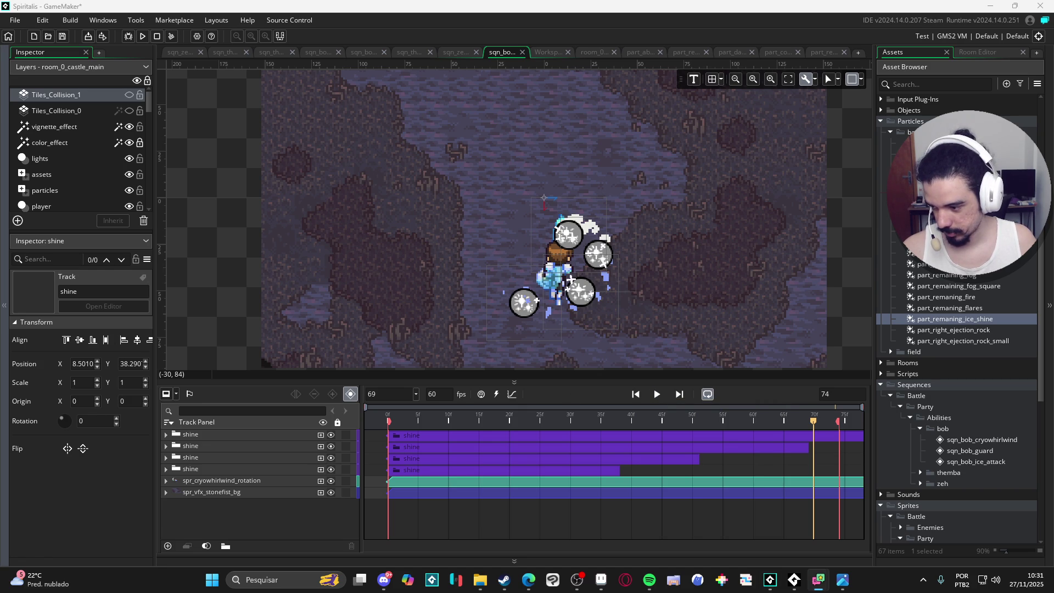
# - Replay the cryowhirlwind sequence from frame 0 and stop it at frame 63
pyautogui.hotkey('alt', 'Tab')
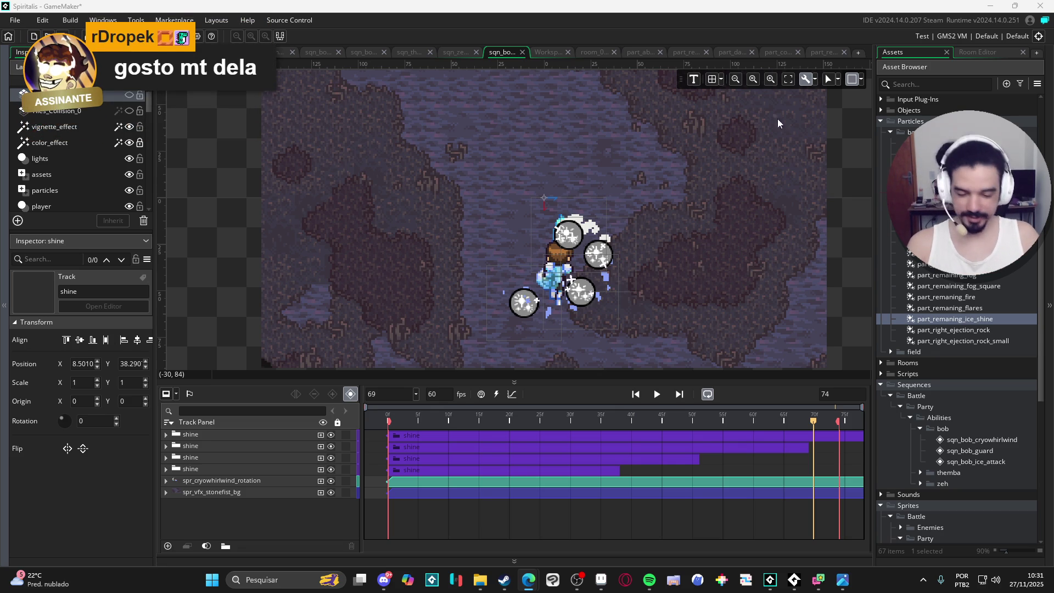
pyautogui.click(657, 394)
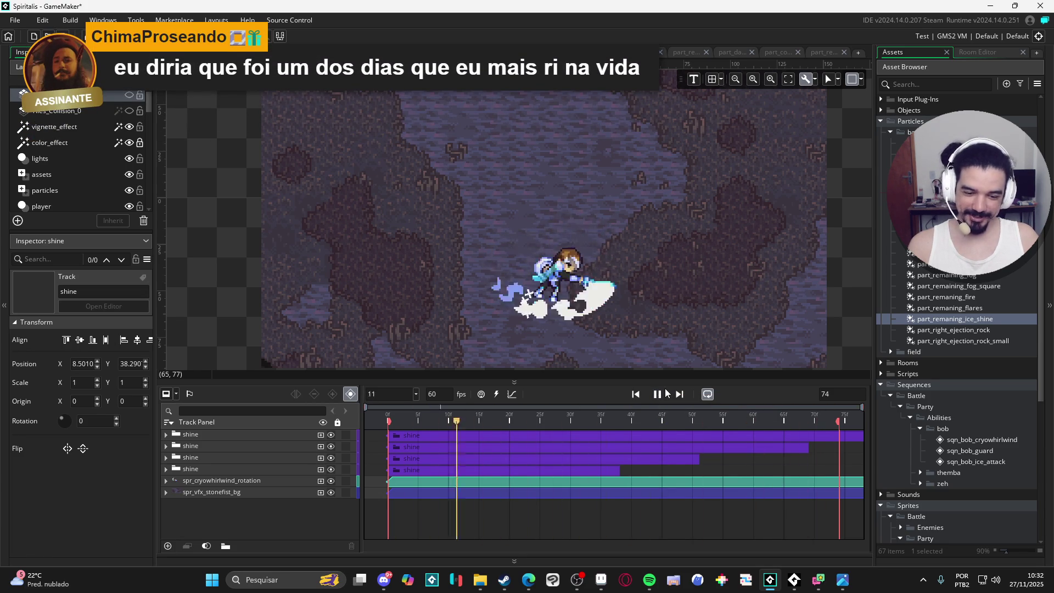
pyautogui.click(658, 393)
pyautogui.moveTo(406, 418)
pyautogui.mouseDown()
pyautogui.moveTo(352, 429)
pyautogui.moveTo(376, 418)
pyautogui.mouseUp()
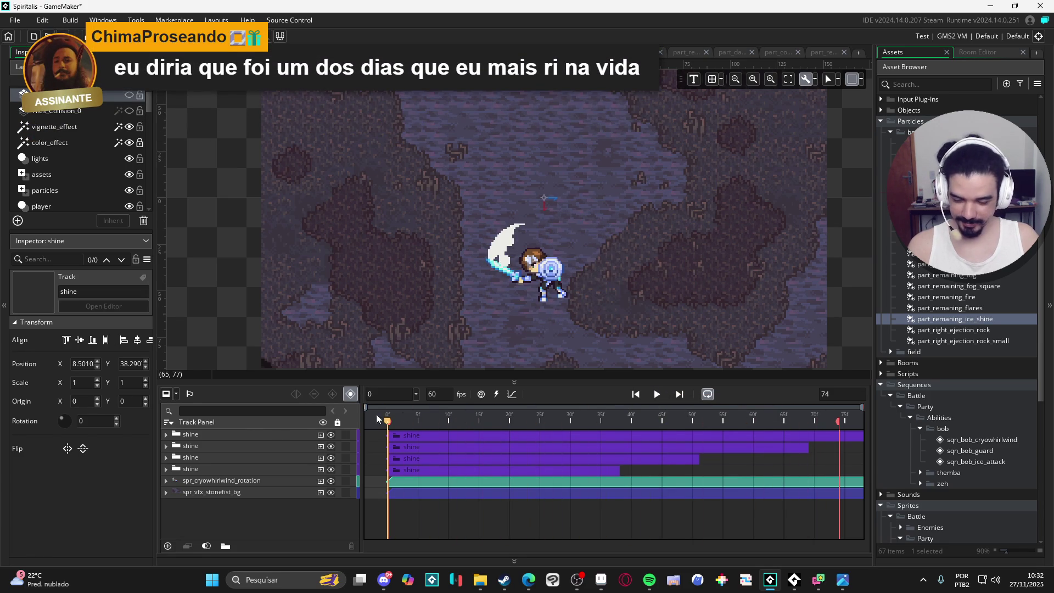
pyautogui.moveTo(488, 421)
pyautogui.mouseDown()
pyautogui.moveTo(776, 410)
pyautogui.moveTo(379, 419)
pyautogui.mouseUp()
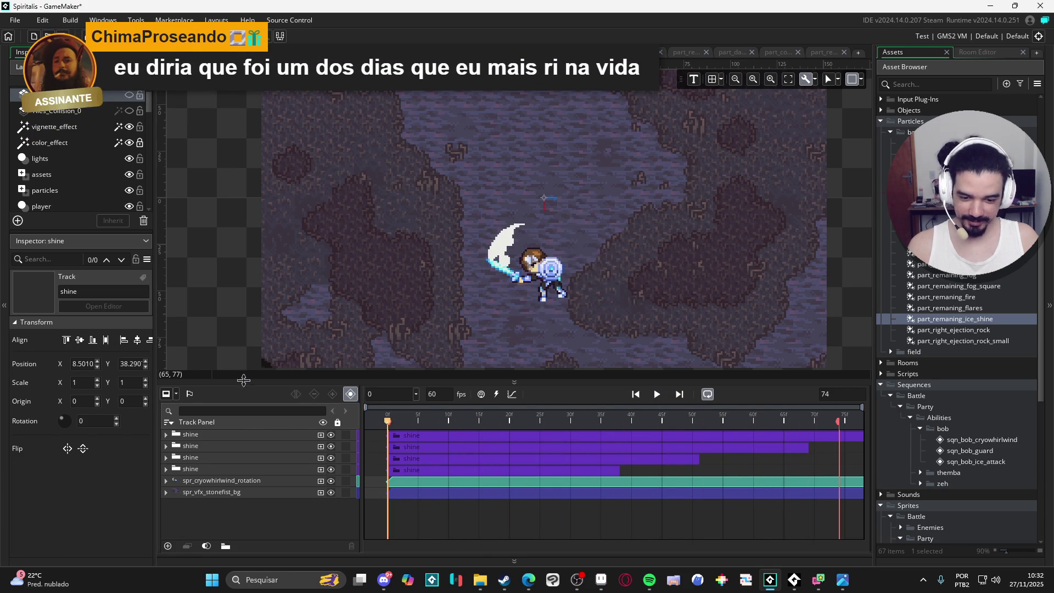
pyautogui.click(658, 394)
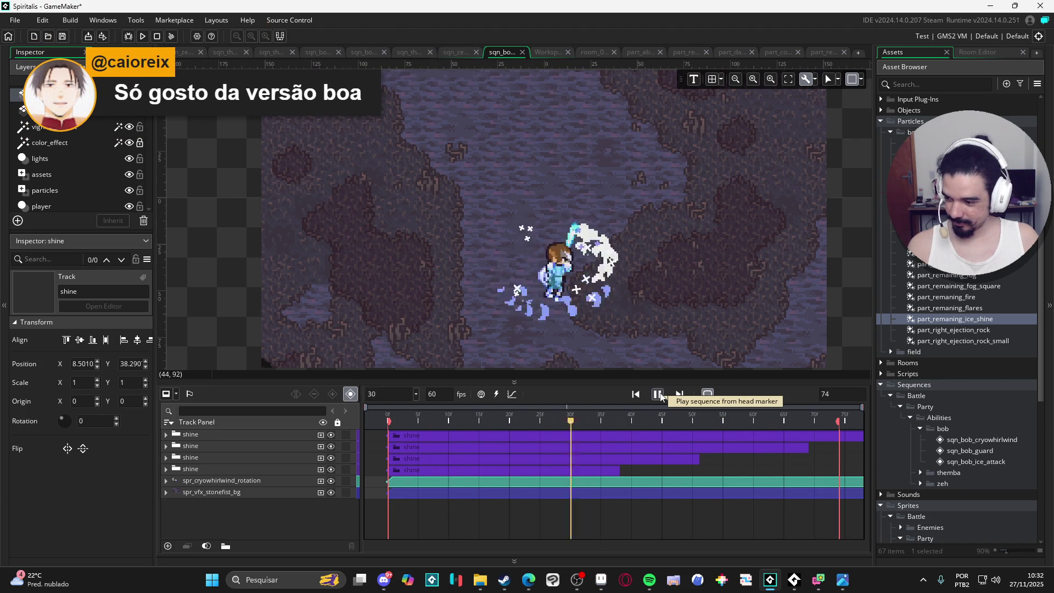
pyautogui.click(658, 394)
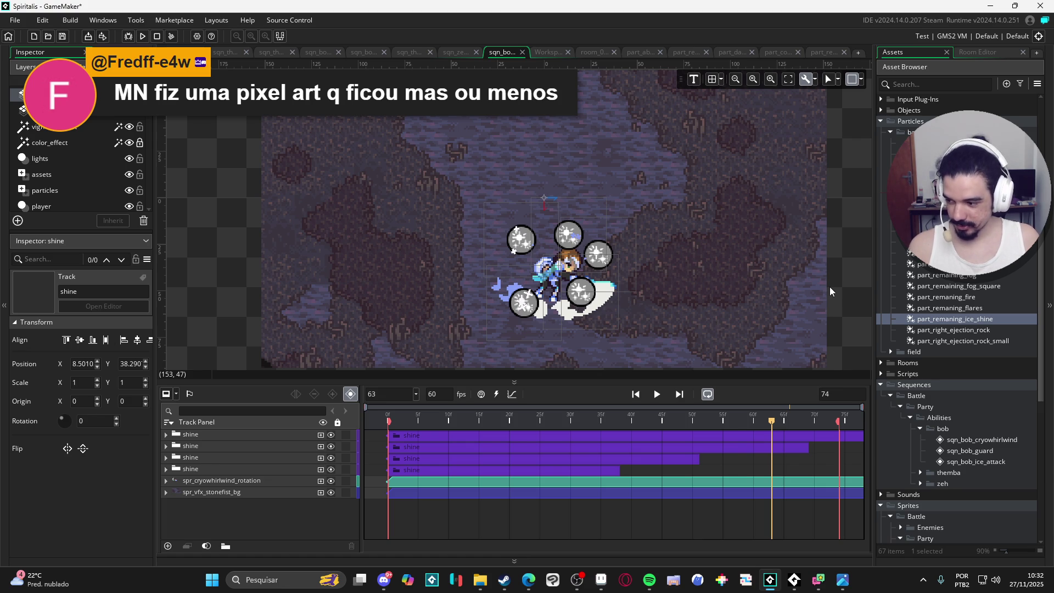
pyautogui.click(384, 587)
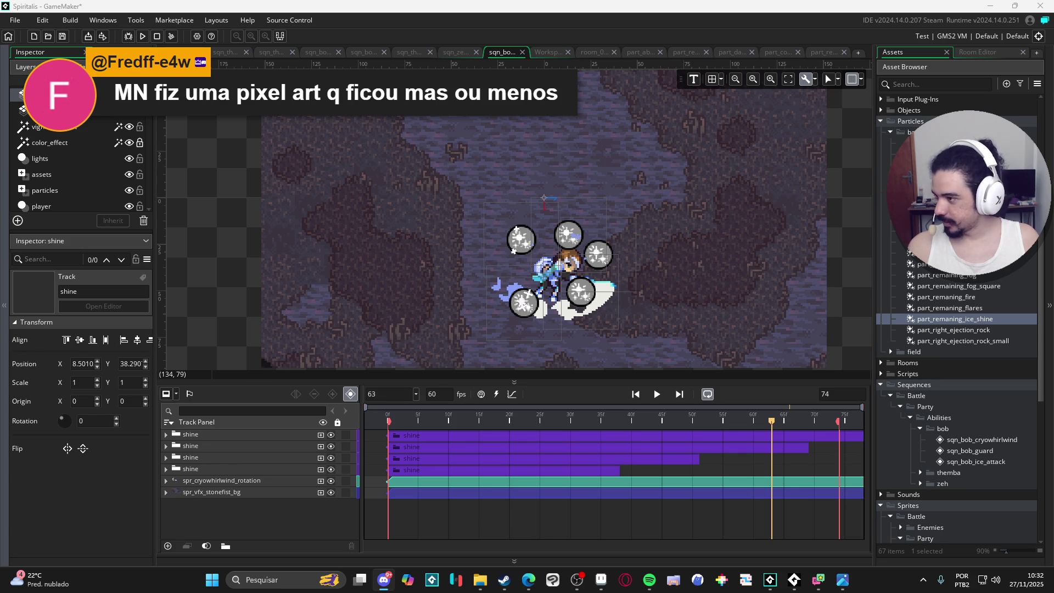
# - Bring Discord forward and open the #feedback_artistico channel
pyautogui.hotkey('alt', 'Tab')
pyautogui.scroll(-3, 127, 329)
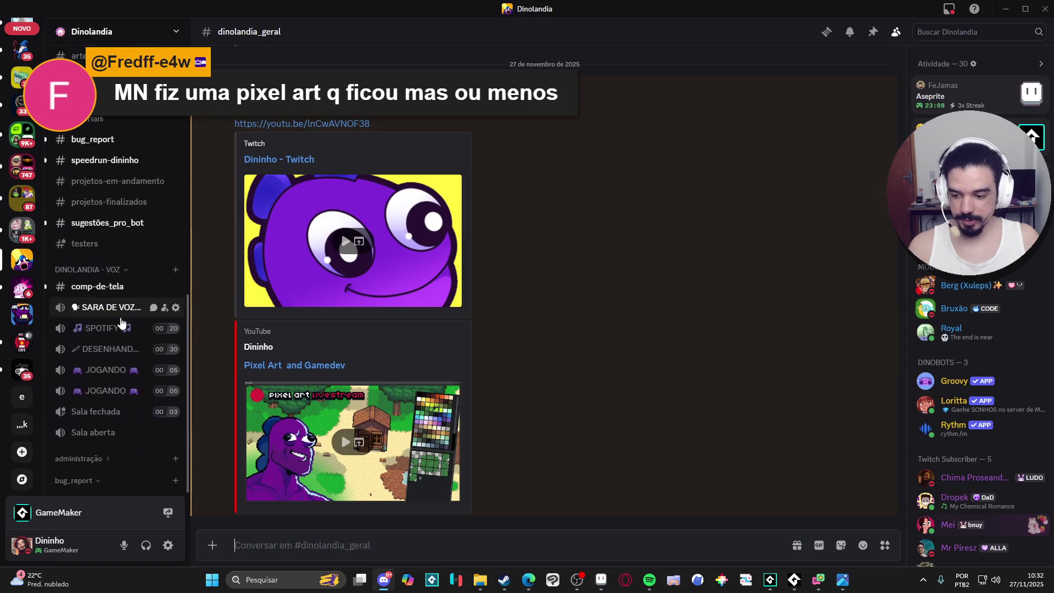
pyautogui.scroll(5, 127, 337)
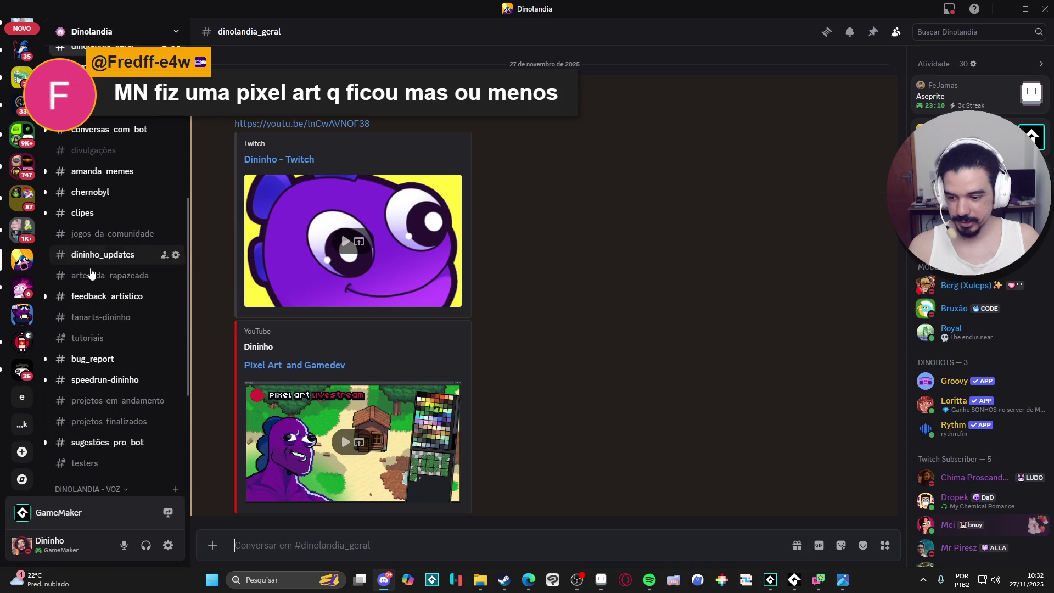
pyautogui.click(92, 304)
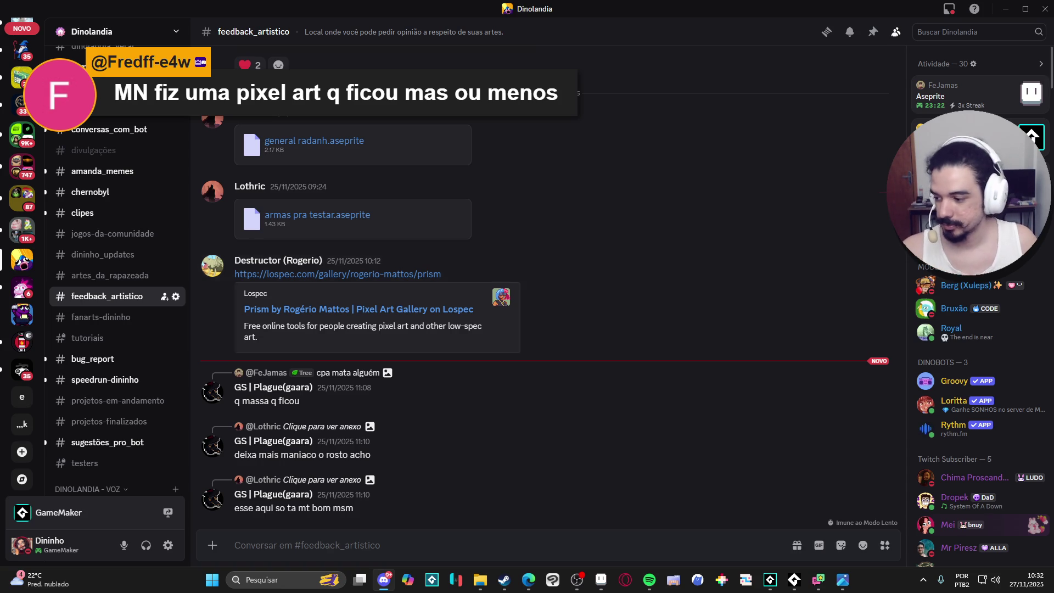
# - Minimize Discord, replay the cryowhirlwind sequence to frame 14, then return to Discord
pyautogui.click(1006, 7)
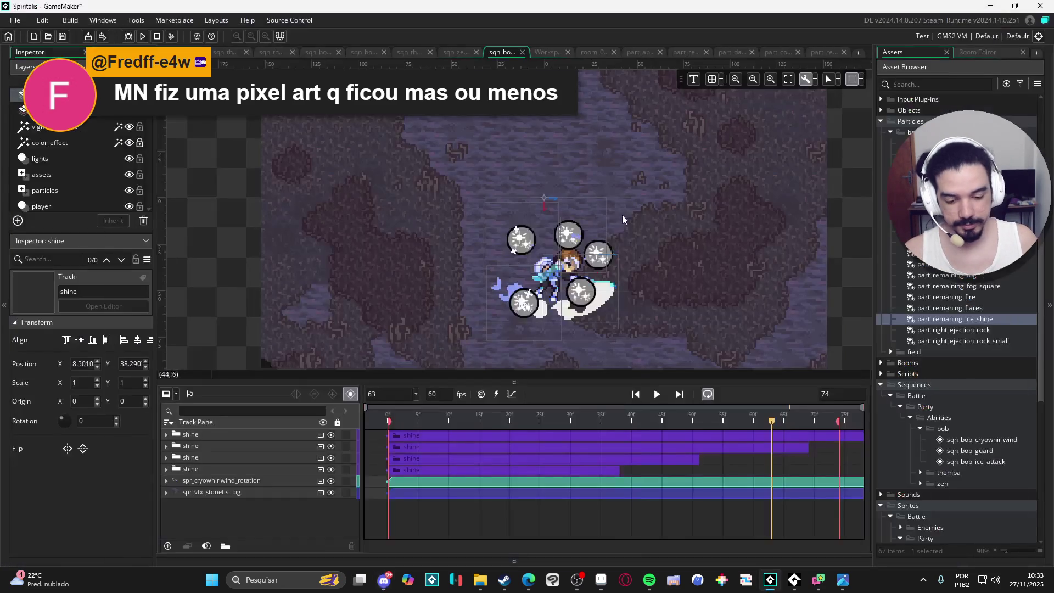
pyautogui.click(657, 390)
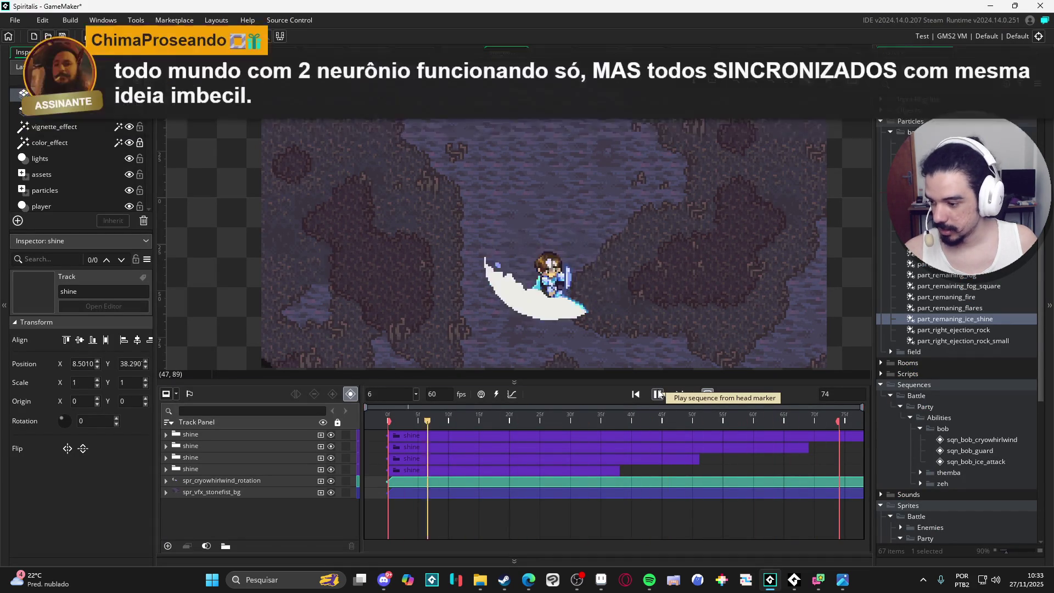
pyautogui.click(657, 393)
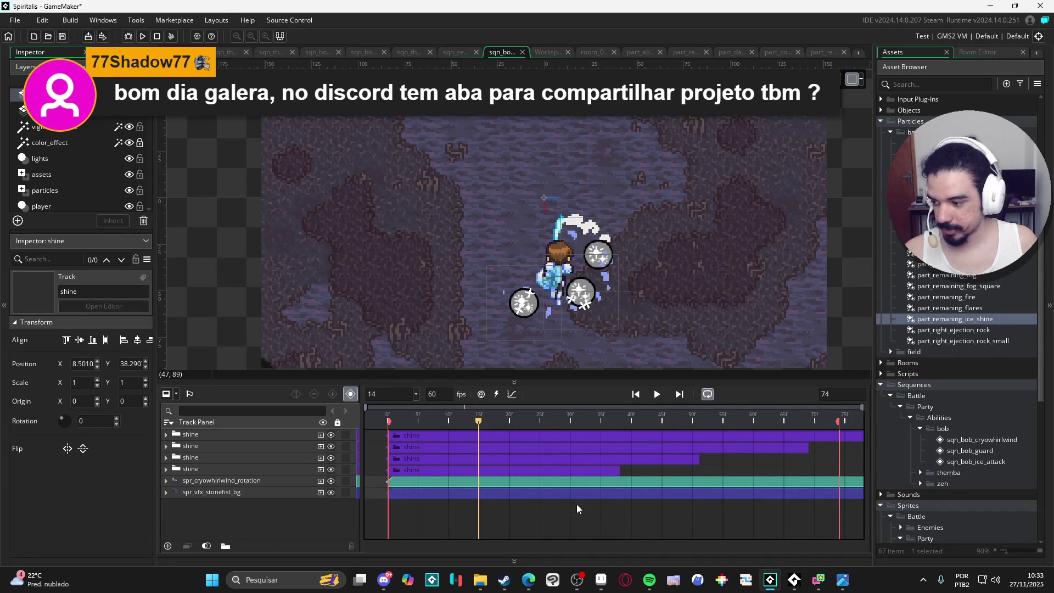
pyautogui.click(384, 579)
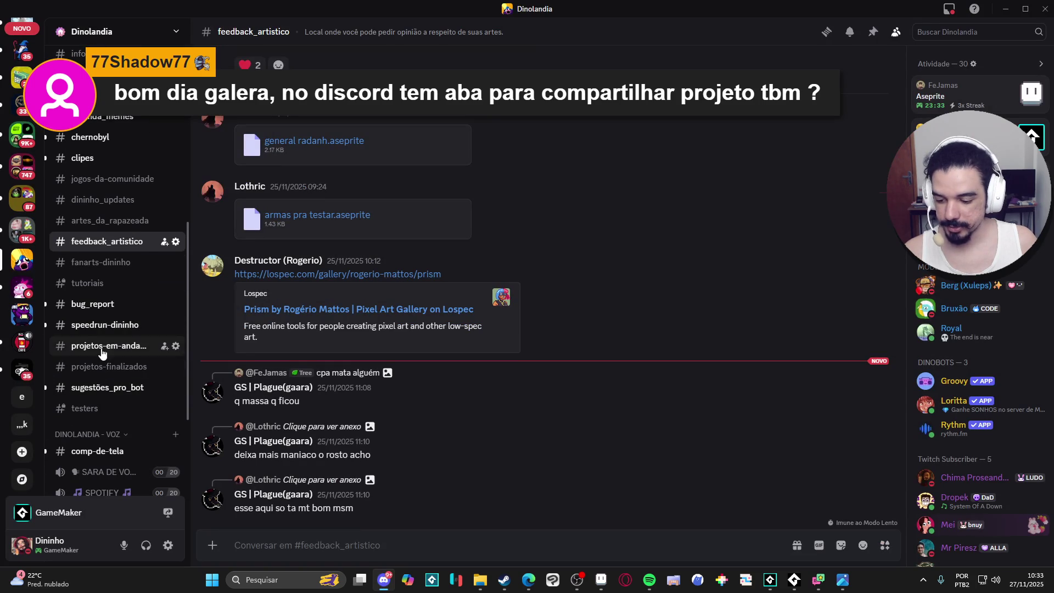
# - Browse #projetos-em-andamento and #projetos-finalizados, return to #dinolandia_geral, then go back to GameMaker
pyautogui.click(110, 345)
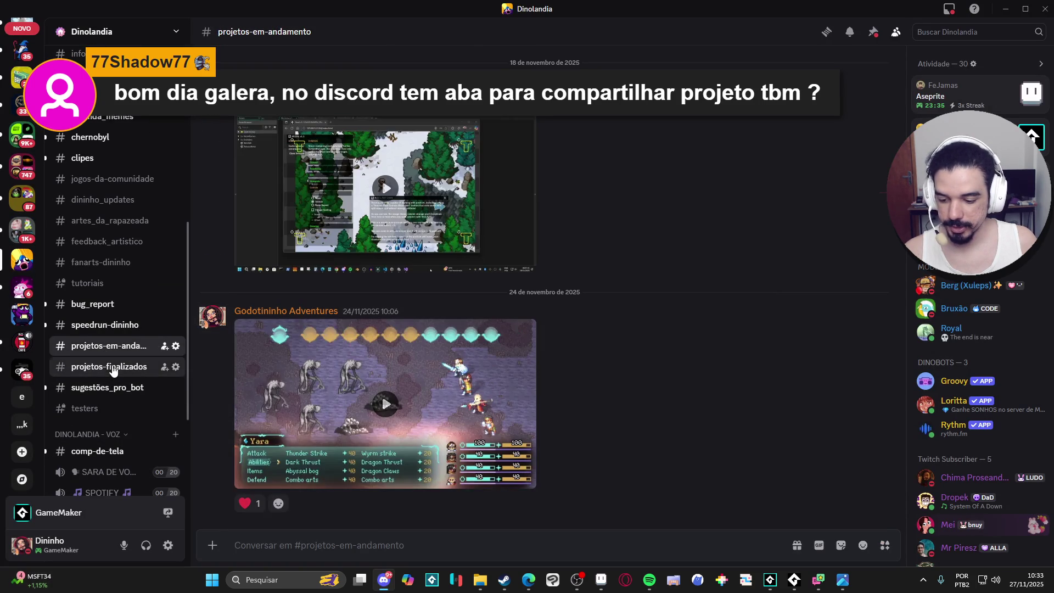
pyautogui.click(109, 366)
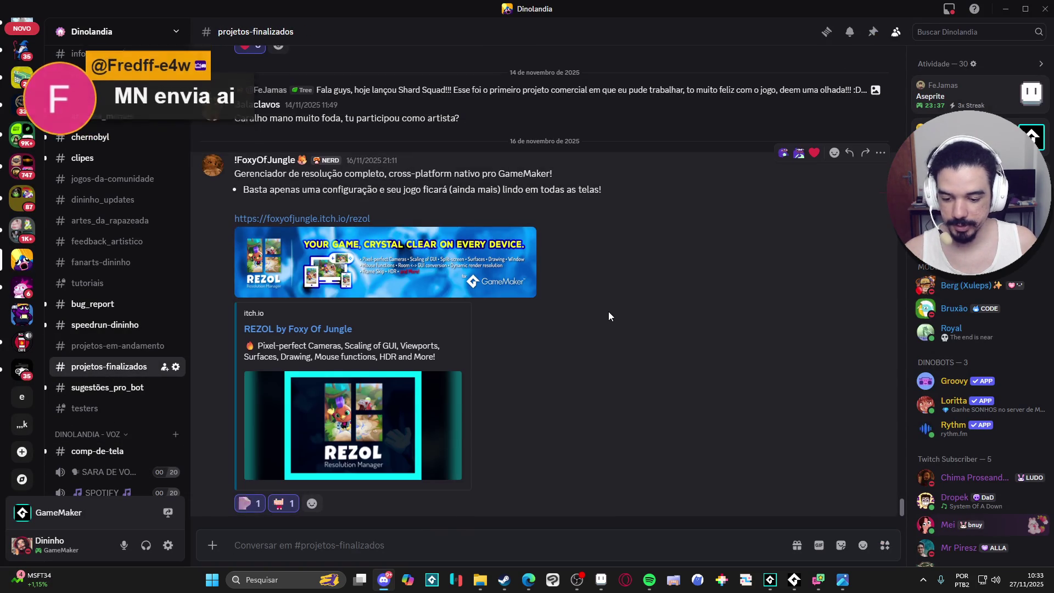
pyautogui.scroll(5, 609, 311)
pyautogui.scroll(5, 611, 311)
pyautogui.scroll(-10, 613, 311)
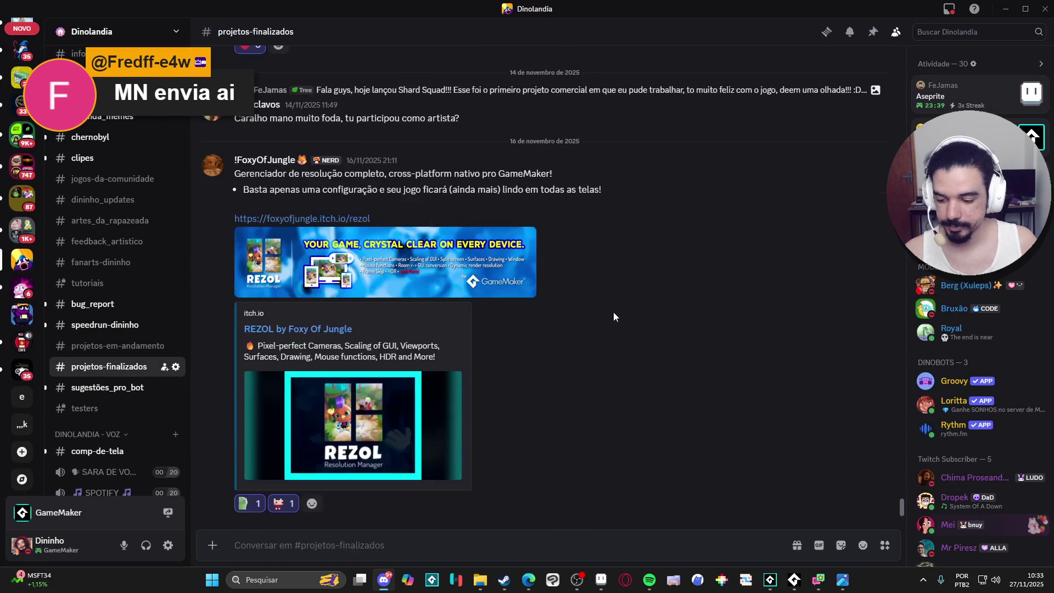
pyautogui.scroll(3, 162, 176)
pyautogui.click(159, 155)
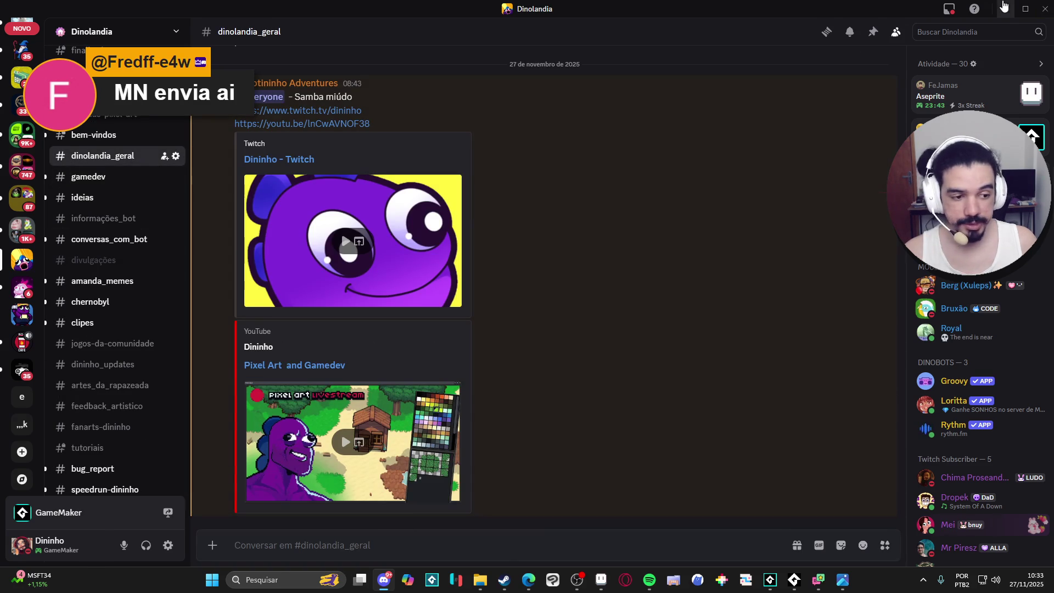
pyautogui.hotkey('alt', 'Tab')
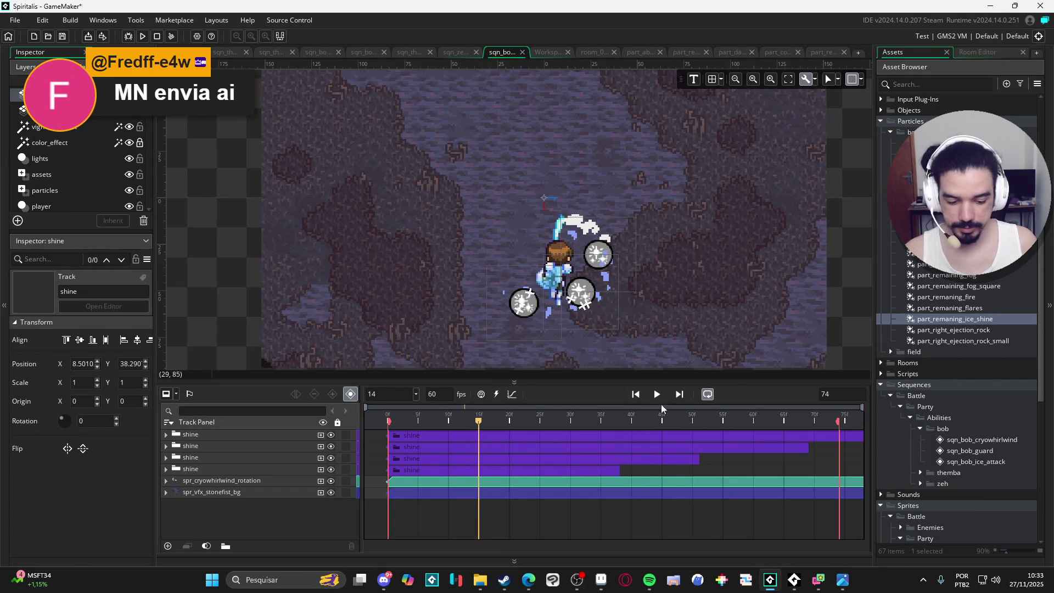
# - Replay the sequence and inspect particle systems from part_right_ejection_rock up to part_abyssal_bubble
pyautogui.click(651, 396)
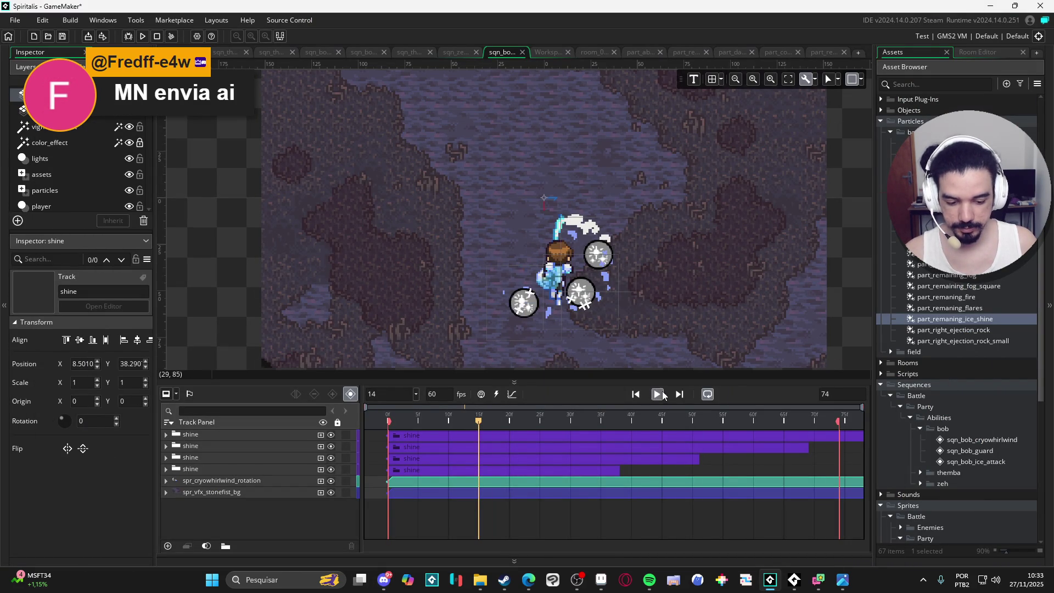
pyautogui.click(986, 331)
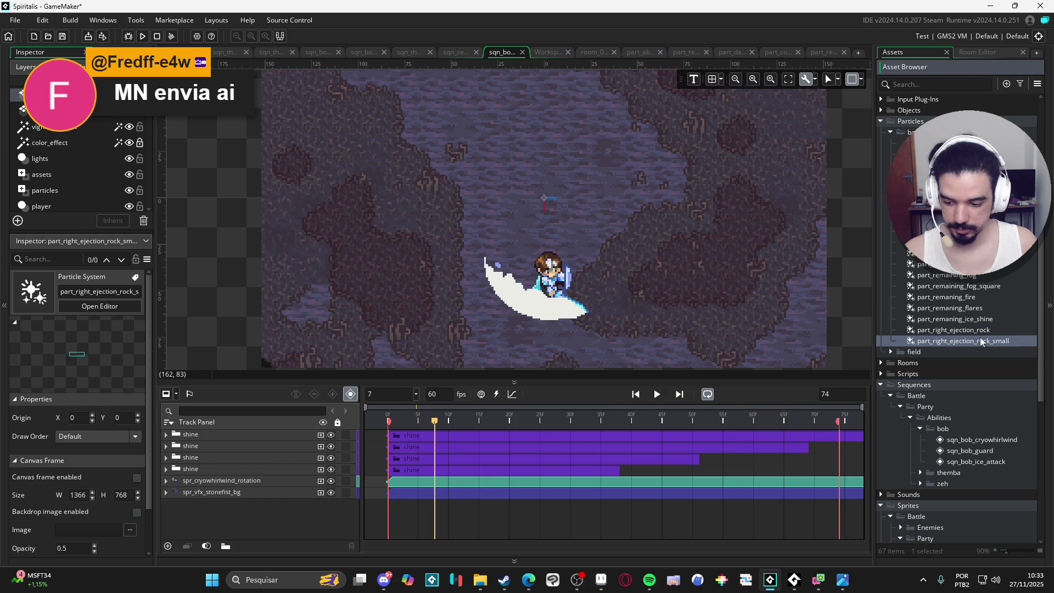
pyautogui.click(973, 320)
pyautogui.click(970, 307)
pyautogui.click(970, 297)
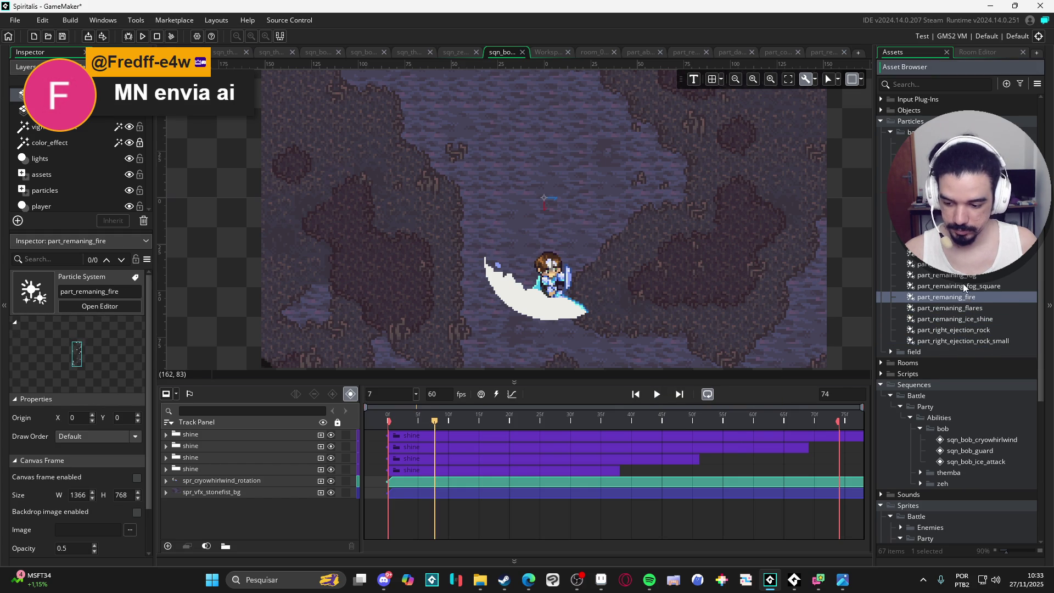
pyautogui.click(963, 286)
pyautogui.click(957, 275)
pyautogui.click(944, 253)
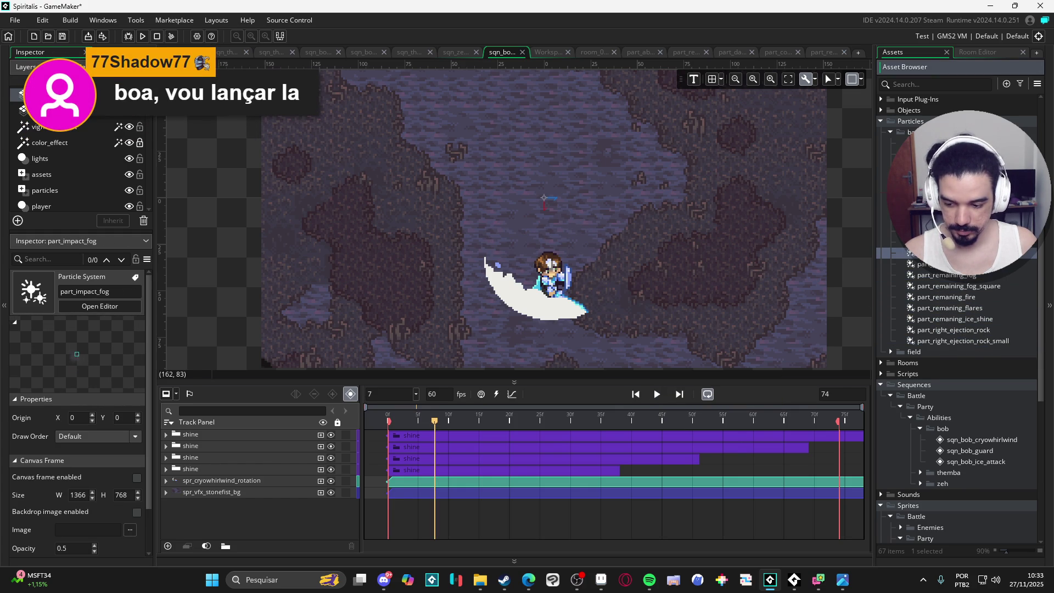
pyautogui.click(944, 242)
pyautogui.click(944, 198)
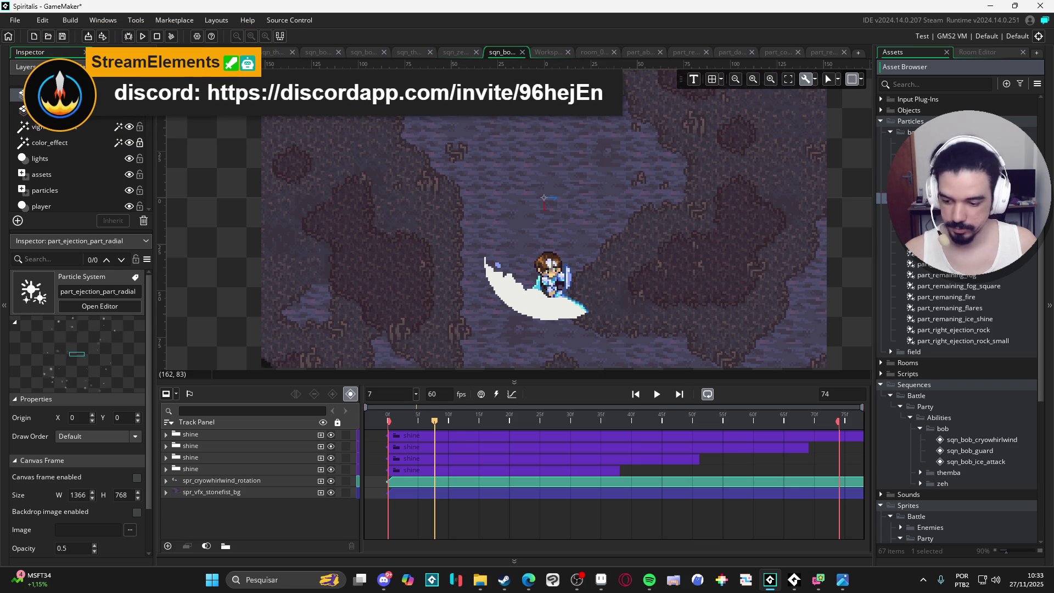
pyautogui.click(944, 165)
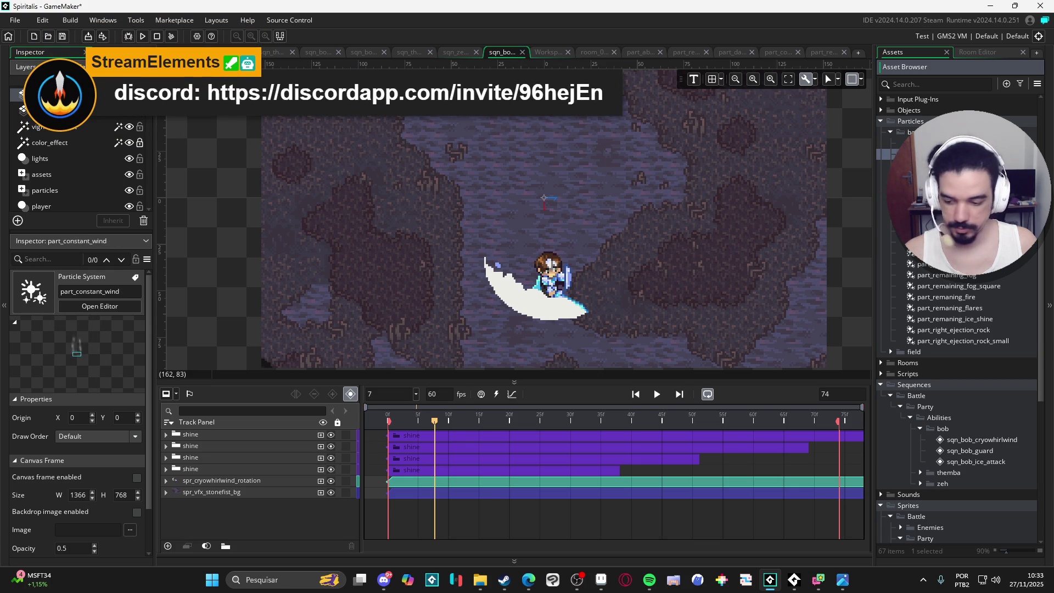
pyautogui.click(943, 143)
pyautogui.click(944, 143)
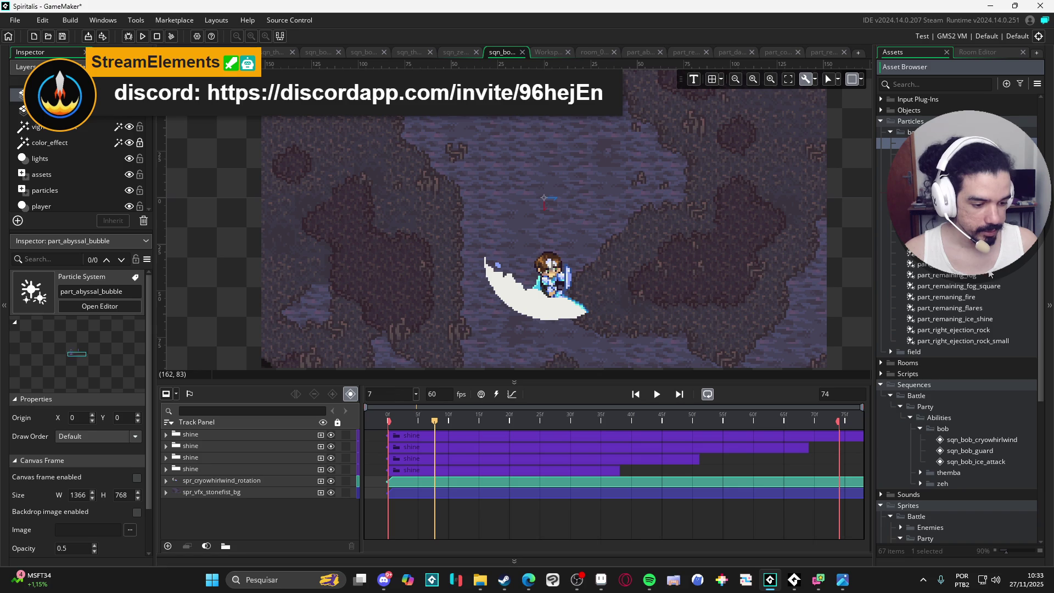
pyautogui.click(944, 242)
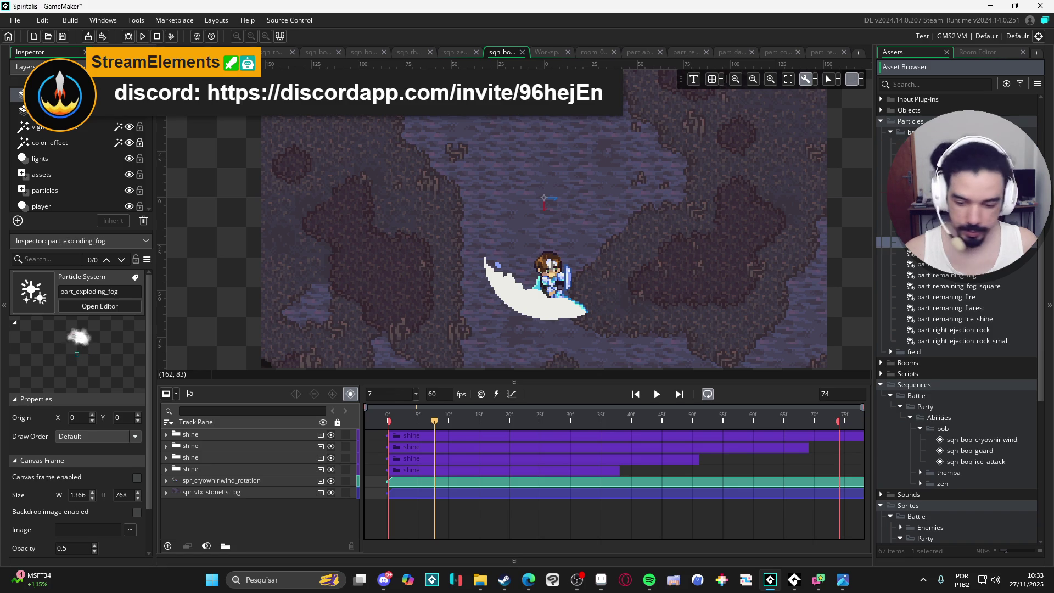
# - Step through the particle system list and duplicate part_impact_fog into part_impact_fog_1
pyautogui.press('Up')
pyautogui.press('Up')
pyautogui.press('Up')
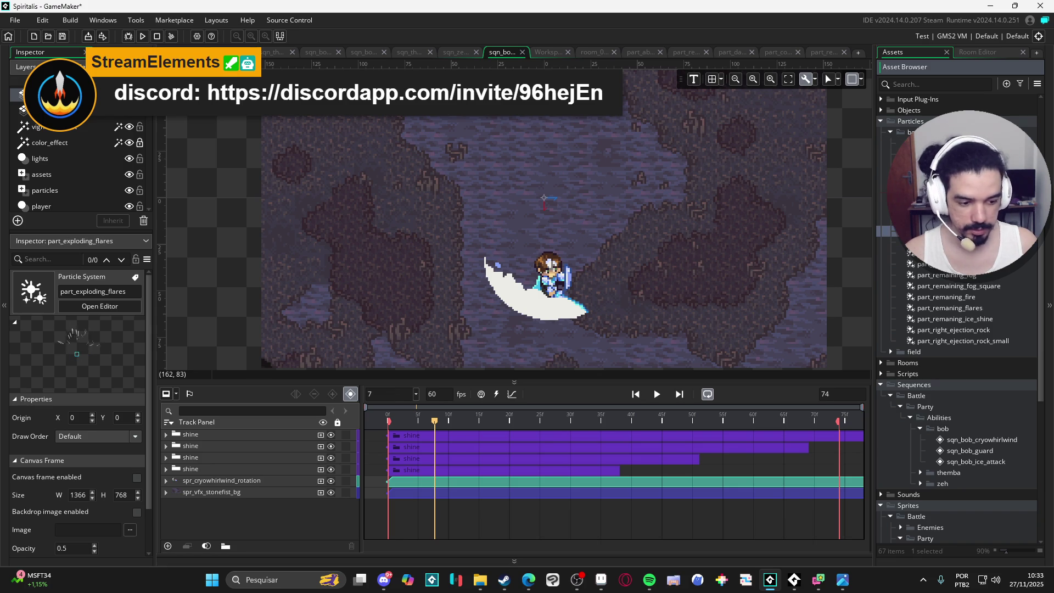
pyautogui.moveTo(1029, 5)
pyautogui.press('Up')
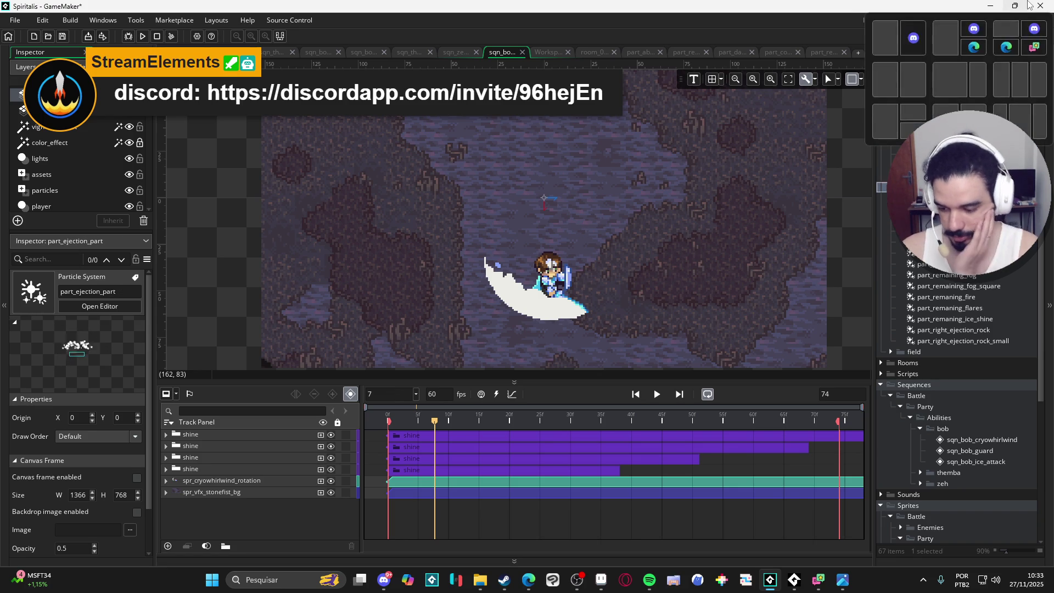
pyautogui.press('Up')
pyautogui.press('Up')
pyautogui.press('Up')
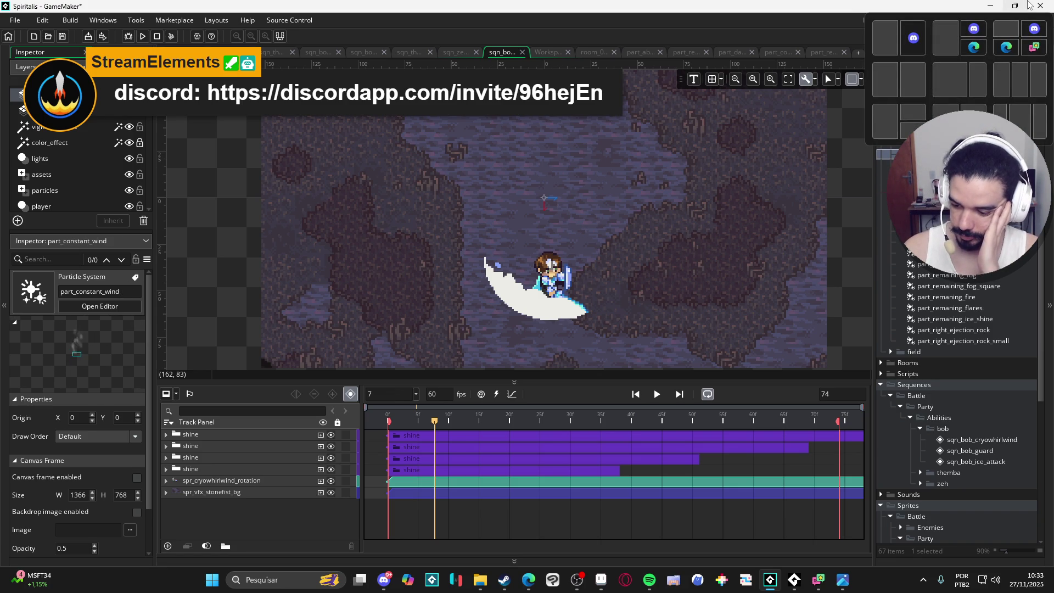
pyautogui.press('Up')
pyautogui.press('Down')
pyautogui.press('Down')
pyautogui.press('Down')
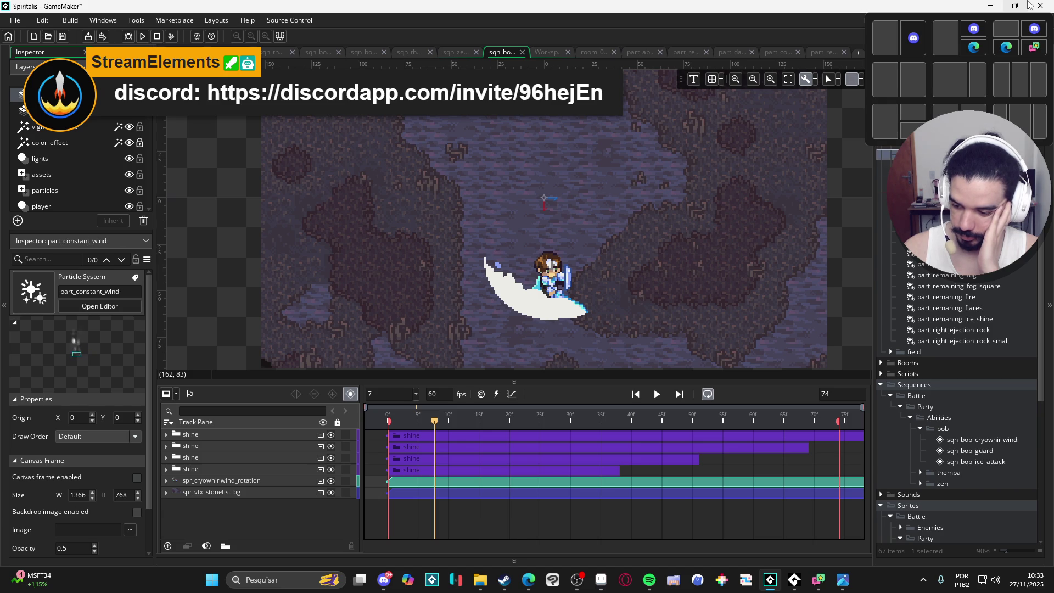
pyautogui.press('Down')
pyautogui.press('Down')
pyautogui.press('Down')
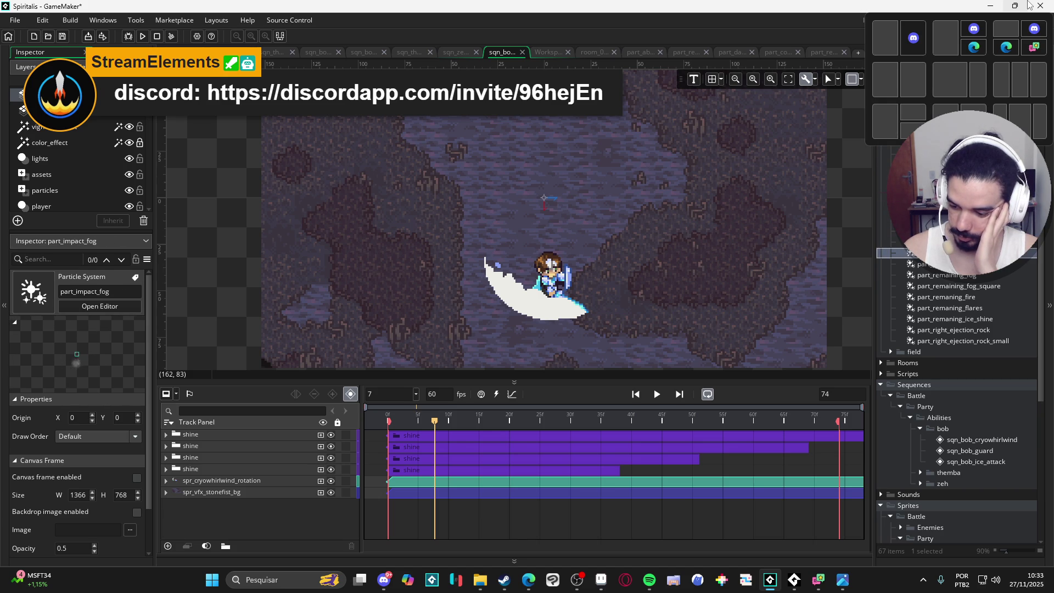
pyautogui.press('Down')
pyautogui.press('Down')
pyautogui.press('Down')
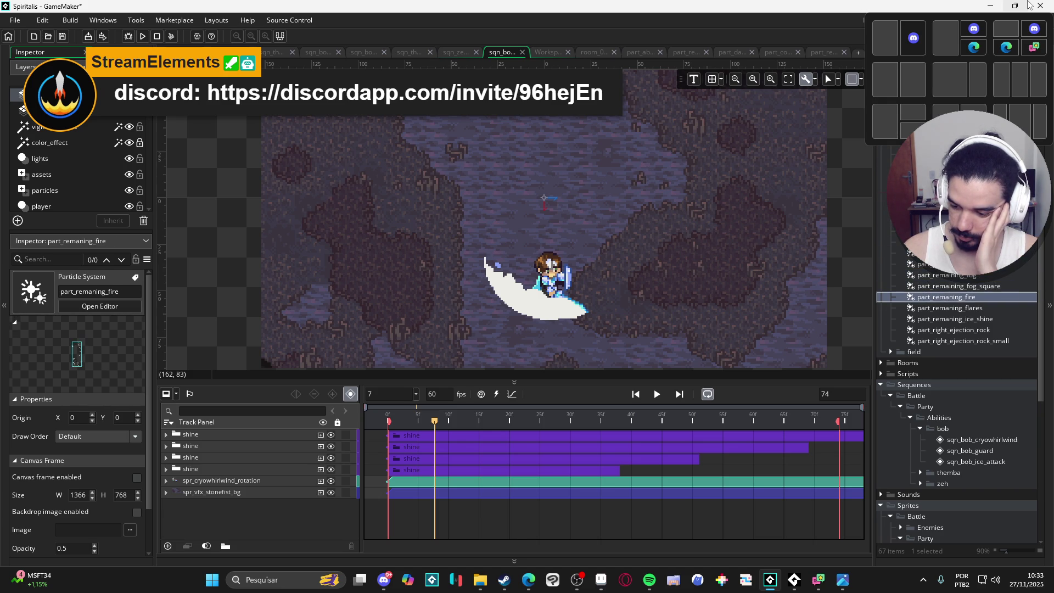
pyautogui.press('Down')
pyautogui.press('Down')
pyautogui.press('Down')
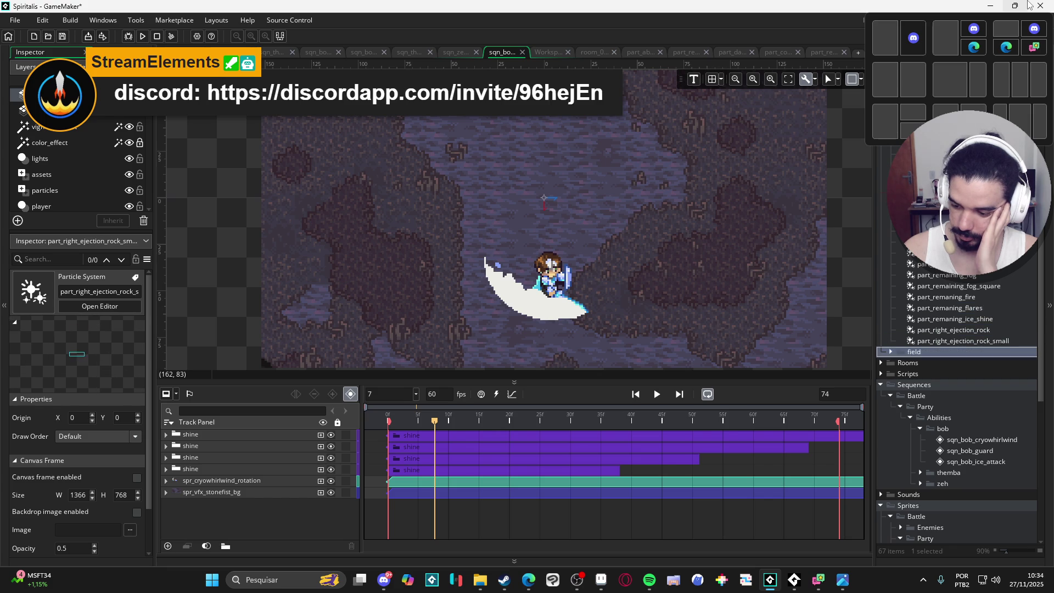
pyautogui.press('Up')
pyautogui.press('Up')
pyautogui.press('Up')
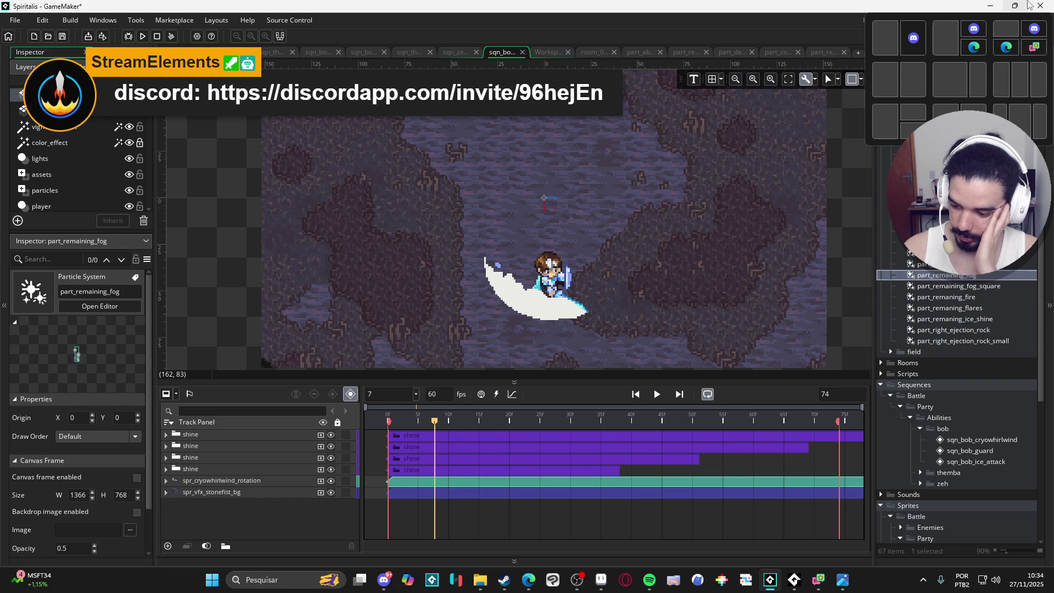
pyautogui.press('Down')
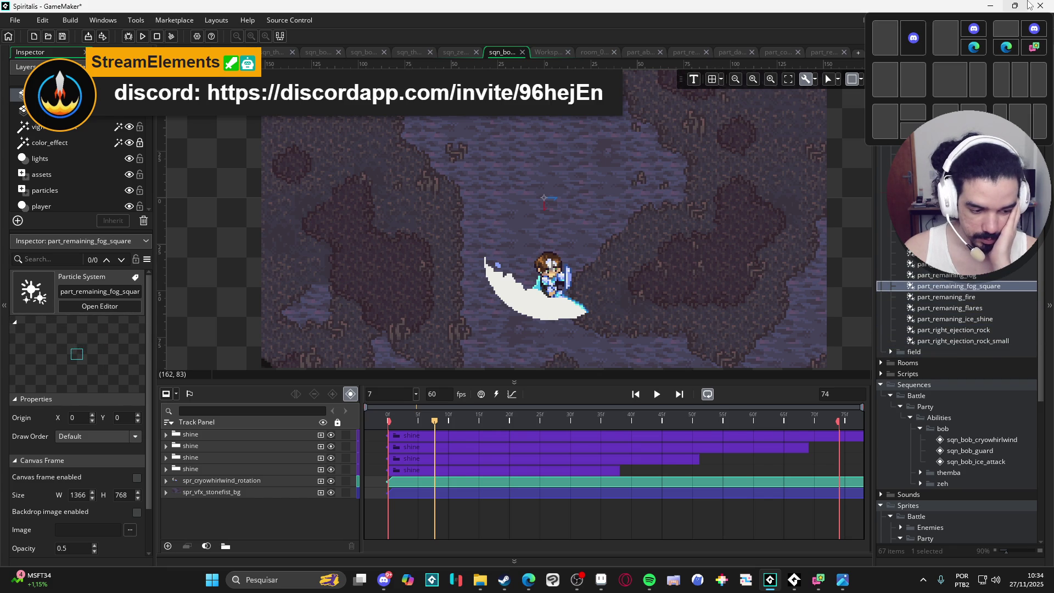
pyautogui.press('Up')
pyautogui.press('Up')
pyautogui.press('Up')
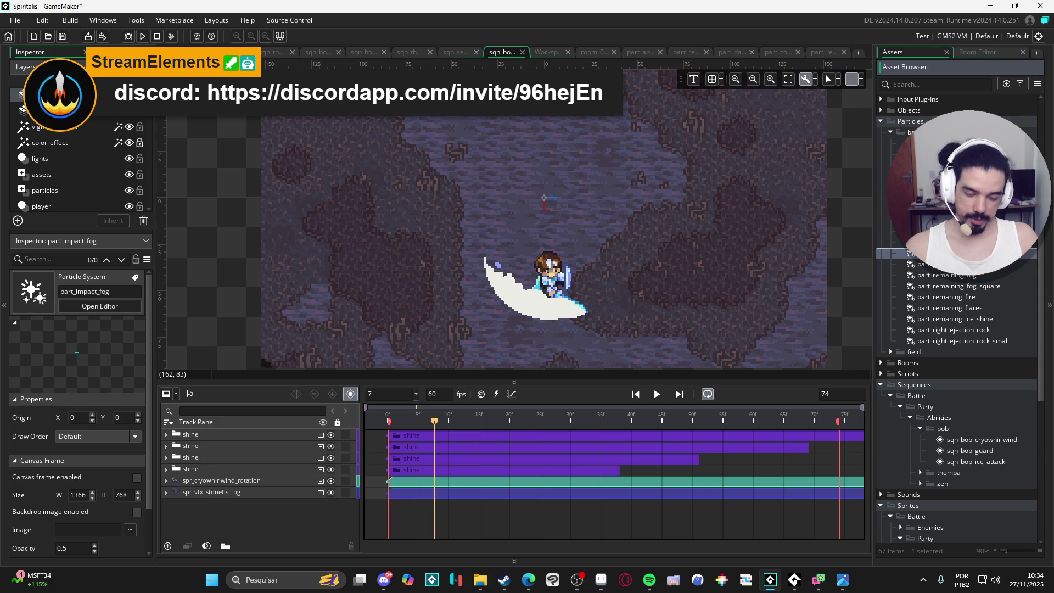
pyautogui.hotkey('ctrl', 'd')
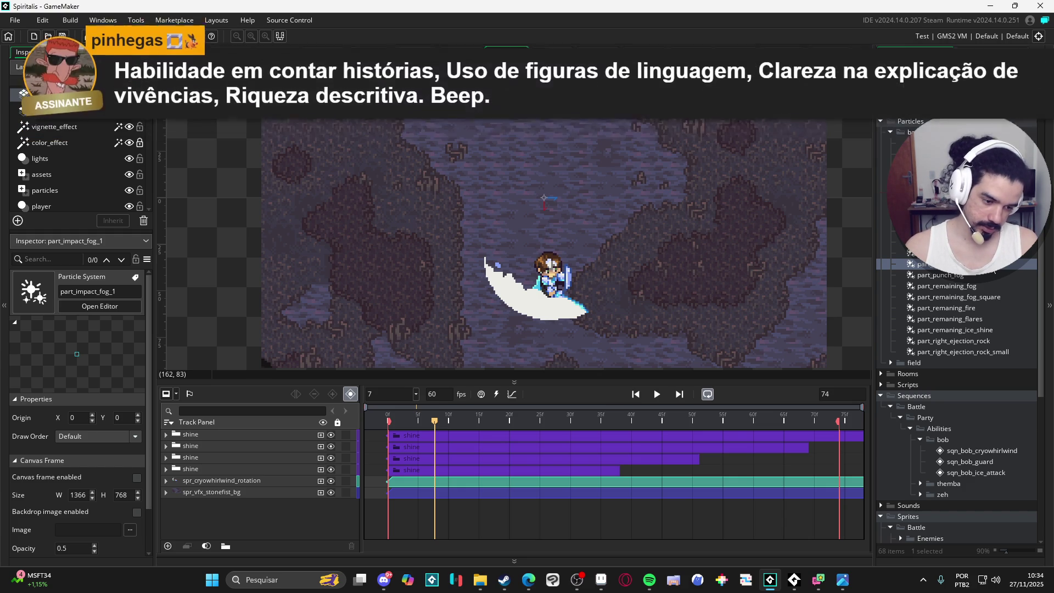
# - Open part_emit_fog_radial in the Particle Editor and replay its 10-puff fog burst
pyautogui.click(933, 220)
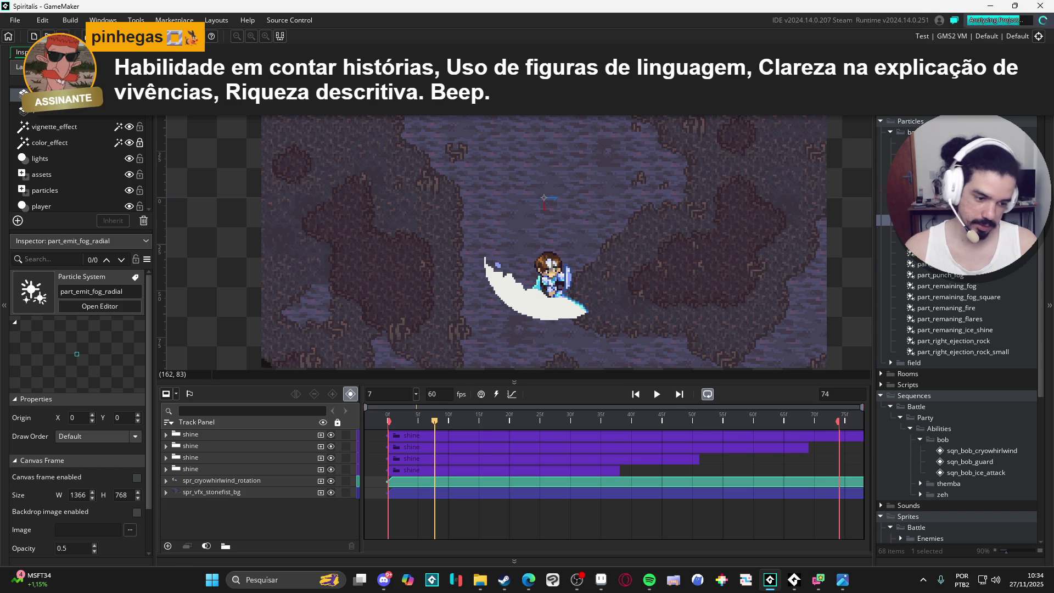
pyautogui.doubleClick(933, 220)
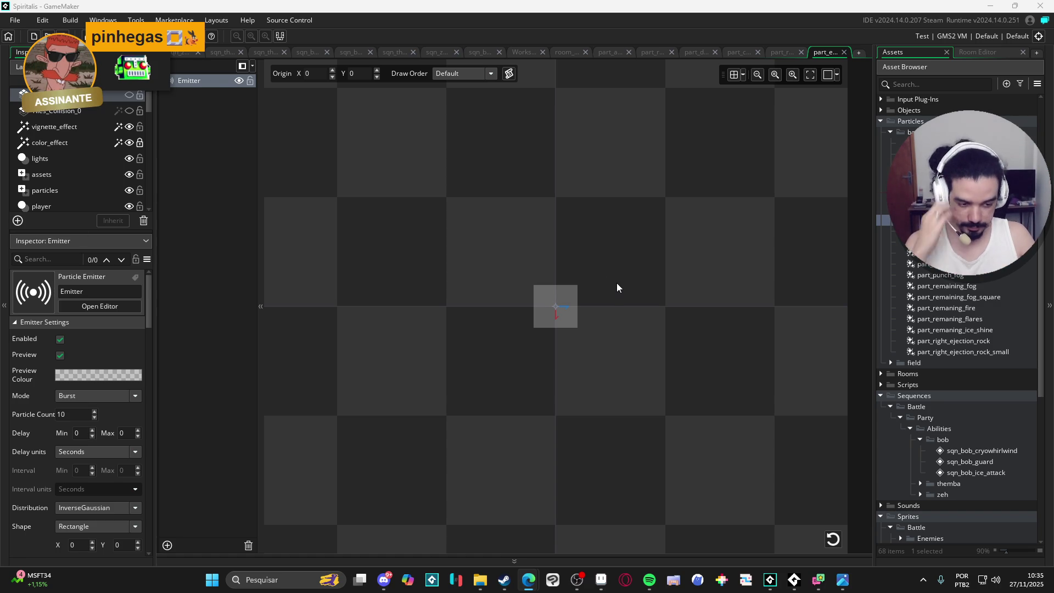
pyautogui.click(837, 541)
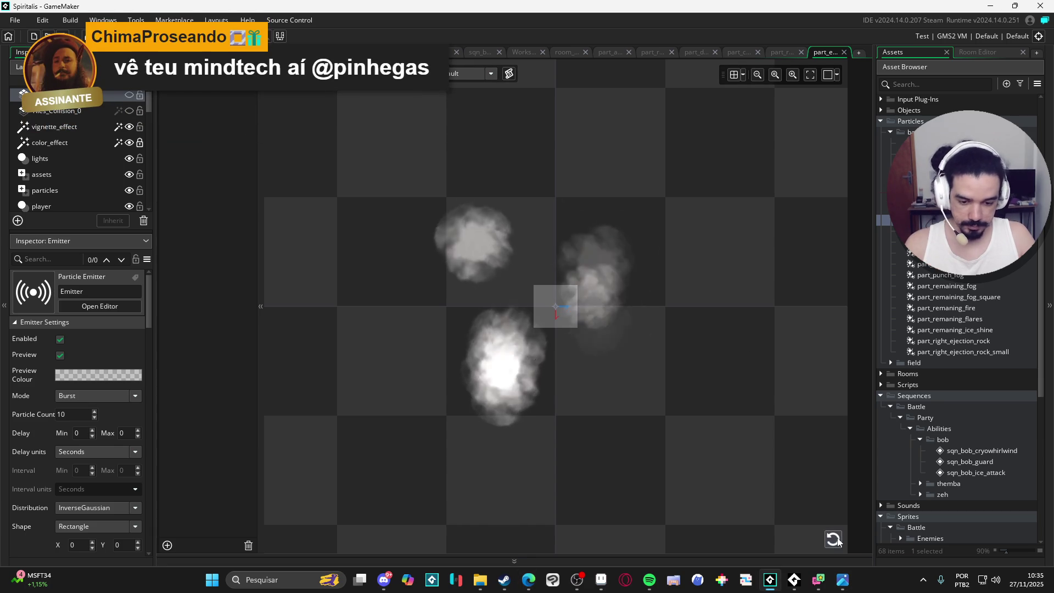
pyautogui.click(836, 539)
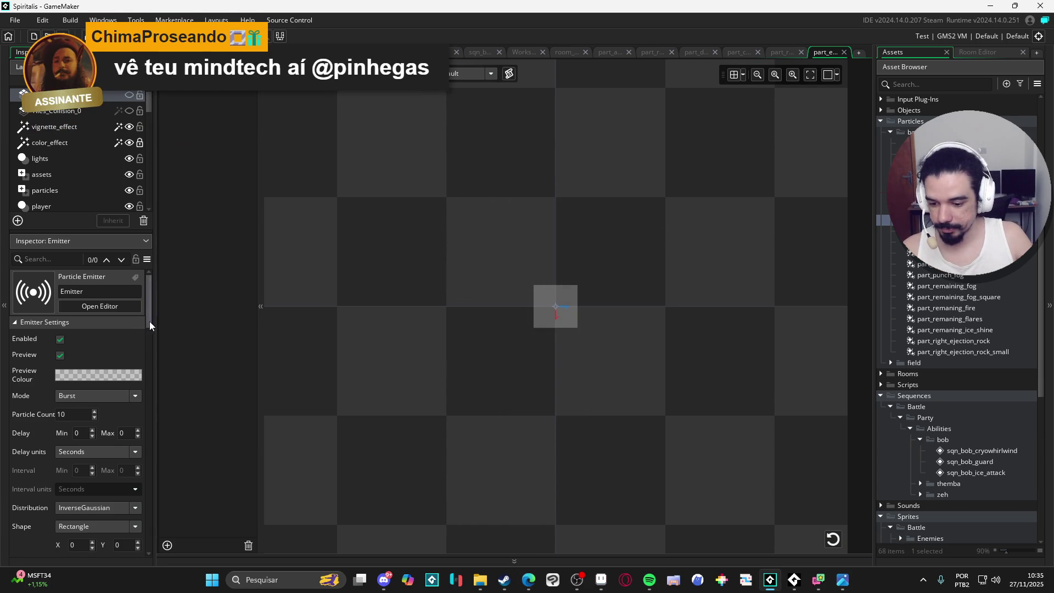
# - Switch the fog emitter's mode from Burst to Stream
pyautogui.moveTo(149, 321)
pyautogui.mouseDown()
pyautogui.moveTo(155, 371)
pyautogui.moveTo(150, 324)
pyautogui.mouseUp()
pyautogui.click(82, 395)
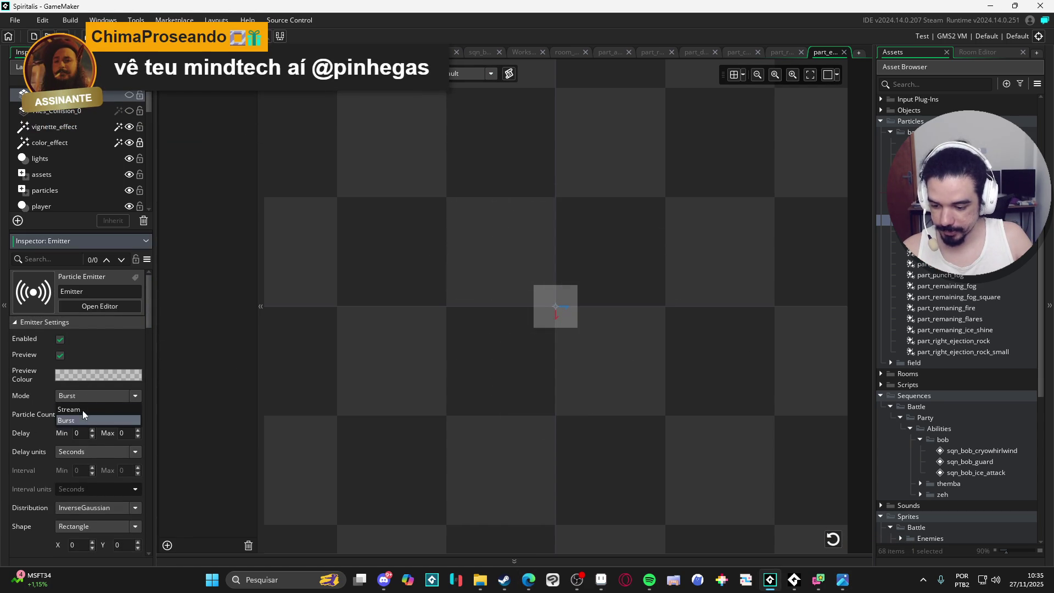
pyautogui.click(74, 409)
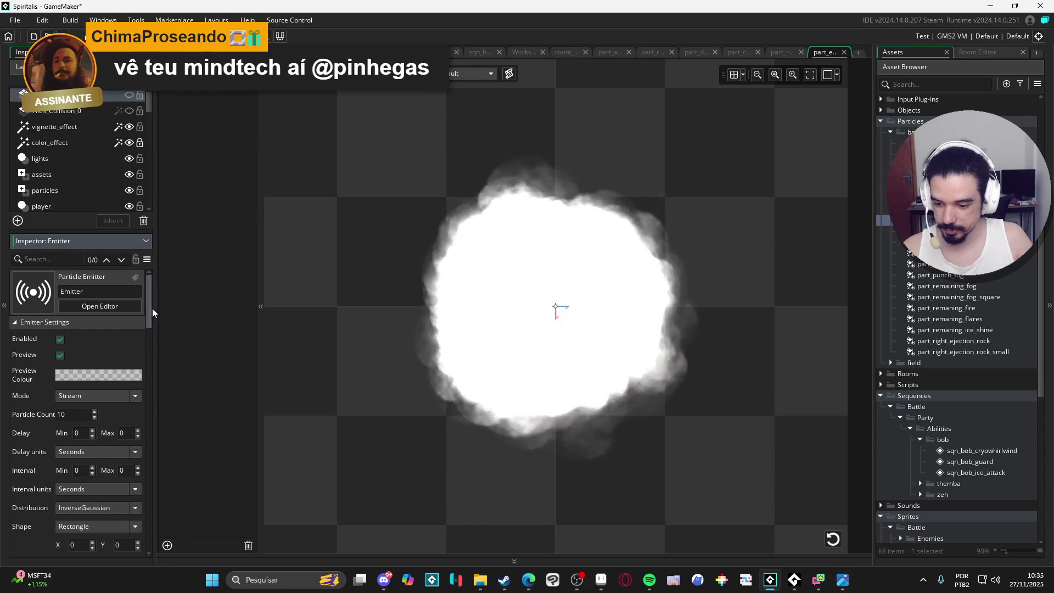
# - Set the emitter's particle count to 1 with the spinner
pyautogui.moveTo(150, 309)
pyautogui.mouseDown()
pyautogui.moveTo(149, 324)
pyautogui.moveTo(149, 309)
pyautogui.mouseUp()
pyautogui.click(95, 413)
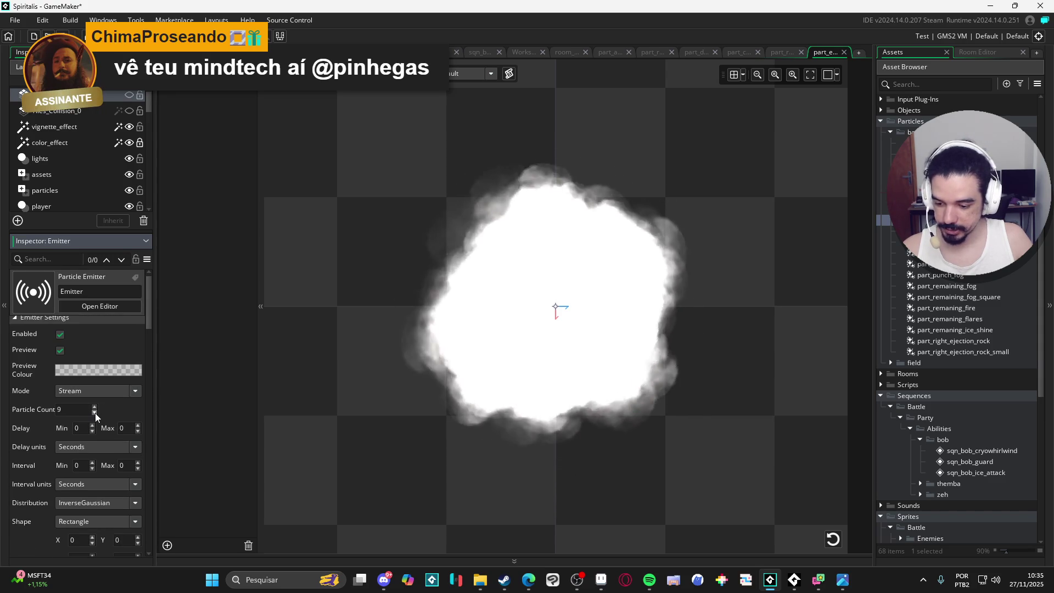
pyautogui.moveTo(94, 412); pyautogui.dragTo(96, 412)
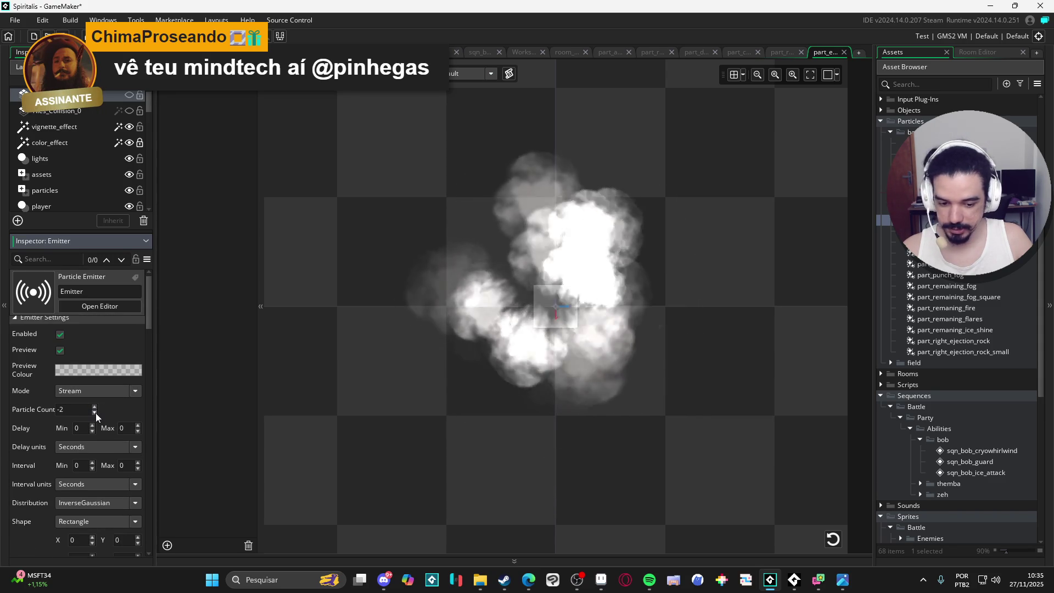
pyautogui.click(95, 407)
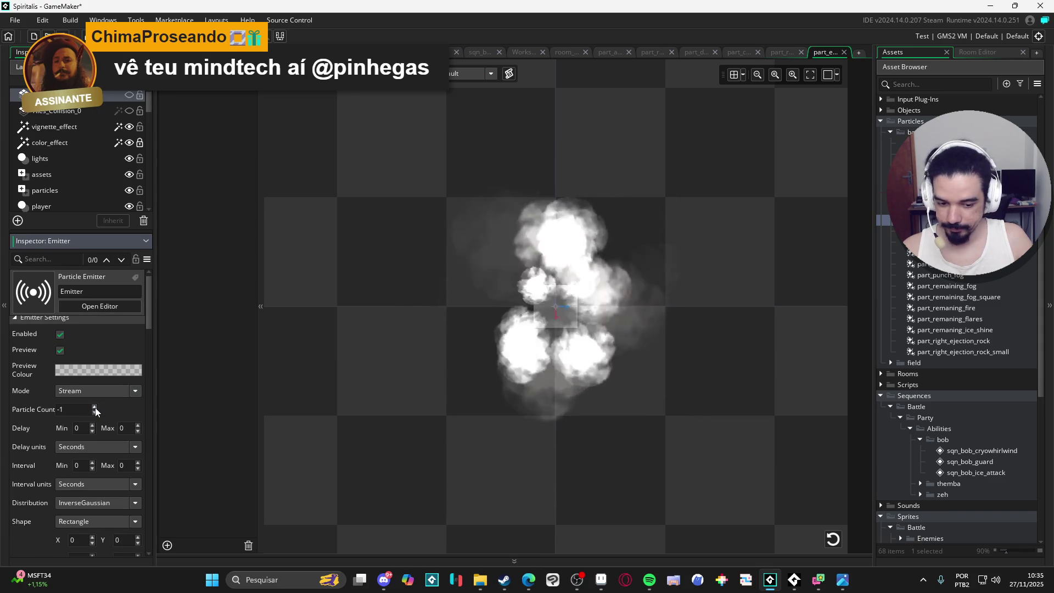
pyautogui.click(94, 407)
pyautogui.click(94, 407)
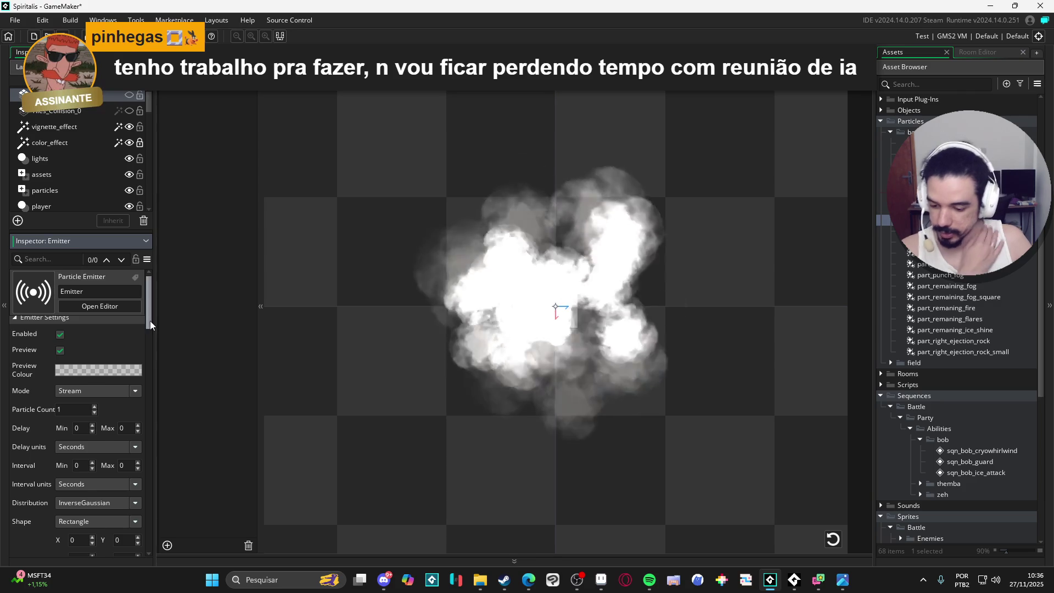
# - Set the emitter shape to Ellipse and lower the particle colour's alpha to 48
pyautogui.scroll(-3, 150, 320)
pyautogui.click(110, 388)
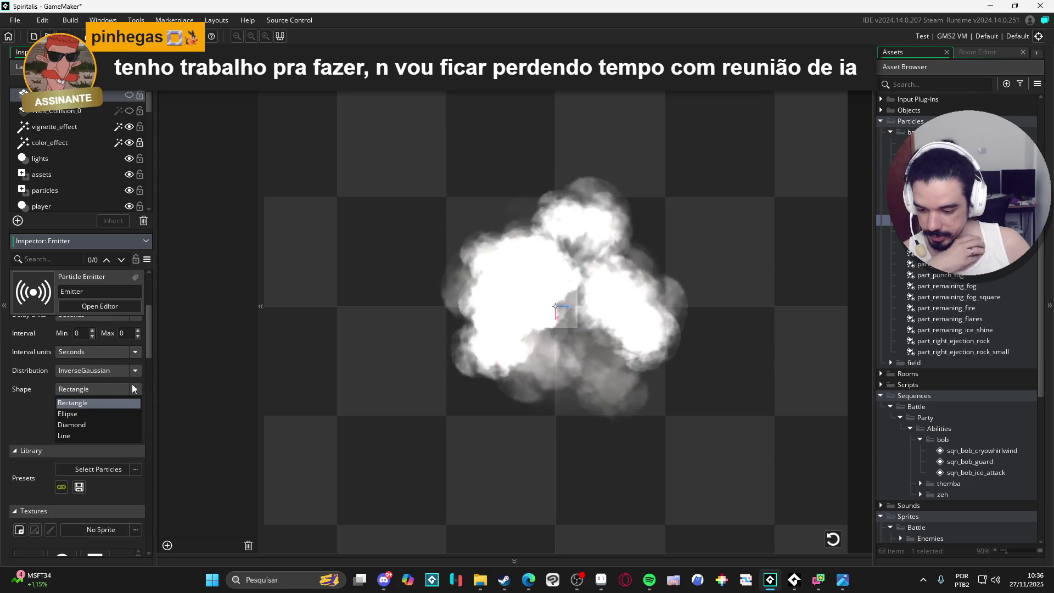
pyautogui.click(110, 414)
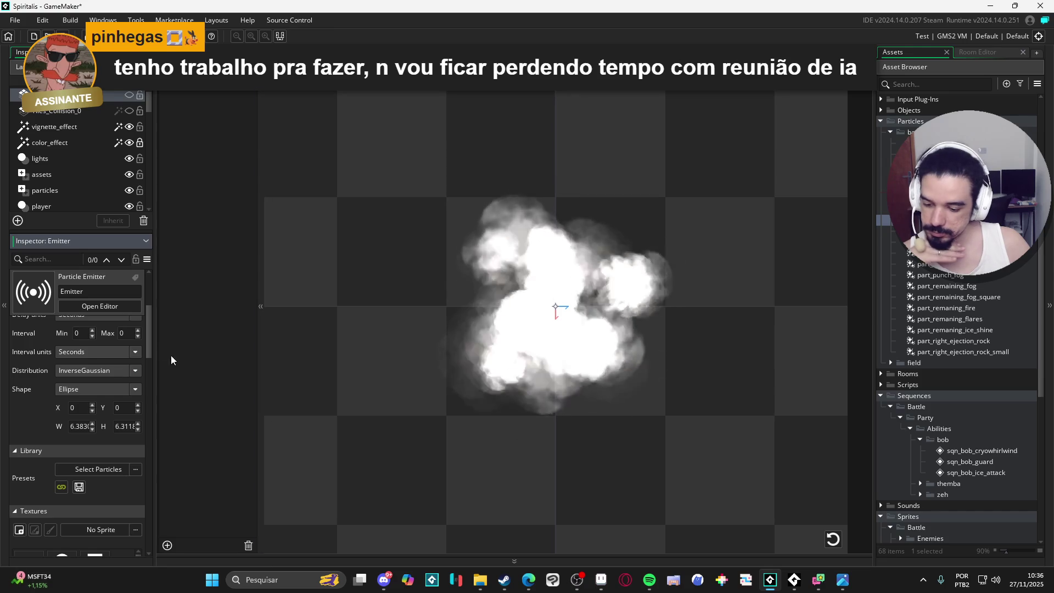
pyautogui.moveTo(150, 342)
pyautogui.mouseDown()
pyautogui.moveTo(157, 361)
pyautogui.moveTo(162, 343)
pyautogui.moveTo(158, 402)
pyautogui.mouseUp()
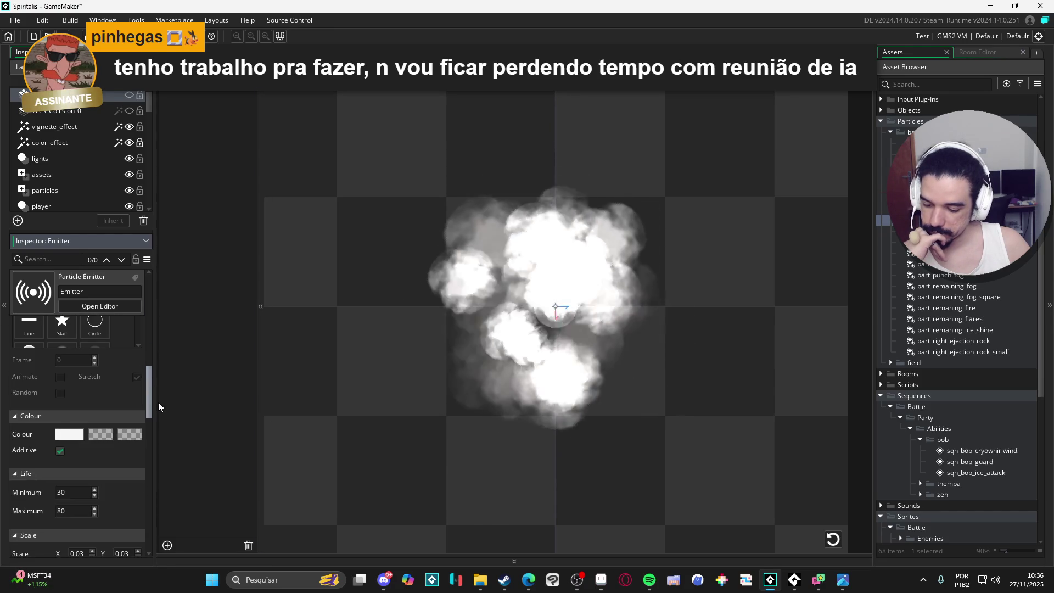
pyautogui.click(69, 434)
pyautogui.moveTo(281, 130); pyautogui.dragTo(231, 131)
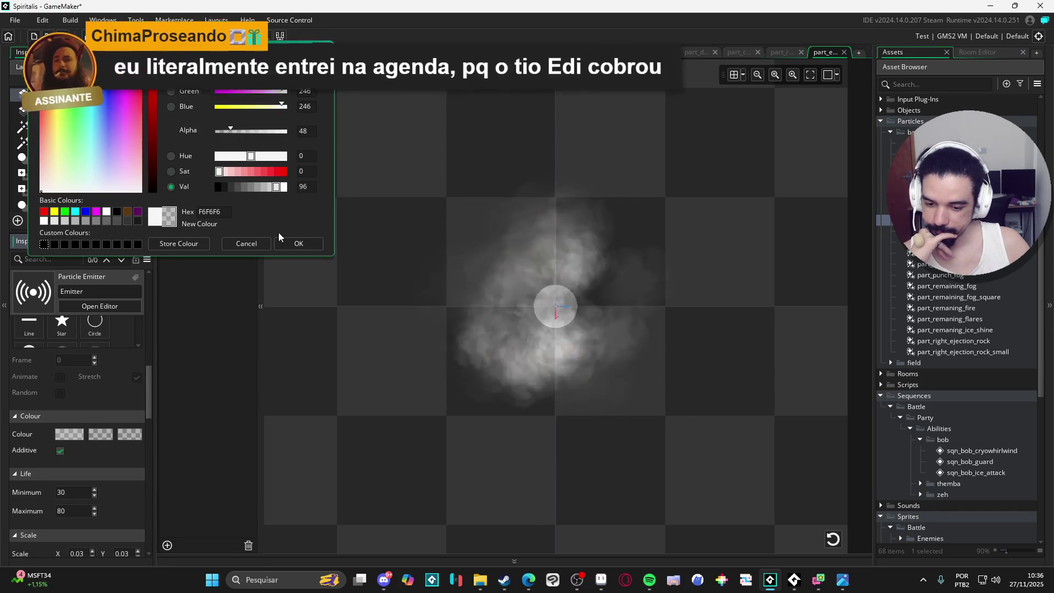
pyautogui.click(300, 244)
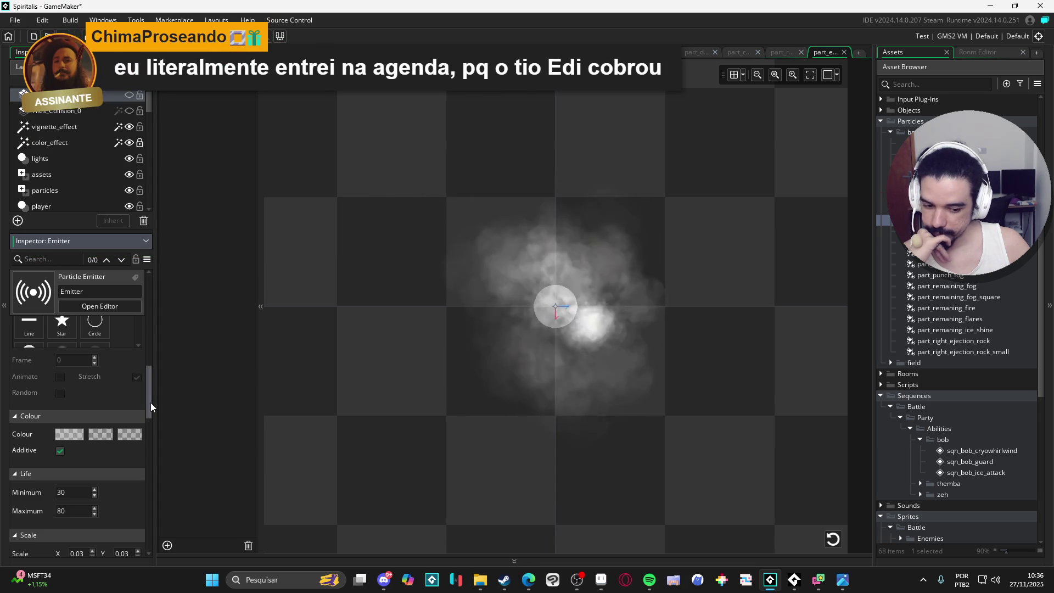
# - Turn off additive blending for the smoke particles
pyautogui.moveTo(151, 403); pyautogui.dragTo(165, 446)
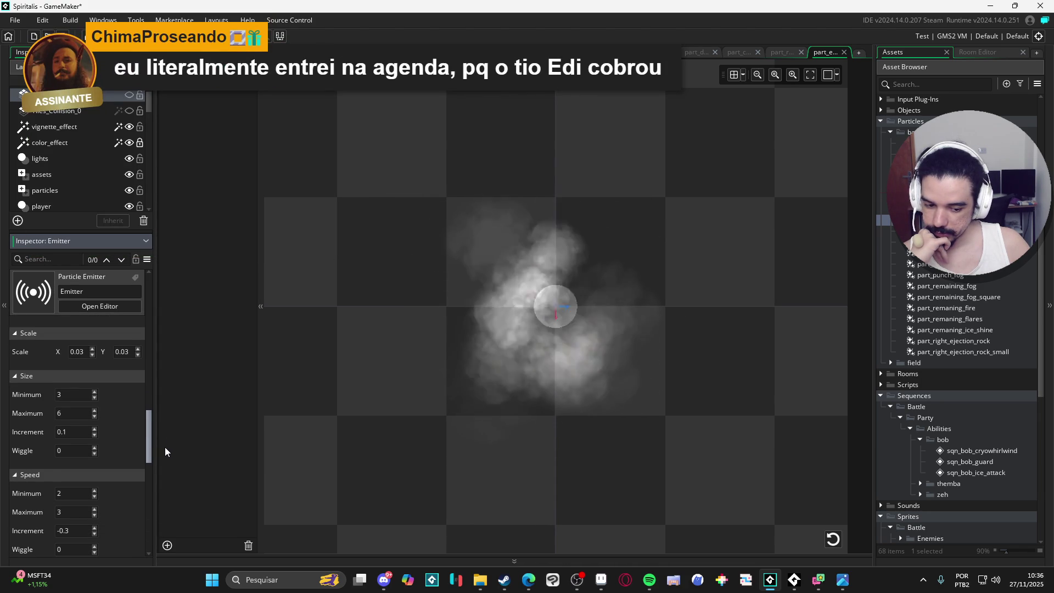
pyautogui.moveTo(164, 447)
pyautogui.mouseDown()
pyautogui.moveTo(167, 409)
pyautogui.moveTo(160, 447)
pyautogui.mouseUp()
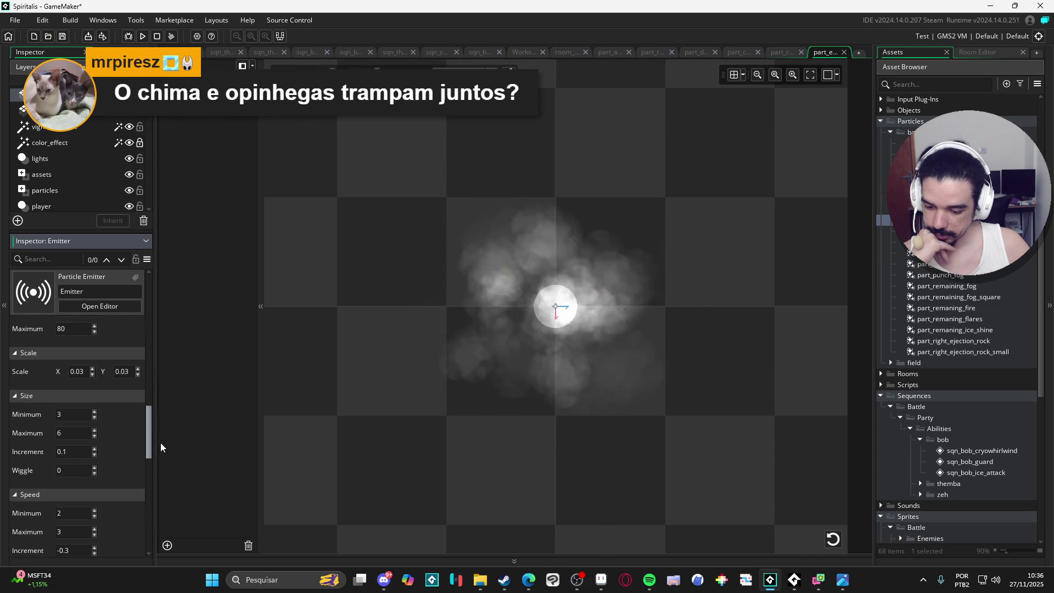
pyautogui.moveTo(161, 442)
pyautogui.mouseDown()
pyautogui.moveTo(156, 459)
pyautogui.moveTo(165, 365)
pyautogui.moveTo(166, 431)
pyautogui.moveTo(150, 468)
pyautogui.moveTo(138, 406)
pyautogui.moveTo(152, 355)
pyautogui.moveTo(154, 431)
pyautogui.moveTo(153, 397)
pyautogui.moveTo(138, 413)
pyautogui.moveTo(141, 459)
pyautogui.mouseUp()
pyautogui.click(60, 449)
pyautogui.scroll(-1, 141, 455)
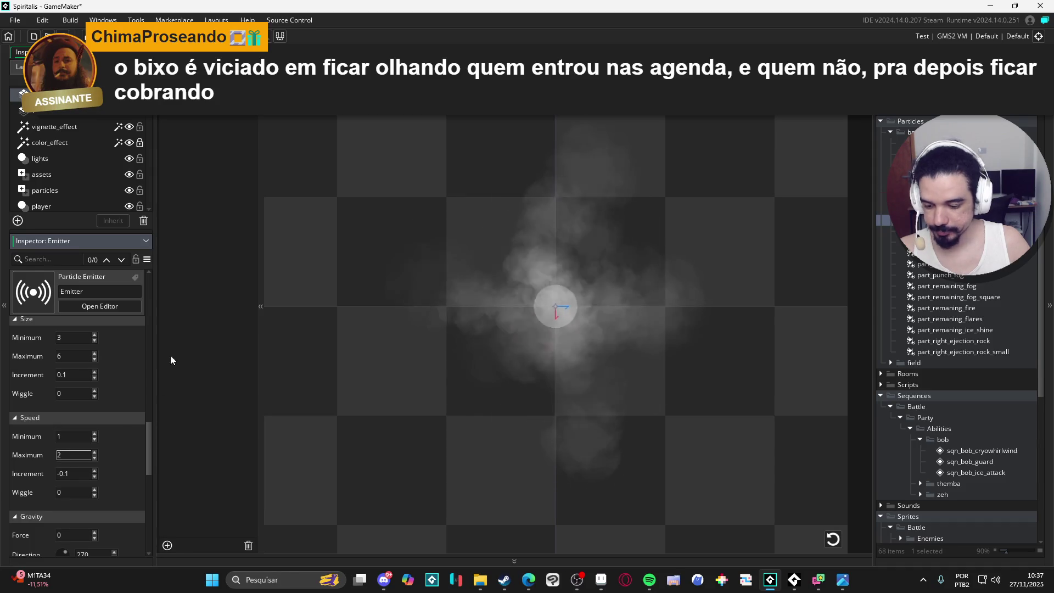
# - Drop part_emit_fog_radial into sqn_bob_cryowhirlwind at frame 0 and scrub the timeline to its end
pyautogui.hotkey('ctrl', 'Tab')
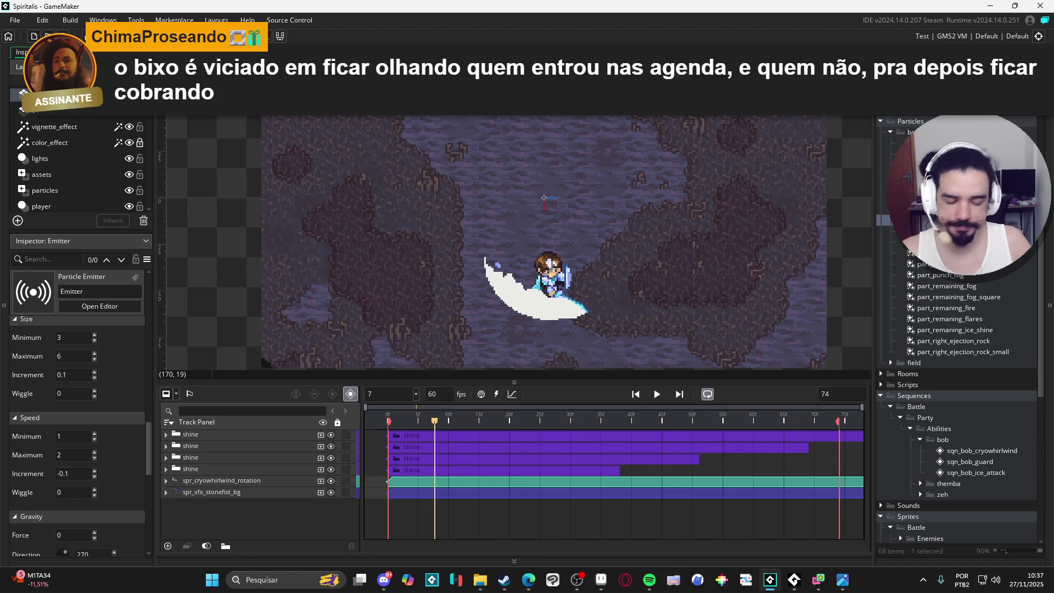
pyautogui.press('Home')
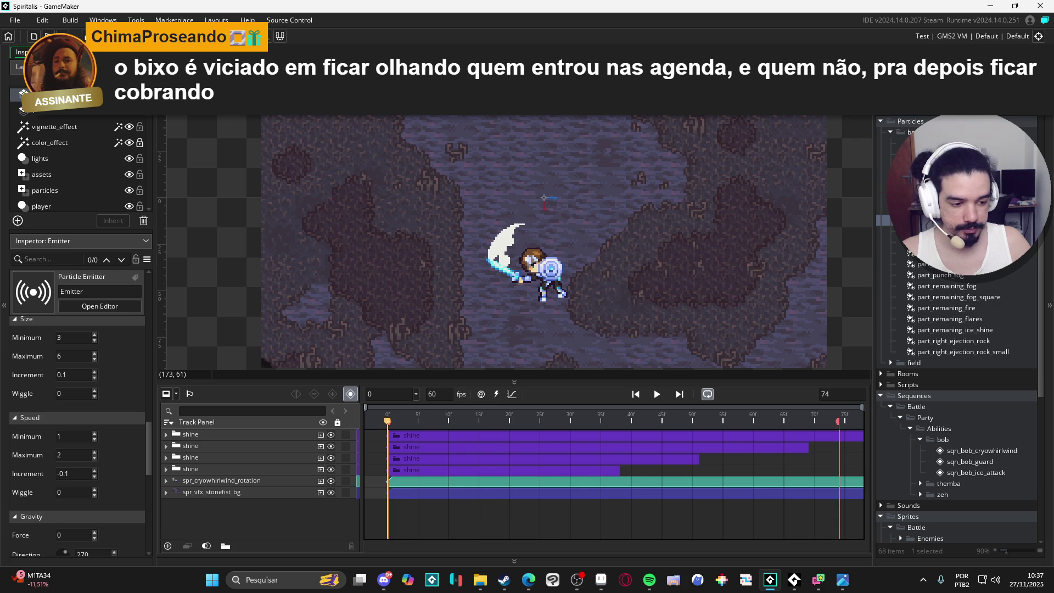
pyautogui.moveTo(933, 247); pyautogui.dragTo(403, 434)
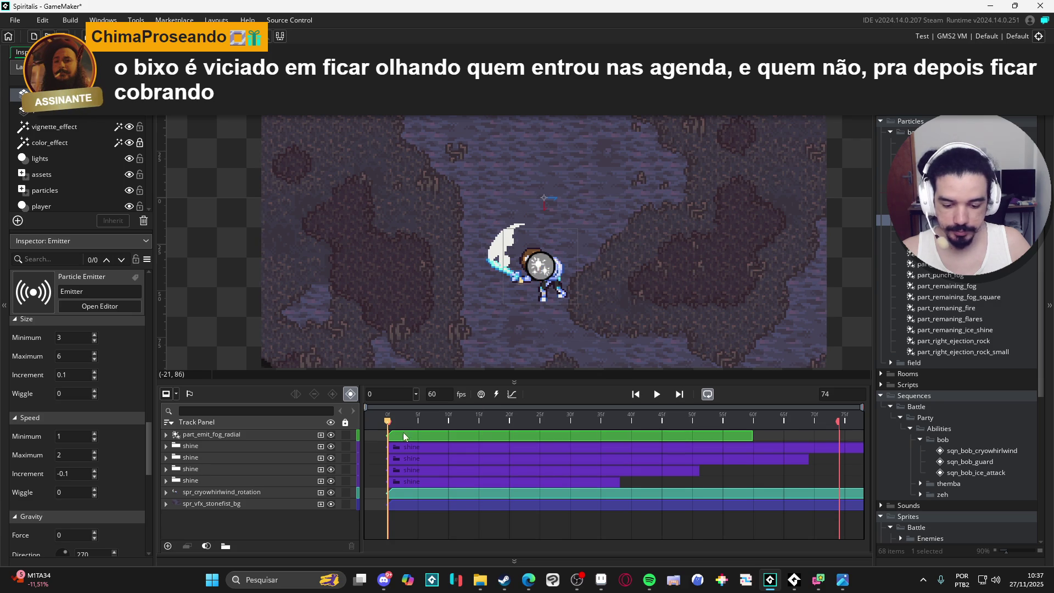
pyautogui.click(521, 418)
pyautogui.moveTo(531, 415)
pyautogui.mouseDown()
pyautogui.moveTo(821, 407)
pyautogui.moveTo(367, 401)
pyautogui.mouseUp()
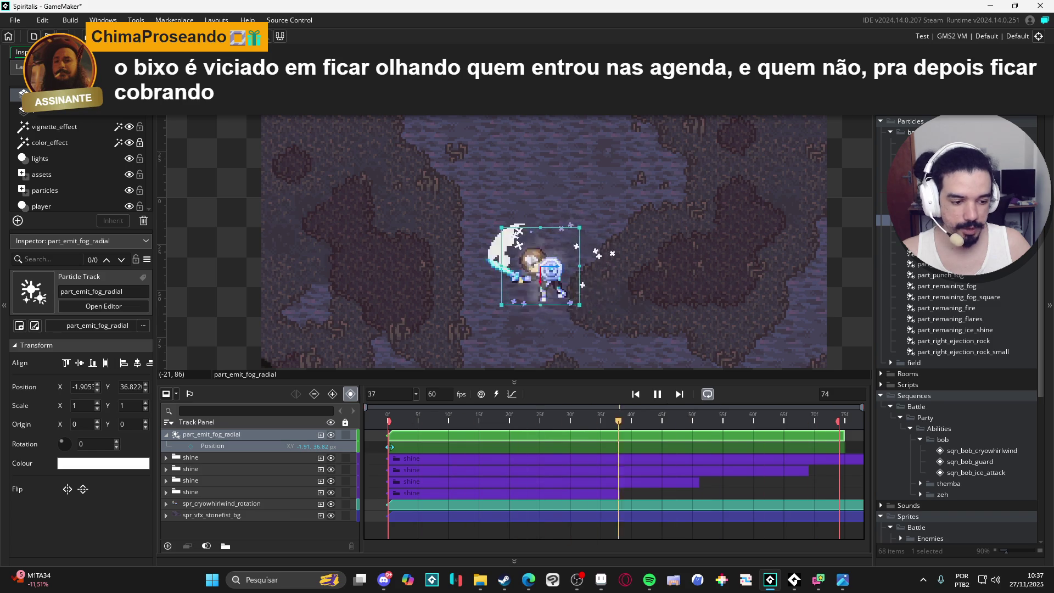
pyautogui.doubleClick(549, 266)
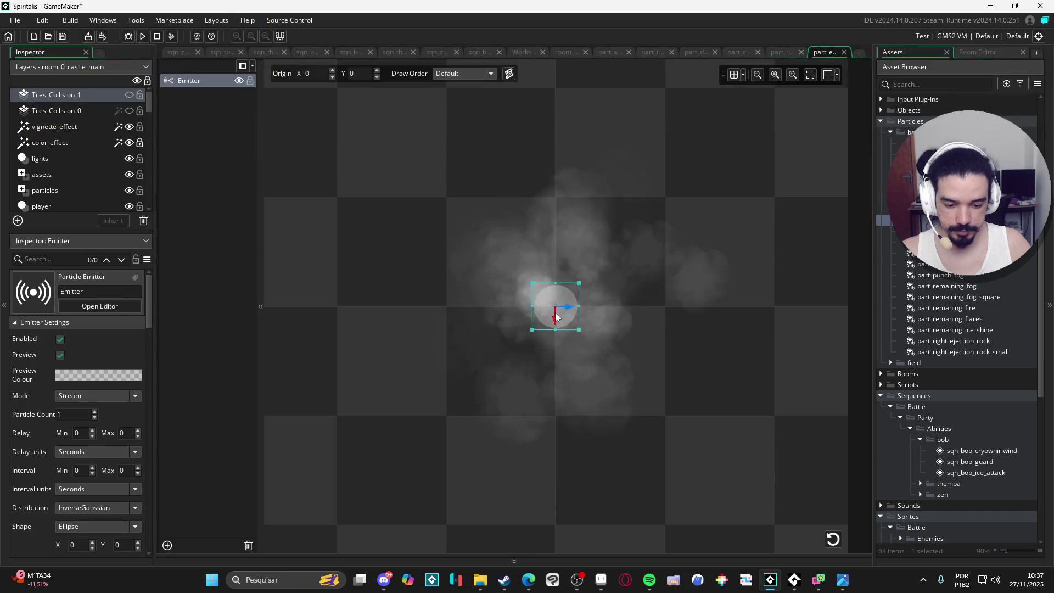
pyautogui.moveTo(579, 282); pyautogui.dragTo(619, 235)
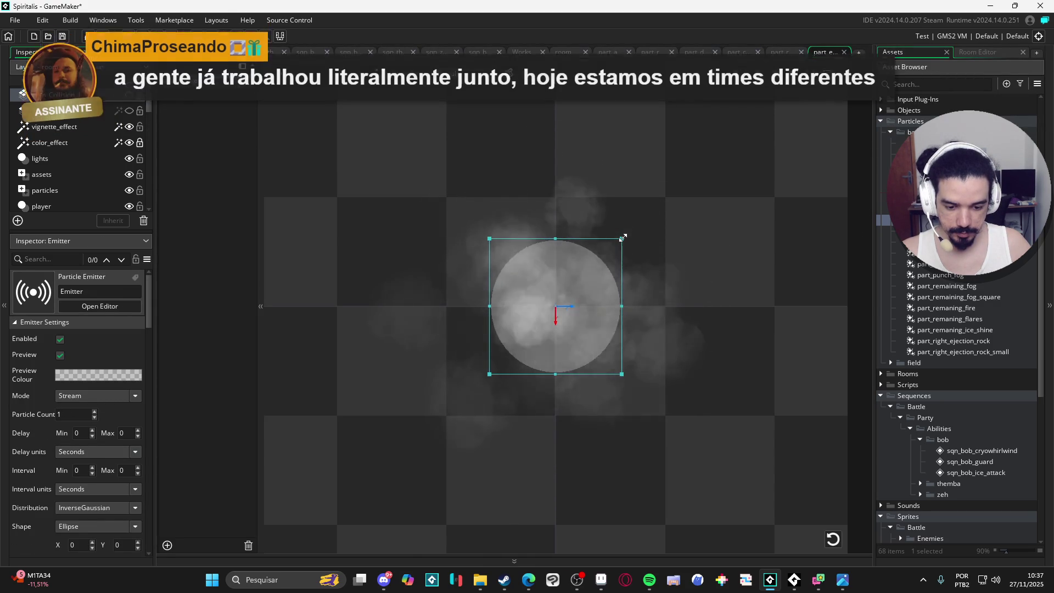
pyautogui.hotkey('ctrl', 'w')
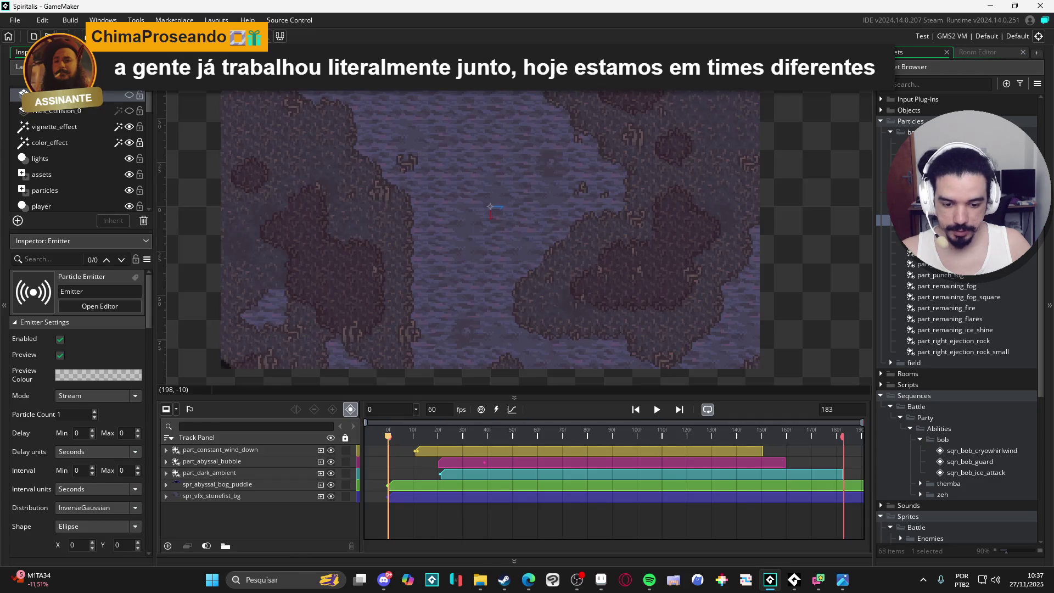
pyautogui.hotkey('ctrl', 'w')
pyautogui.click(662, 400)
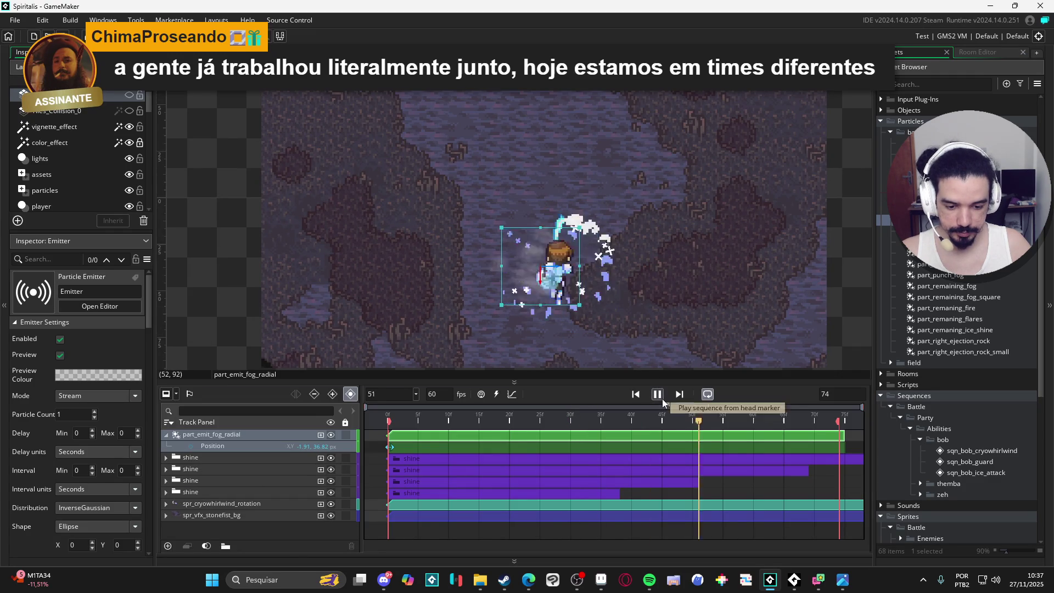
pyautogui.click(658, 434)
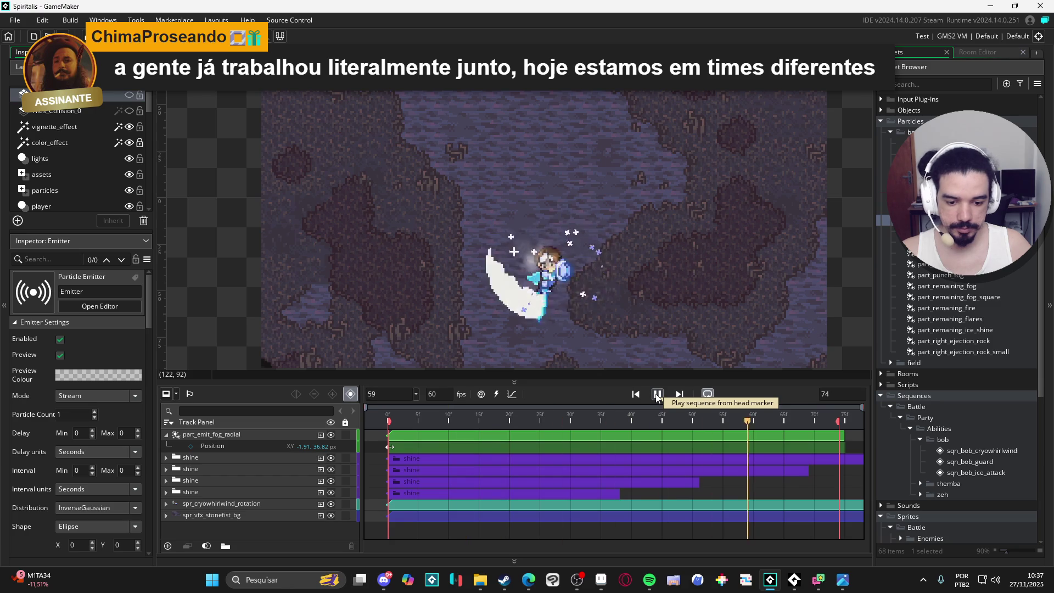
pyautogui.click(253, 434)
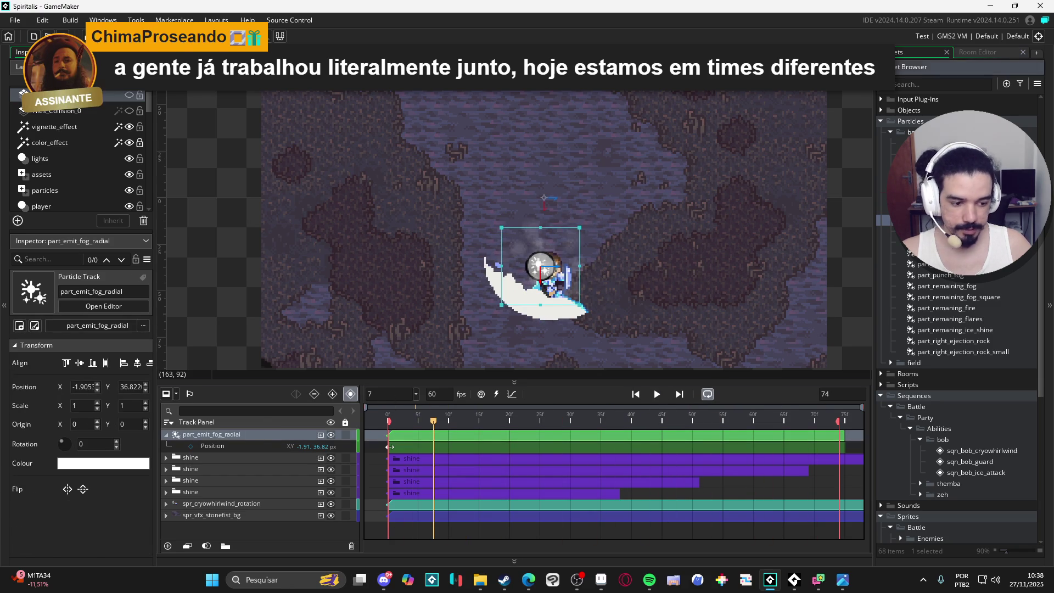
pyautogui.doubleClick(389, 446)
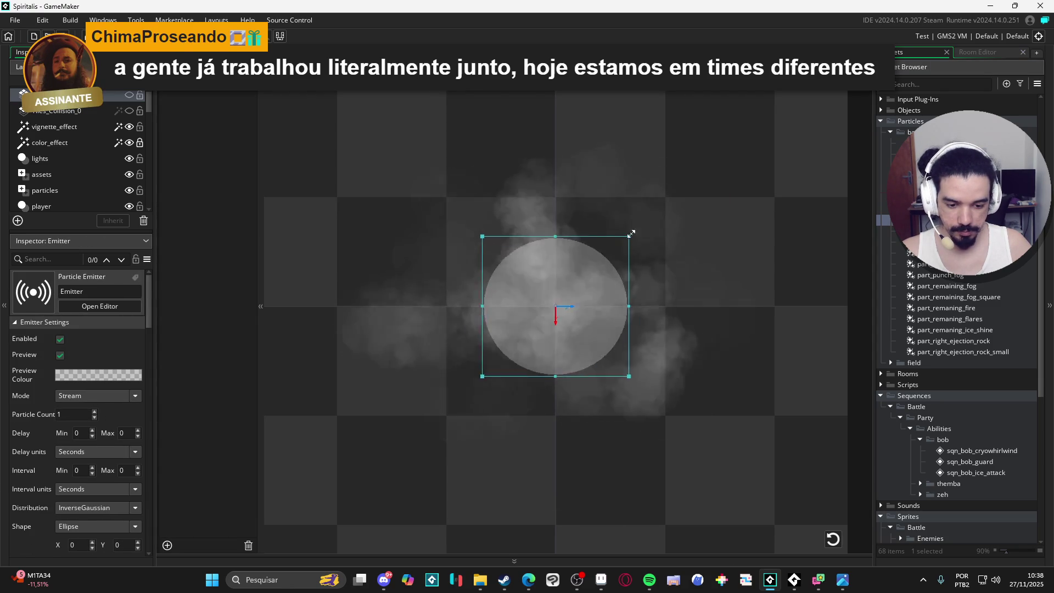
pyautogui.moveTo(631, 234); pyautogui.dragTo(684, 177)
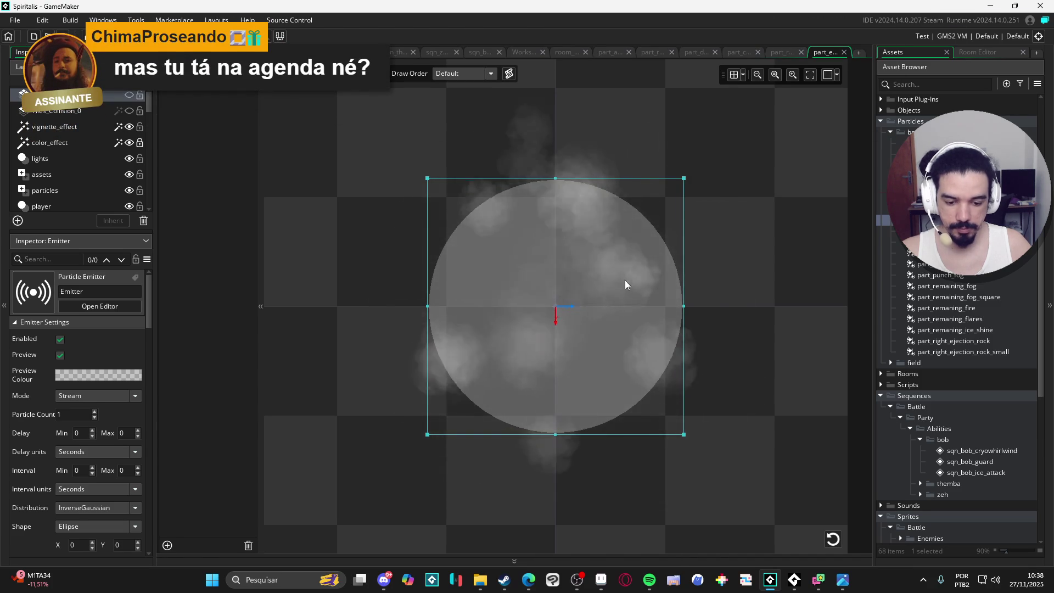
pyautogui.scroll(-3, 623, 282)
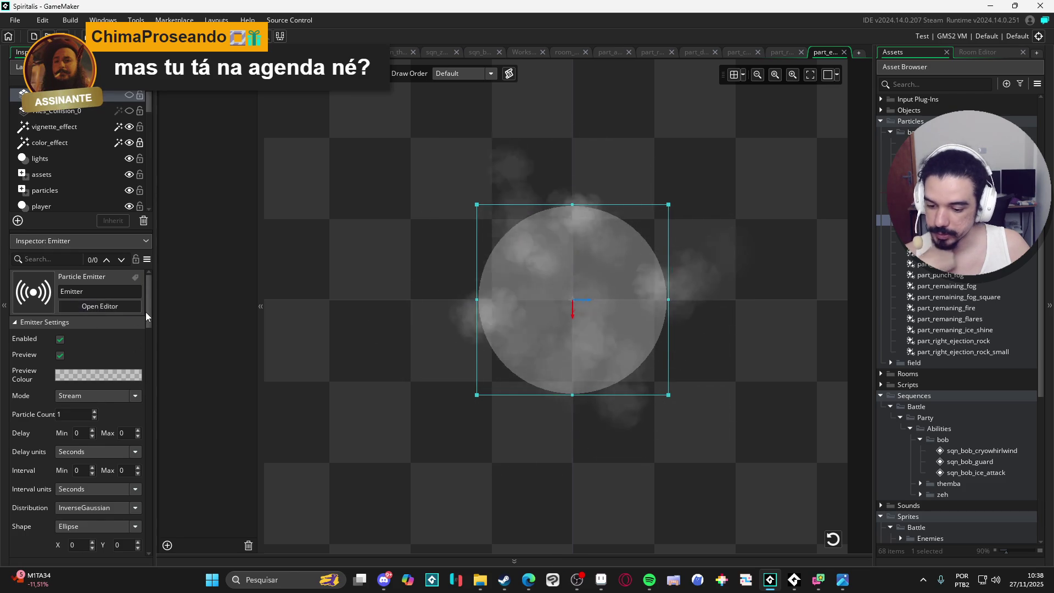
pyautogui.moveTo(147, 312)
pyautogui.mouseDown()
pyautogui.moveTo(145, 355)
pyautogui.moveTo(146, 339)
pyautogui.mouseUp()
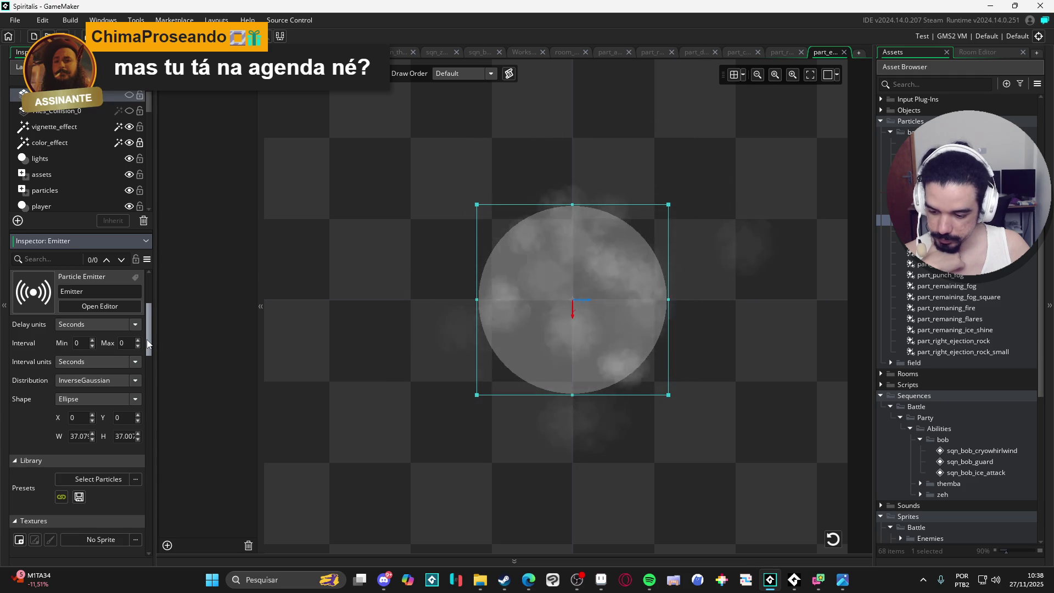
# - Use Gaussian distribution with an Ellipse shape, shrinking the emitter to about 2.9 × 3.7
pyautogui.click(122, 385)
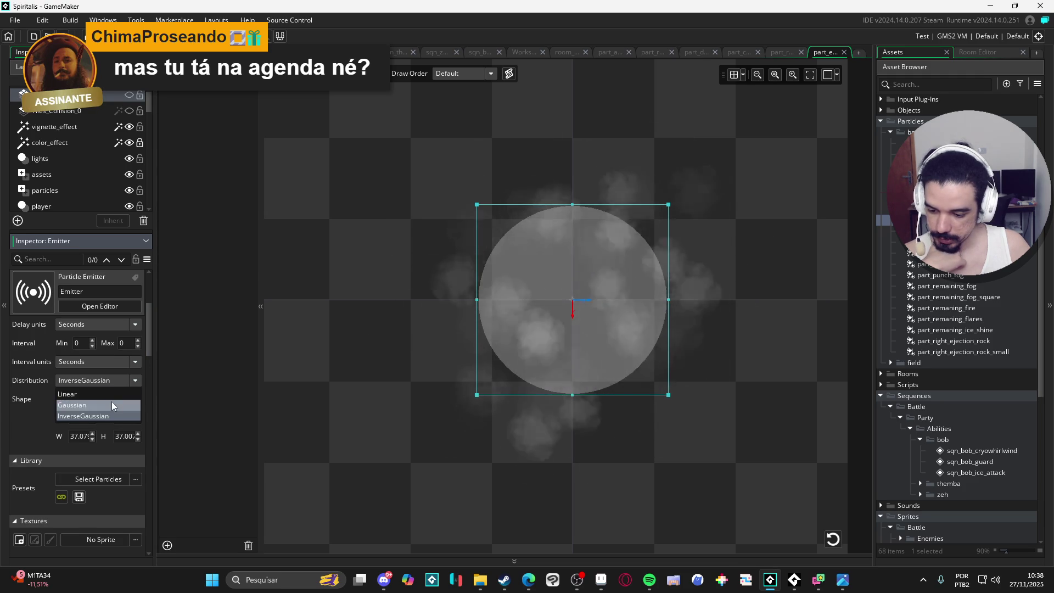
pyautogui.click(108, 395)
pyautogui.click(120, 377)
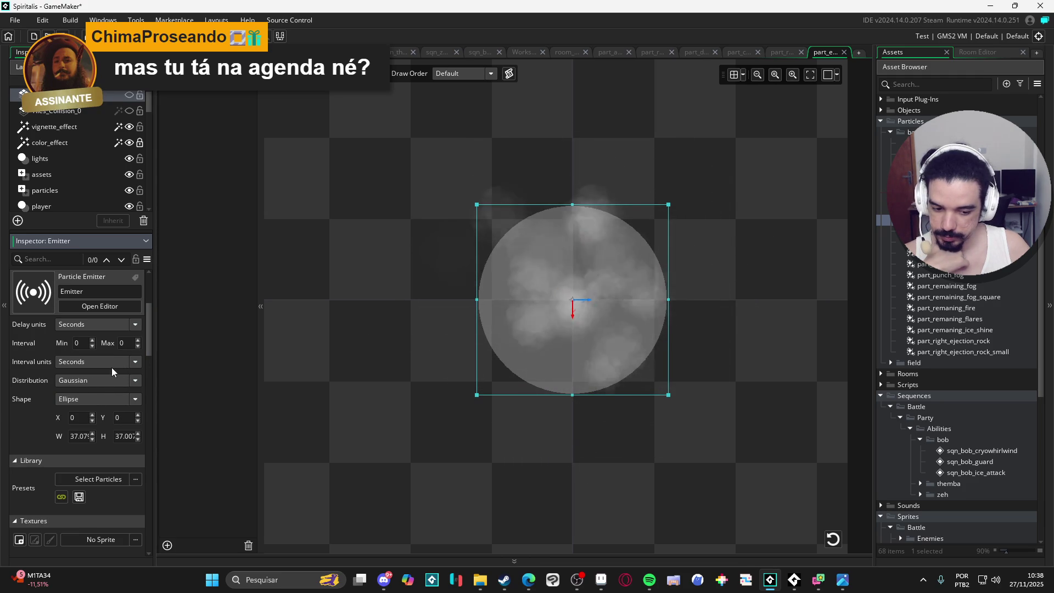
pyautogui.click(99, 399)
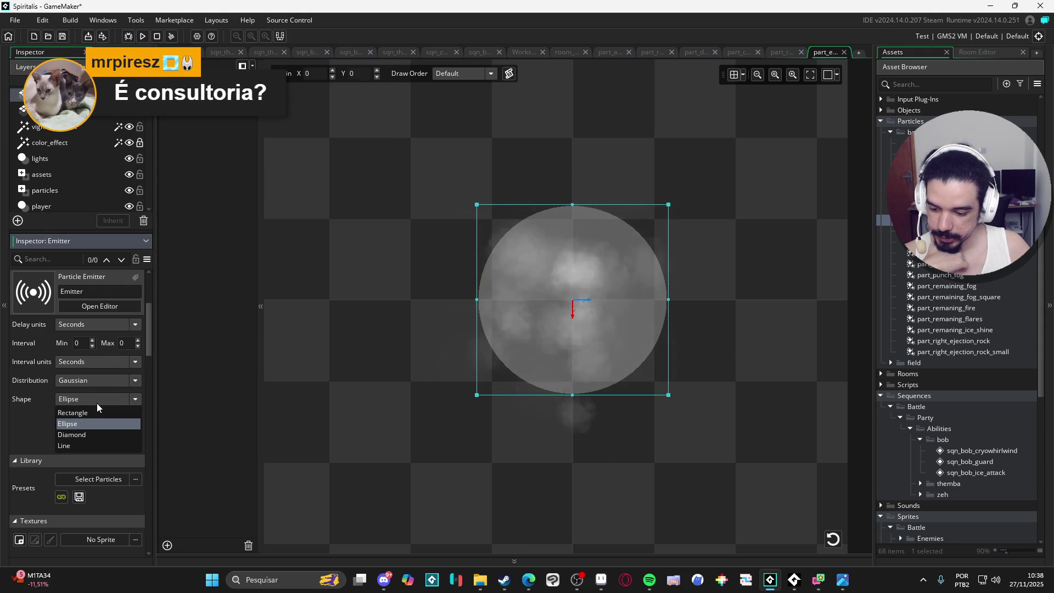
pyautogui.click(96, 402)
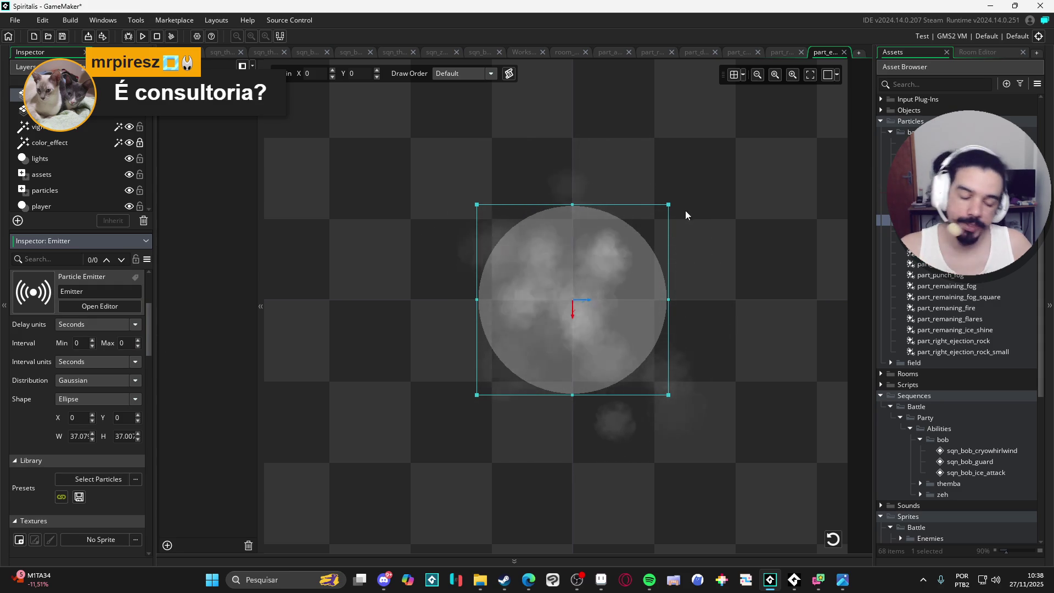
pyautogui.moveTo(668, 205)
pyautogui.mouseDown()
pyautogui.moveTo(586, 258)
pyautogui.moveTo(580, 290)
pyautogui.mouseUp()
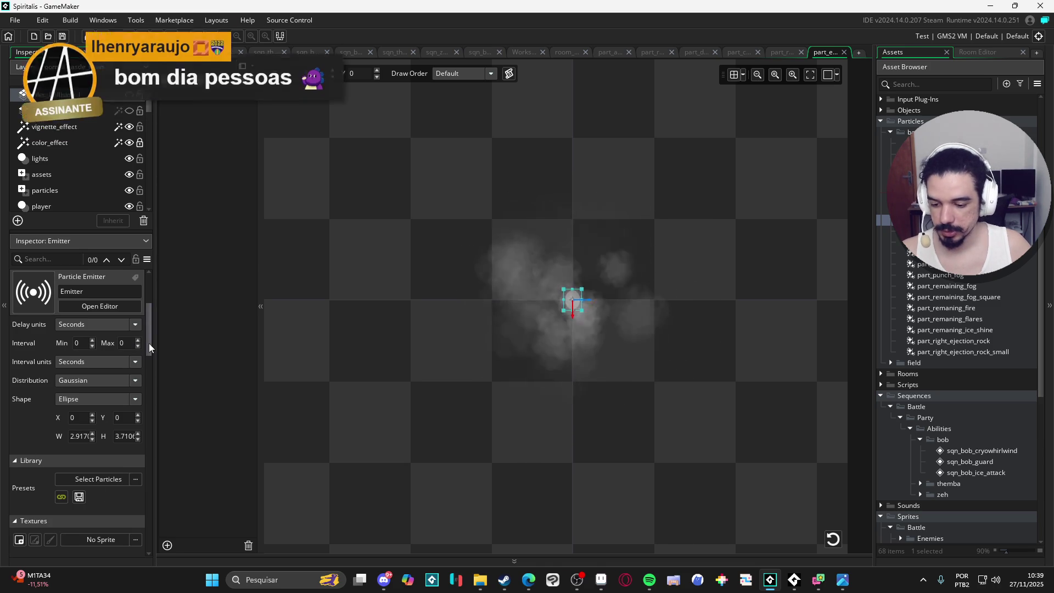
pyautogui.moveTo(149, 344)
pyautogui.mouseDown()
pyautogui.moveTo(145, 377)
pyautogui.moveTo(163, 410)
pyautogui.moveTo(146, 397)
pyautogui.mouseUp()
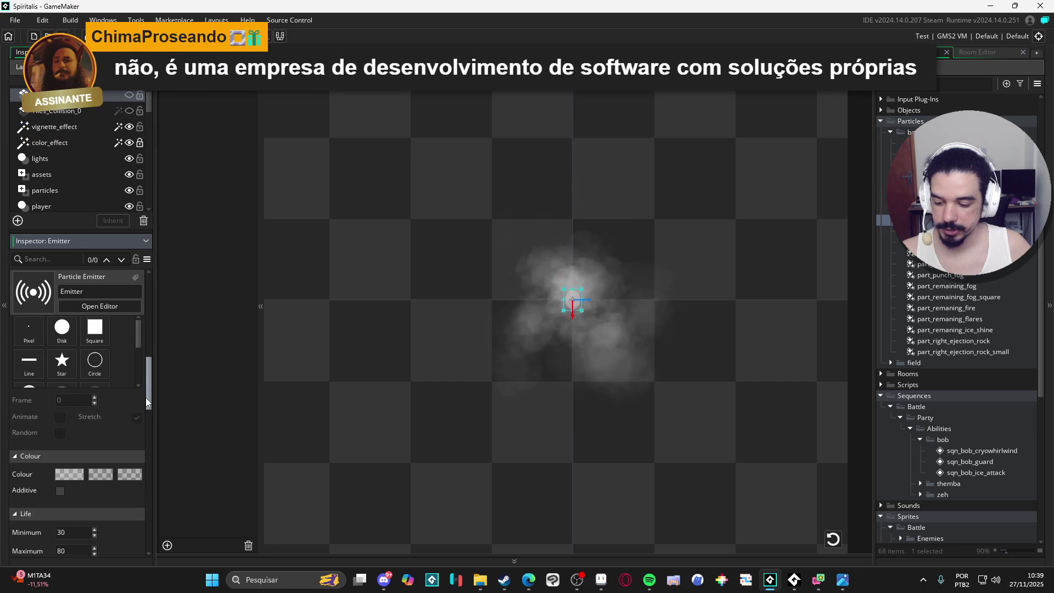
# - Make the particles' starting colour fully transparent with alpha 0
pyautogui.click(71, 474)
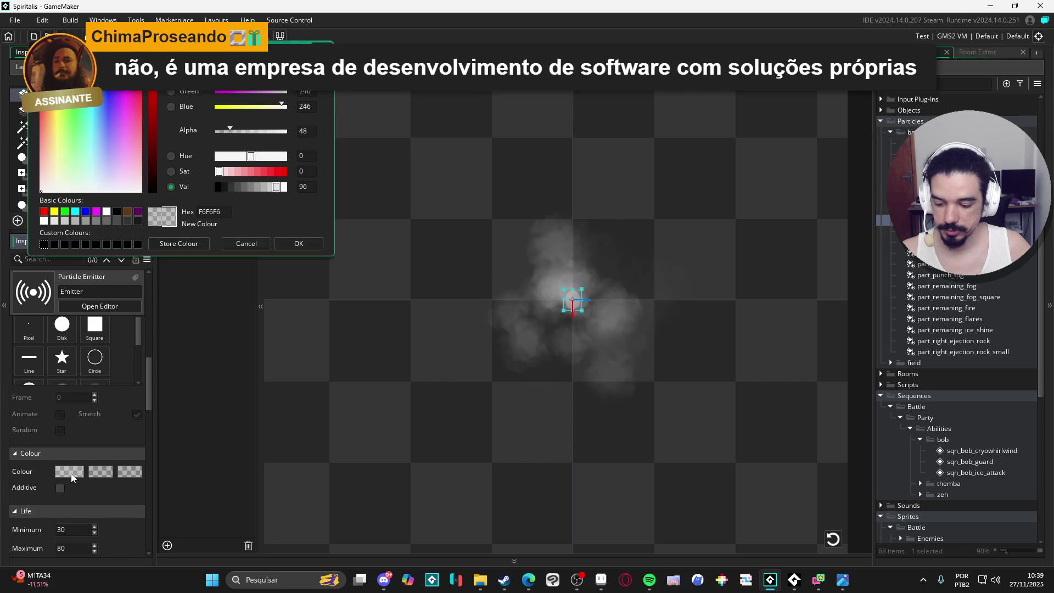
pyautogui.click(297, 243)
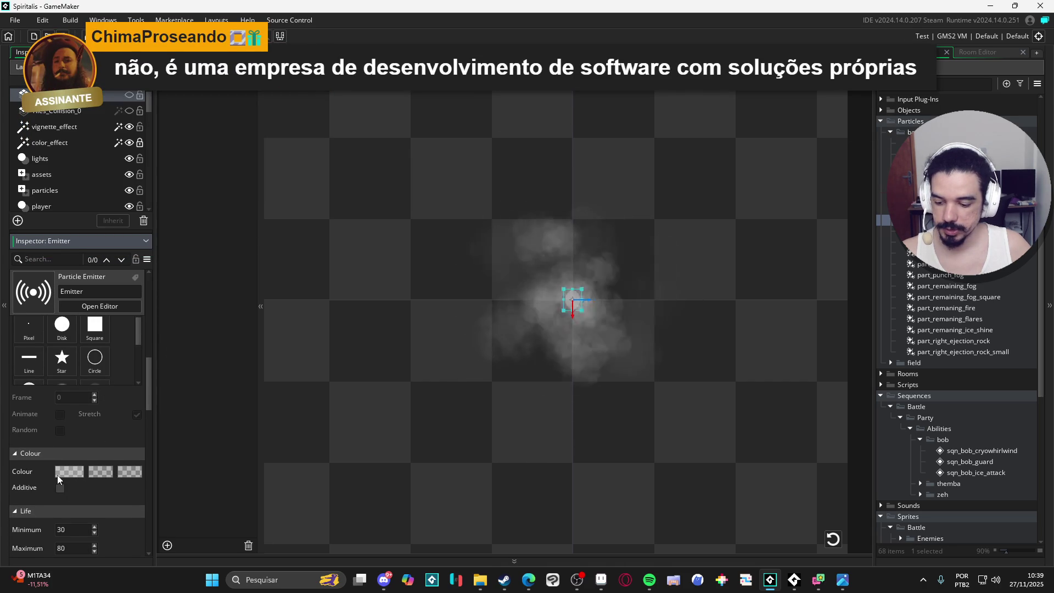
pyautogui.click(58, 474)
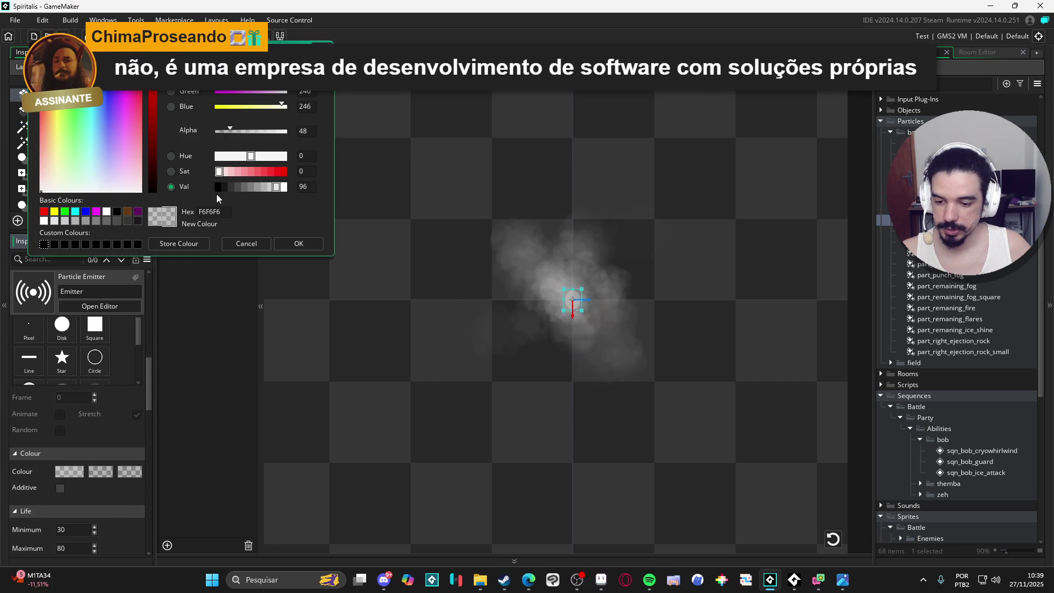
pyautogui.click(223, 130)
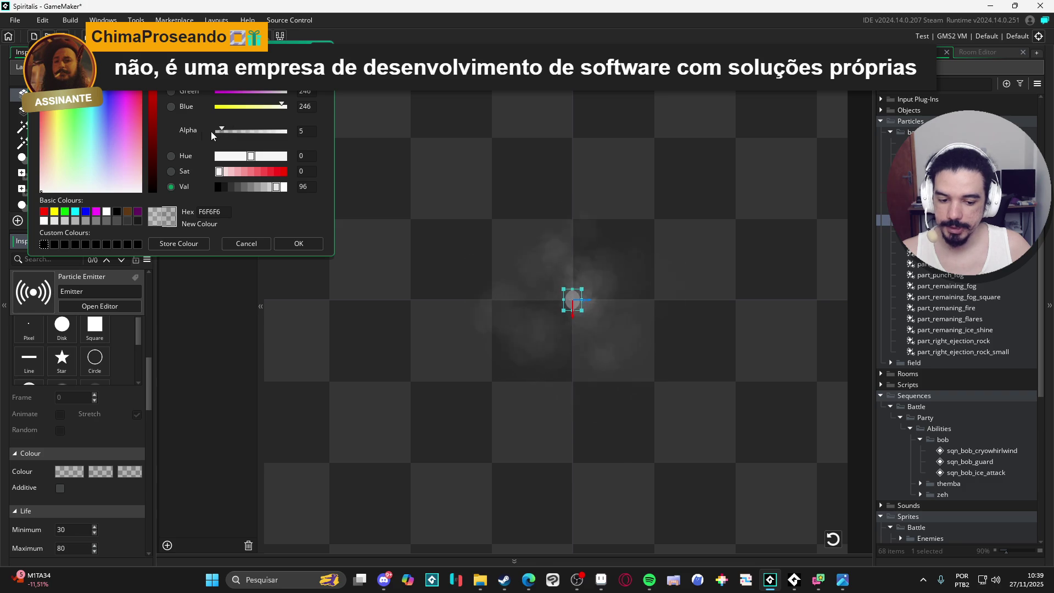
pyautogui.click(258, 283)
# - Set the middle colour to FFF6F1 at alpha 54 and keep the ending colour F6F6F6 at alpha 0
pyautogui.click(94, 475)
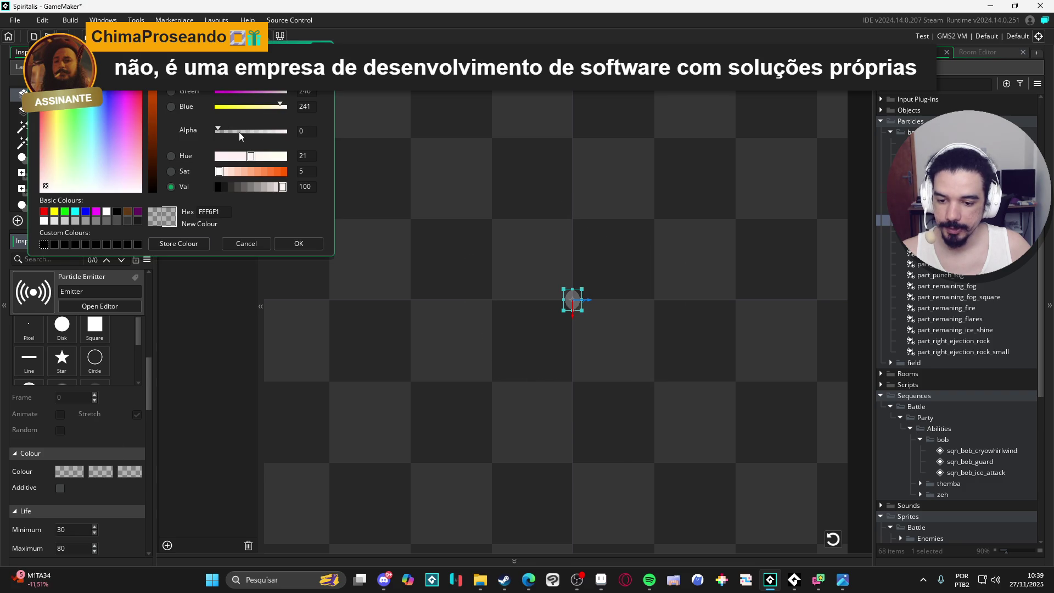
pyautogui.moveTo(239, 132); pyautogui.dragTo(235, 133)
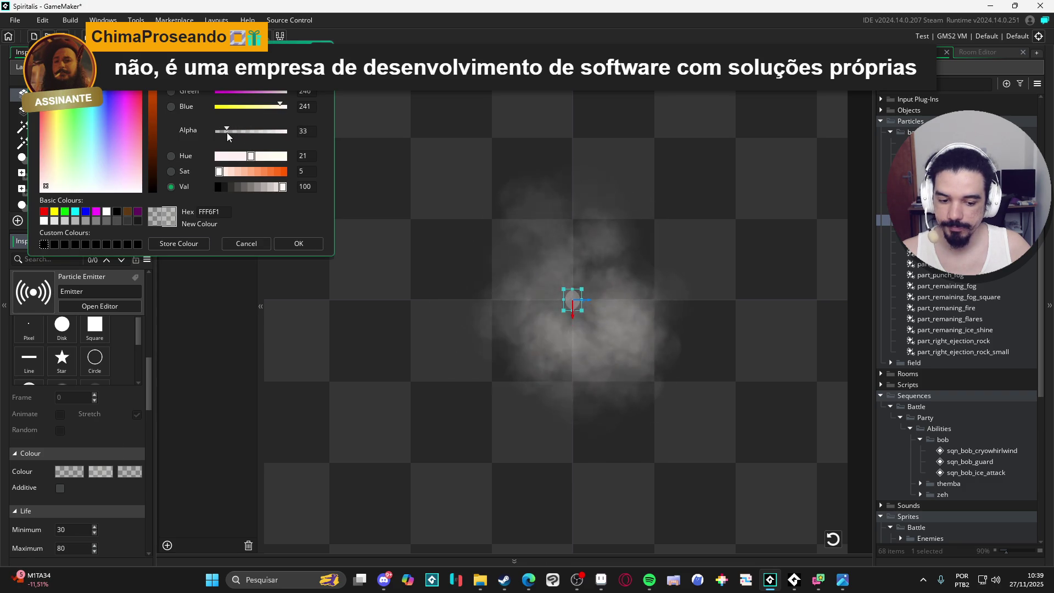
pyautogui.moveTo(227, 132); pyautogui.dragTo(231, 133)
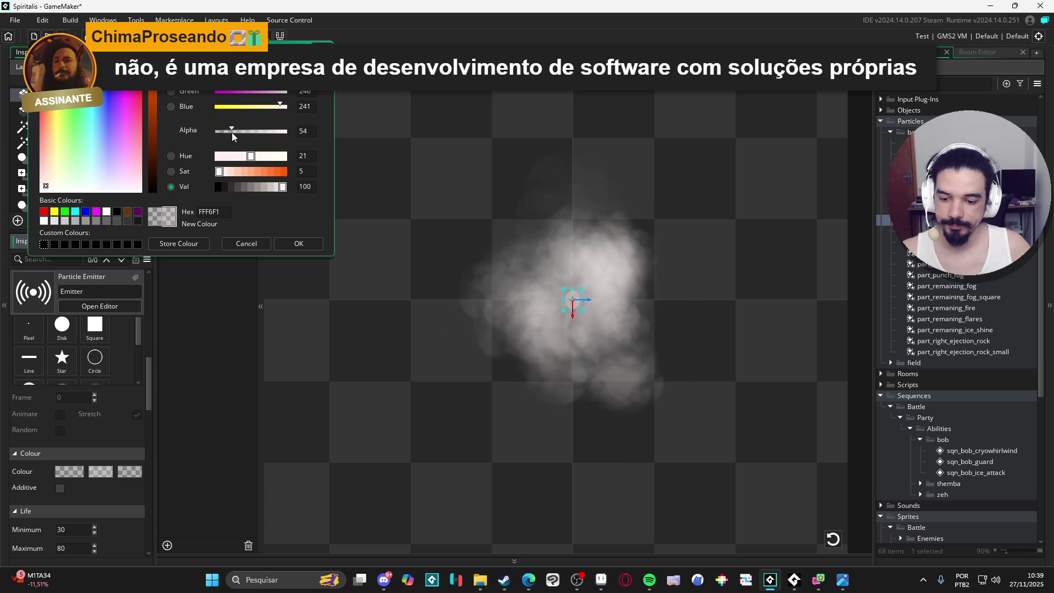
pyautogui.click(293, 247)
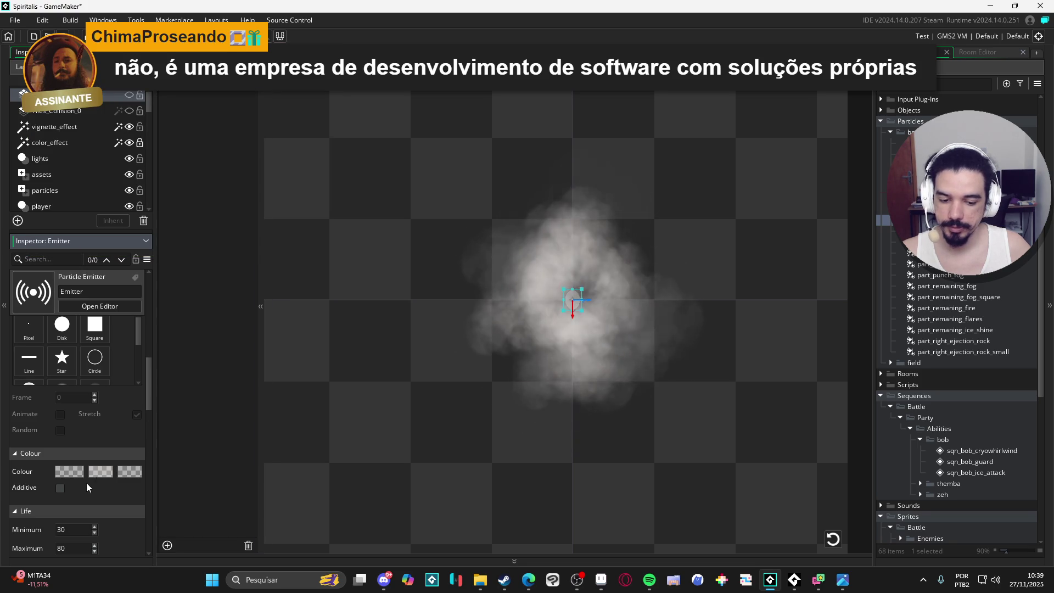
pyautogui.click(108, 475)
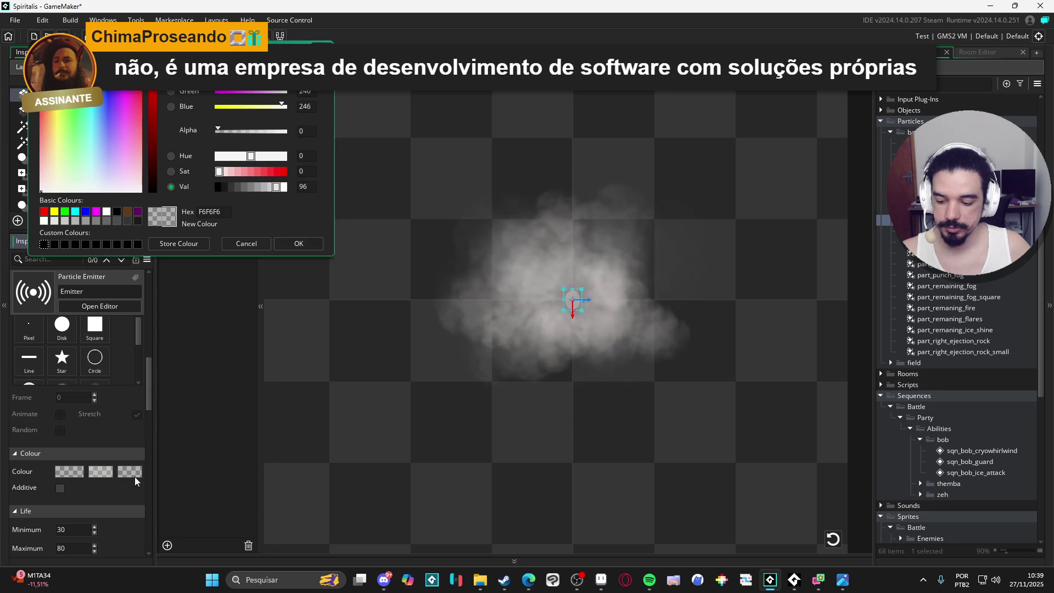
pyautogui.click(289, 243)
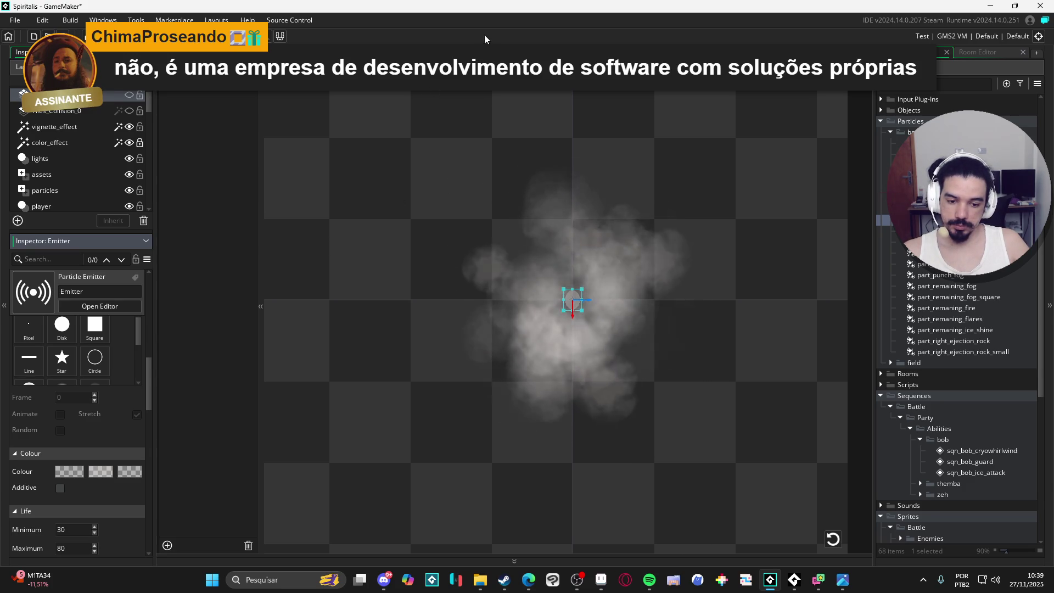
pyautogui.hotkey('ctrl', 'Tab')
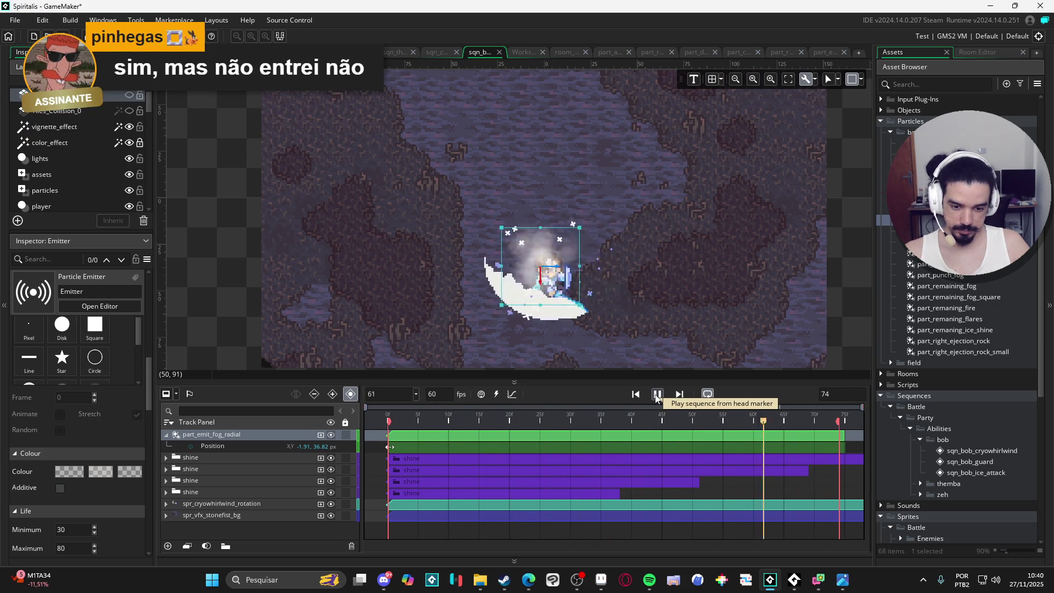
pyautogui.doubleClick(597, 267)
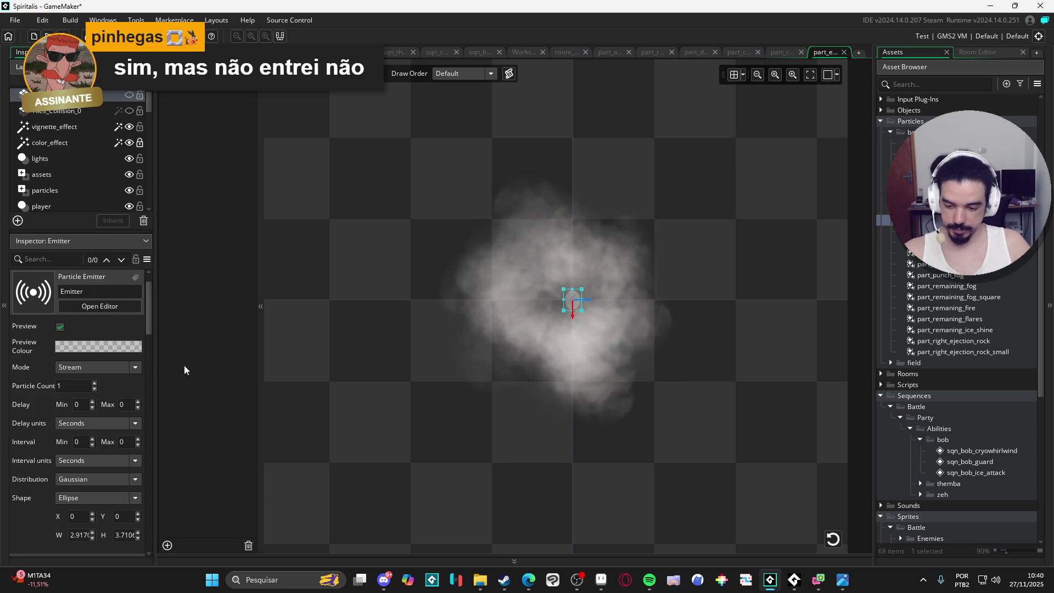
# - Lower the fog emitter's particle count to -11 with the spinner
pyautogui.click(95, 389)
pyautogui.click(95, 388)
pyautogui.click(94, 389)
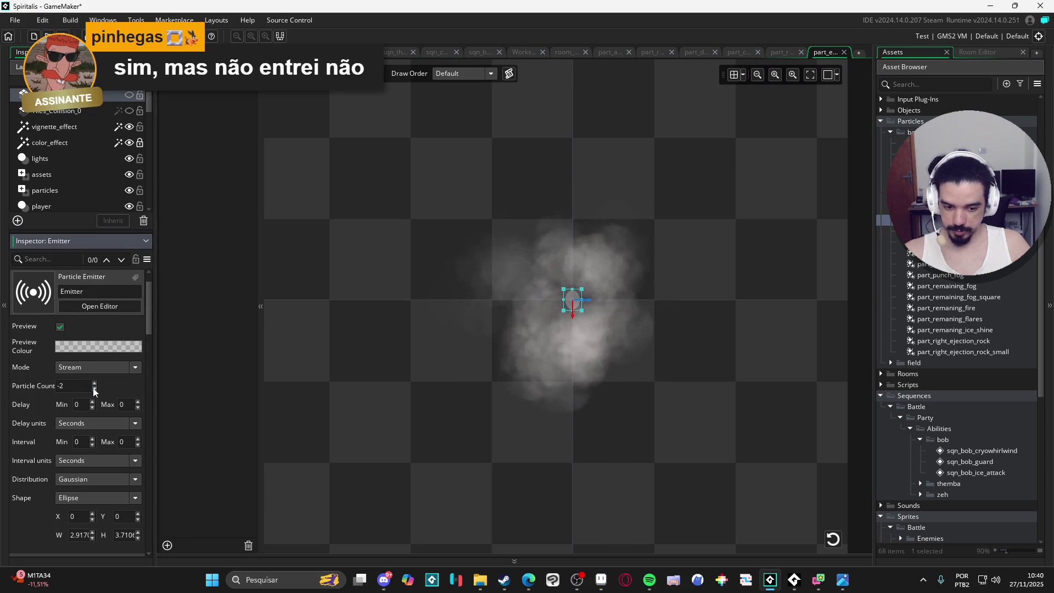
pyautogui.click(93, 389)
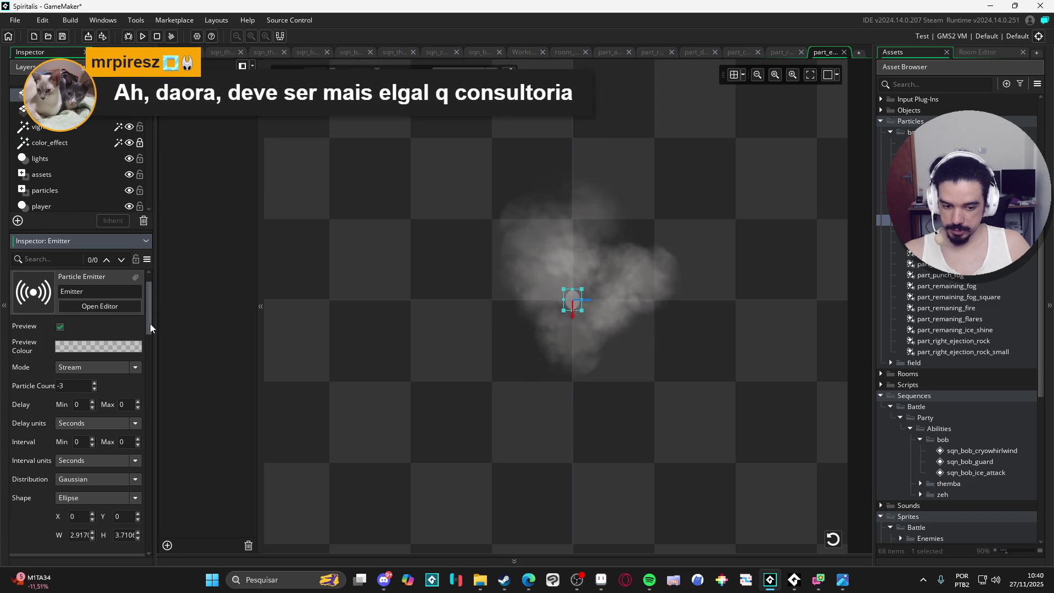
# - Slow the particles to a steady 0.1 speed with a 0 increment
pyautogui.moveTo(150, 323)
pyautogui.mouseDown()
pyautogui.moveTo(159, 419)
pyautogui.moveTo(150, 469)
pyautogui.mouseUp()
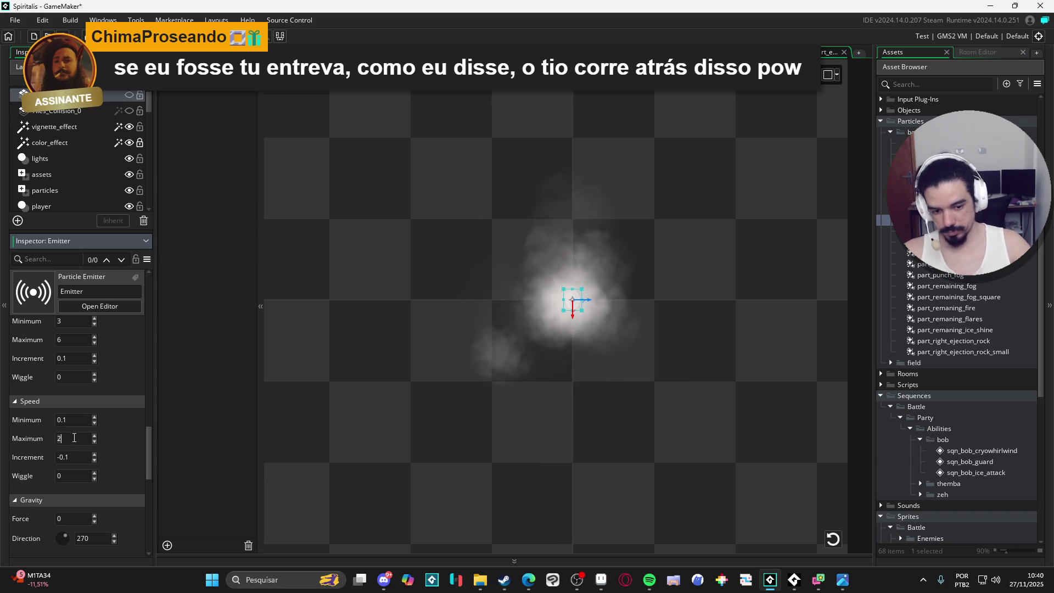
pyautogui.press('BackSpace')
pyautogui.write('0')
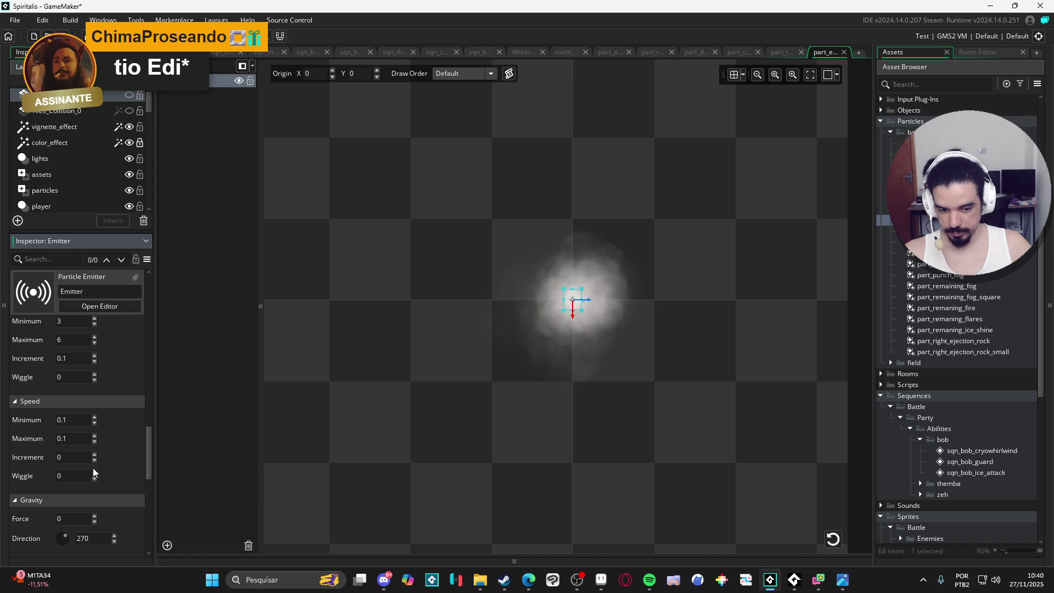
pyautogui.moveTo(150, 458); pyautogui.dragTo(159, 308)
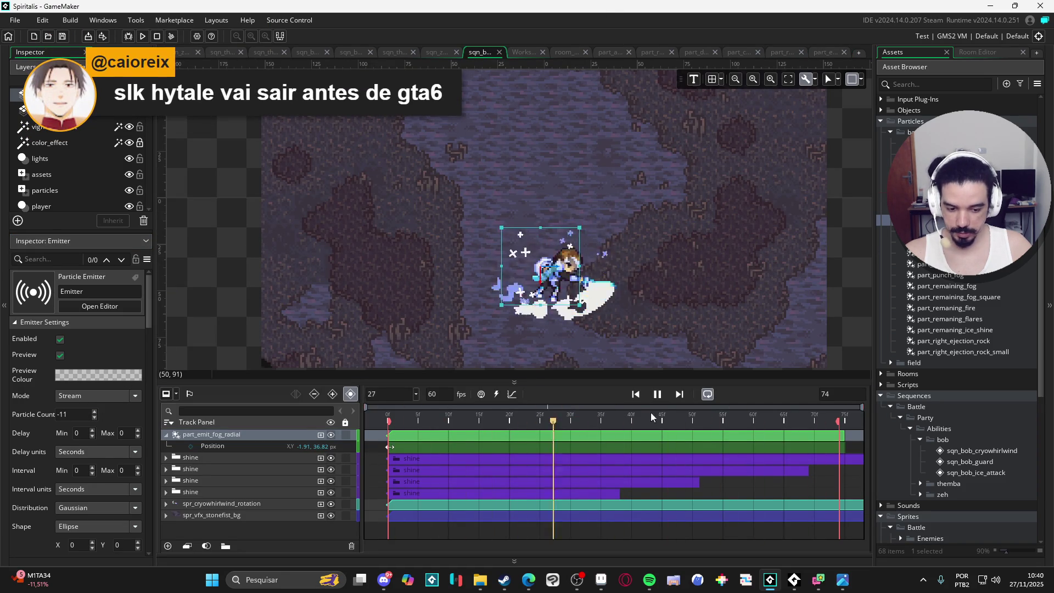
# - Move the fog emitter beside Bob and place a duplicated copy above him
pyautogui.press('Return')
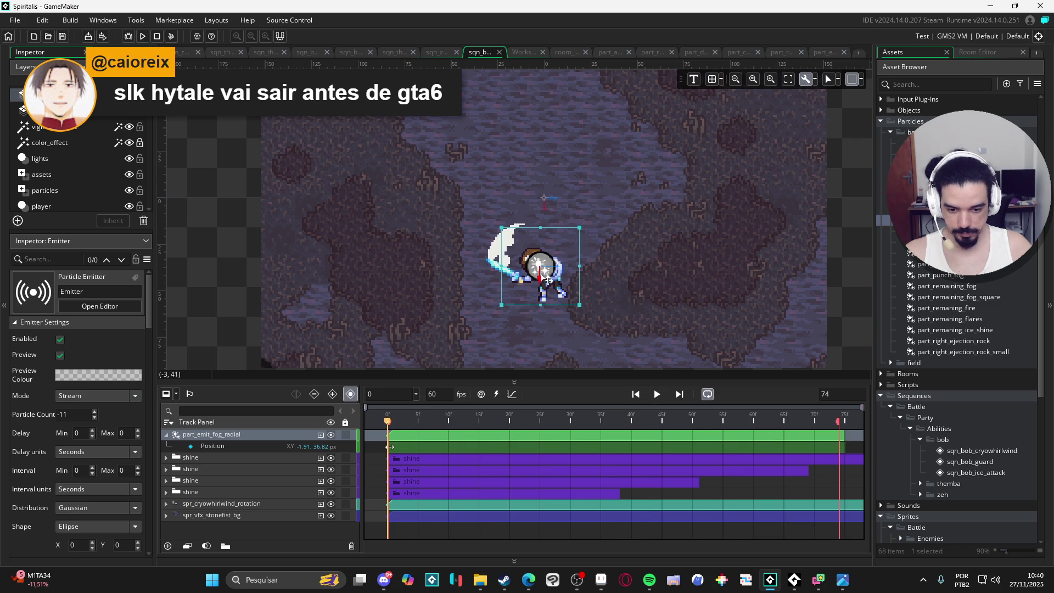
pyautogui.moveTo(549, 279); pyautogui.dragTo(499, 279)
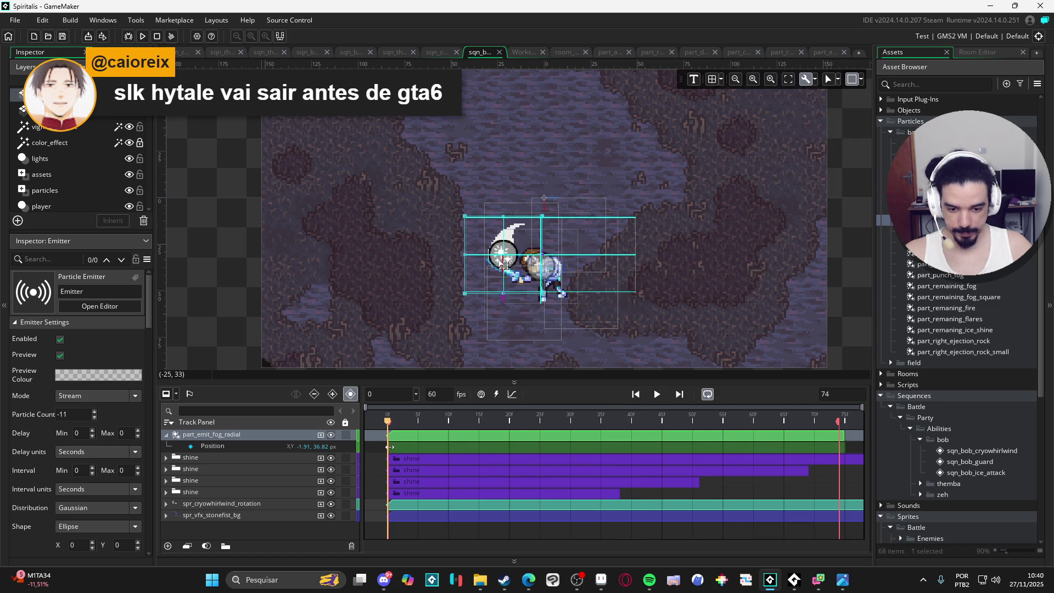
pyautogui.keyDown('ctrl'); pyautogui.click(275, 437); pyautogui.keyUp('ctrl')
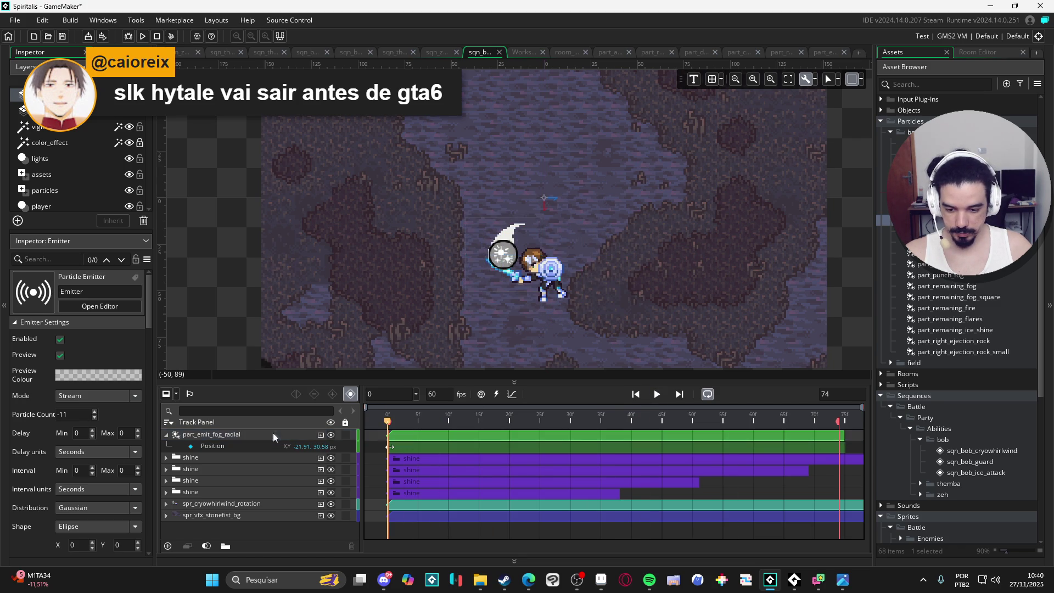
pyautogui.click(326, 437)
pyautogui.hotkey('ctrl', 'd')
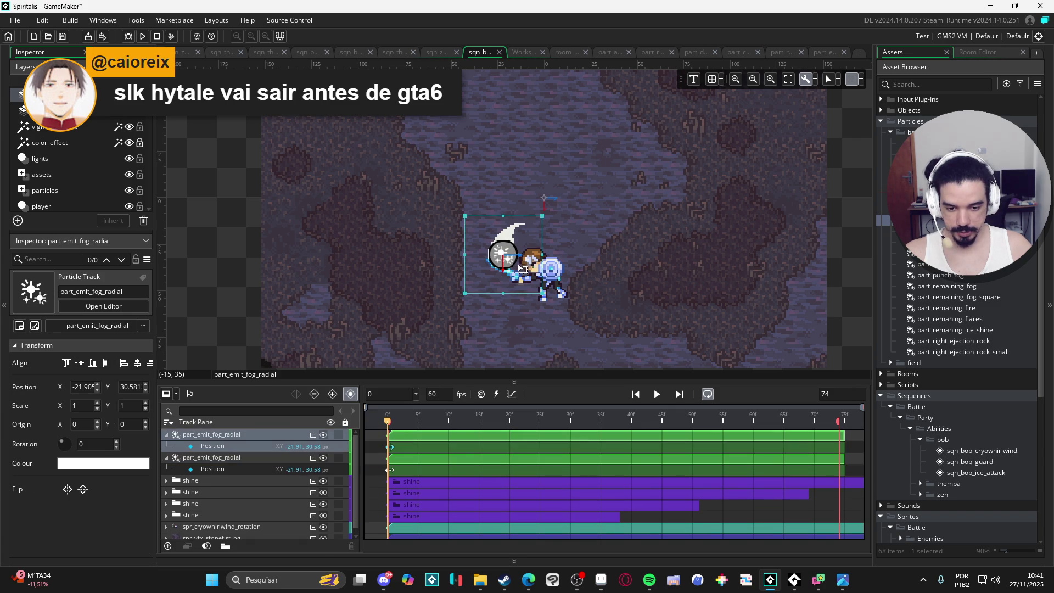
pyautogui.moveTo(521, 269); pyautogui.dragTo(563, 235)
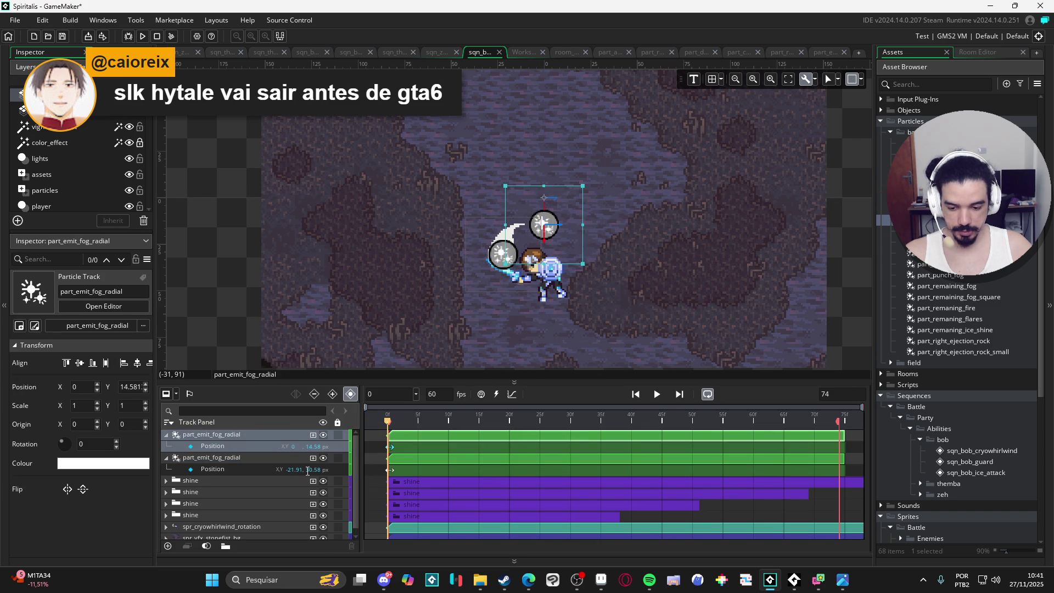
# - Duplicate another fog emitter to Bob's right, delete the extra track and reorder the tracks
pyautogui.click(281, 444)
pyautogui.hotkey('ctrl', 'd')
pyautogui.moveTo(559, 247); pyautogui.dragTo(600, 281)
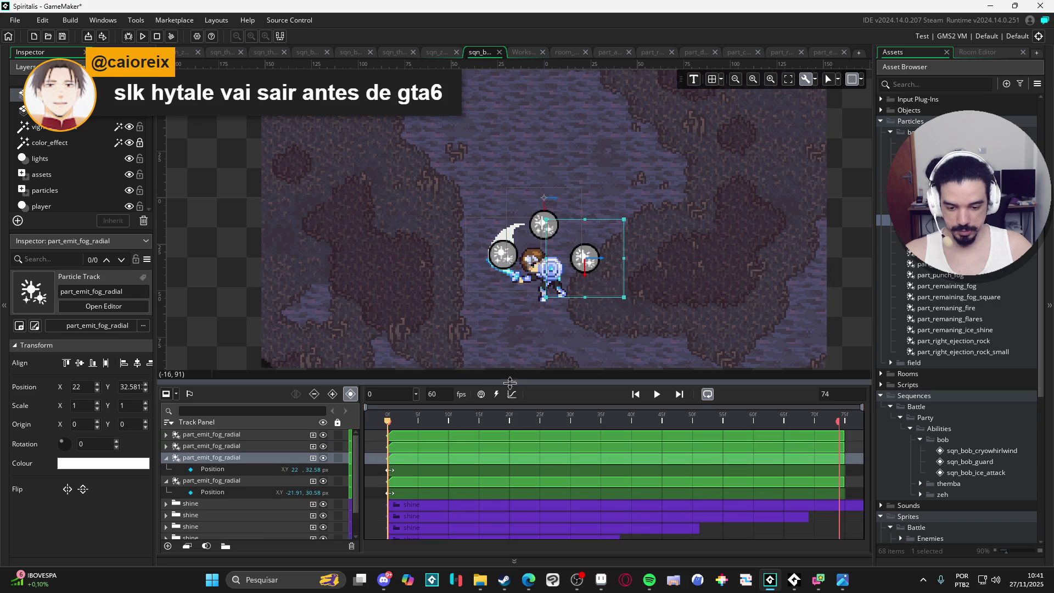
pyautogui.press('Delete')
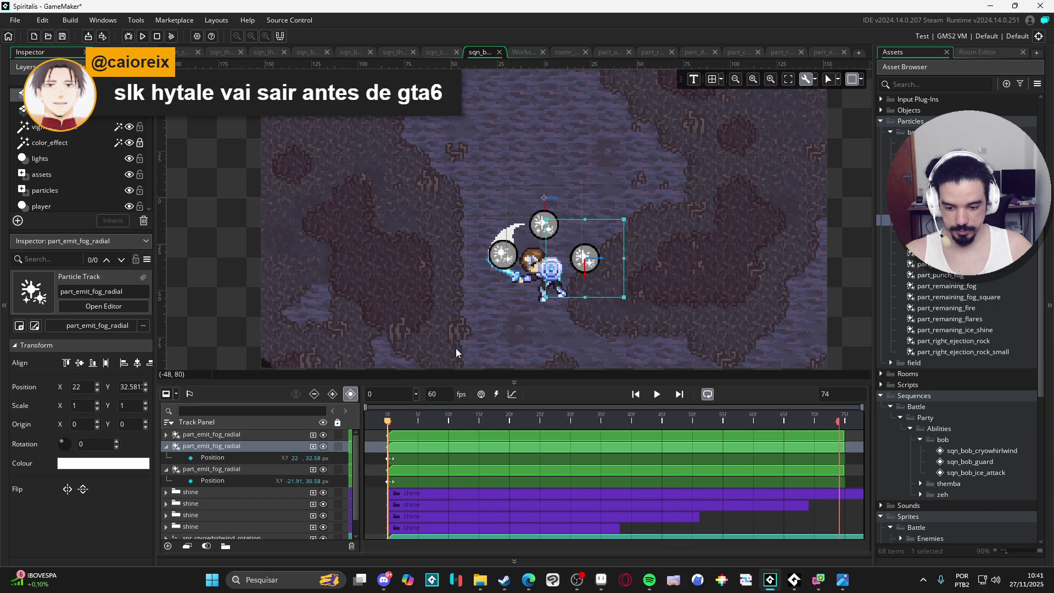
pyautogui.click(288, 439)
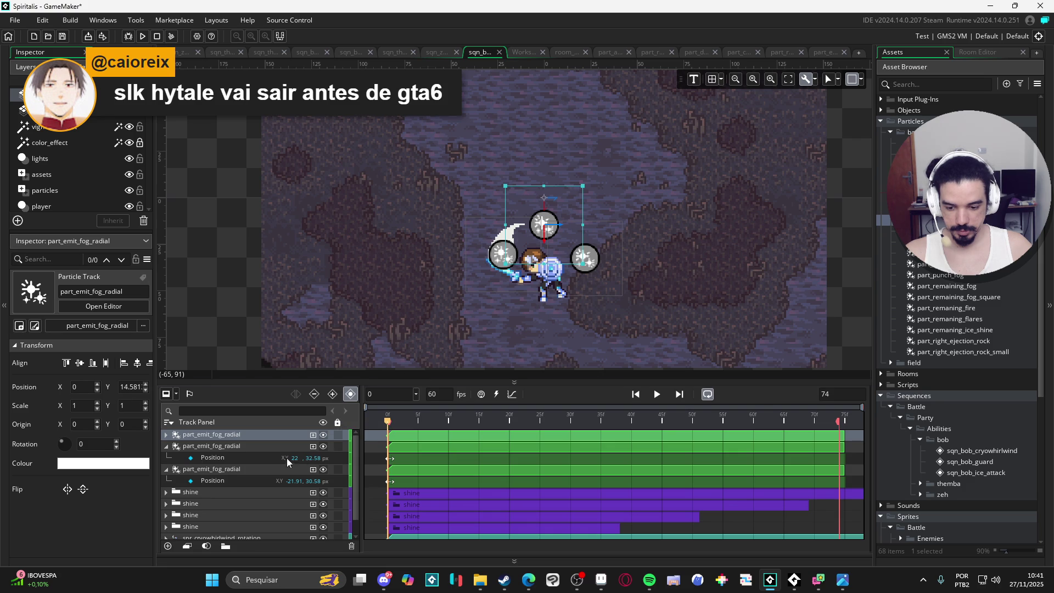
pyautogui.click(288, 449)
pyautogui.moveTo(288, 449); pyautogui.dragTo(288, 440)
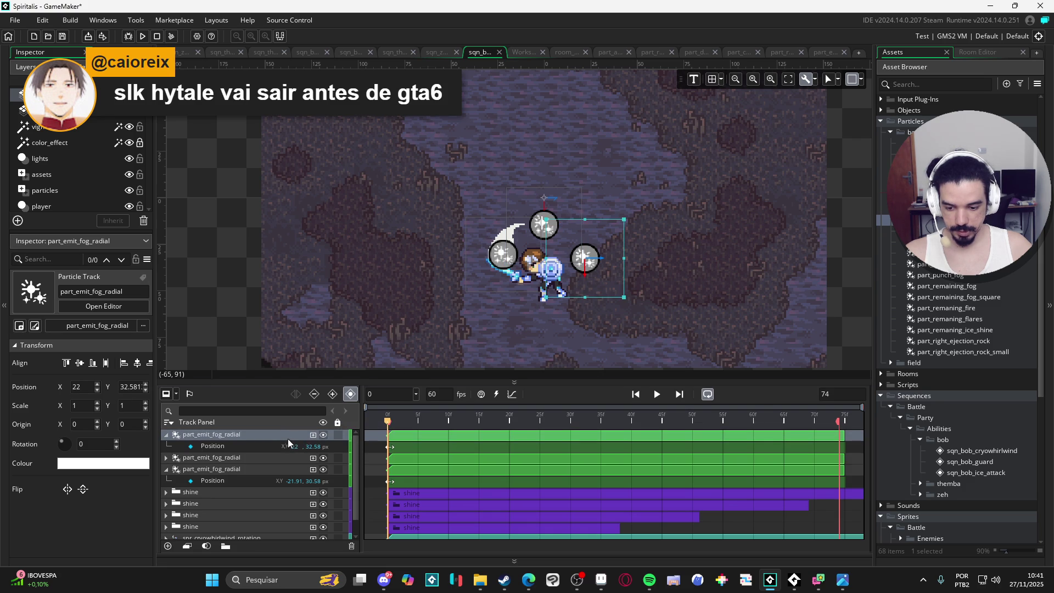
# - Place a fourth fog emitter copy below Bob, then preview and play the sequence
pyautogui.click(166, 434)
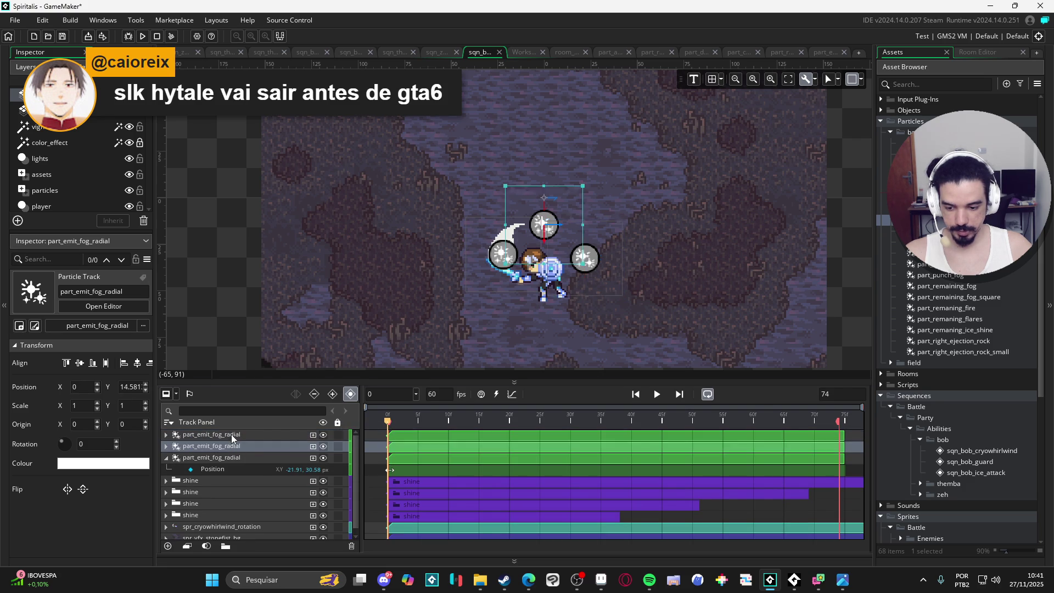
pyautogui.hotkey('ctrl', 'd')
pyautogui.moveTo(596, 287); pyautogui.dragTo(555, 320)
pyautogui.moveTo(460, 416); pyautogui.dragTo(641, 422)
pyautogui.click(658, 394)
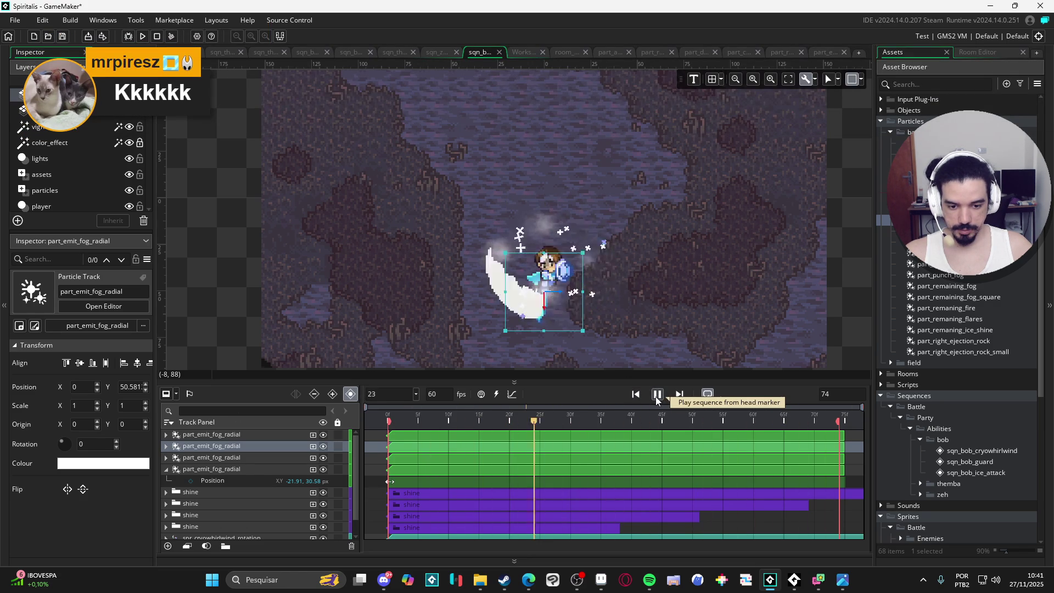
# - Duplicate the fourth fog track at frame 0 and position the copies around Bob
pyautogui.click(656, 396)
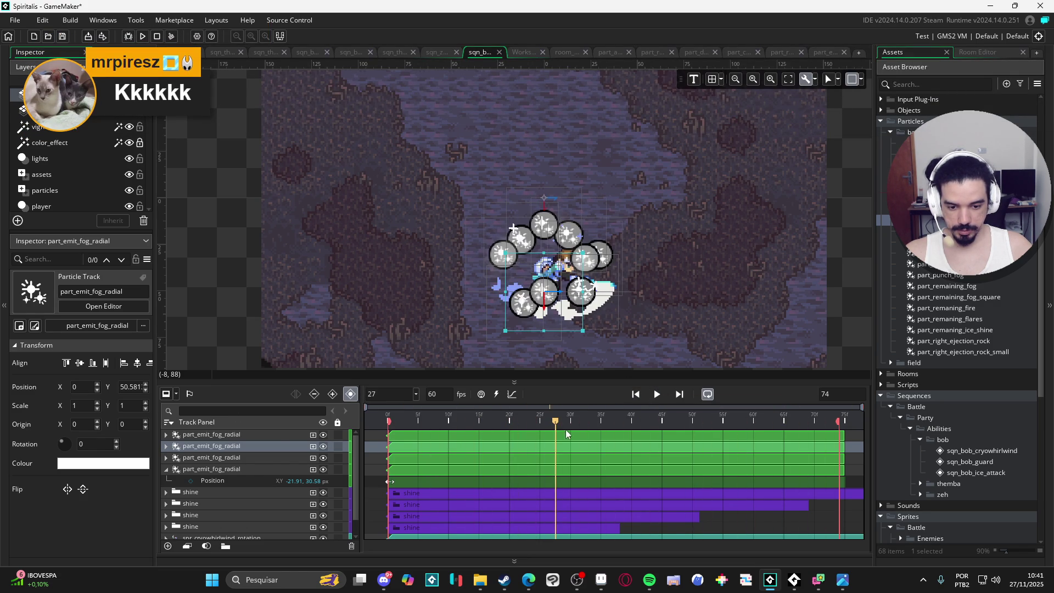
pyautogui.click(268, 437)
pyautogui.click(256, 465)
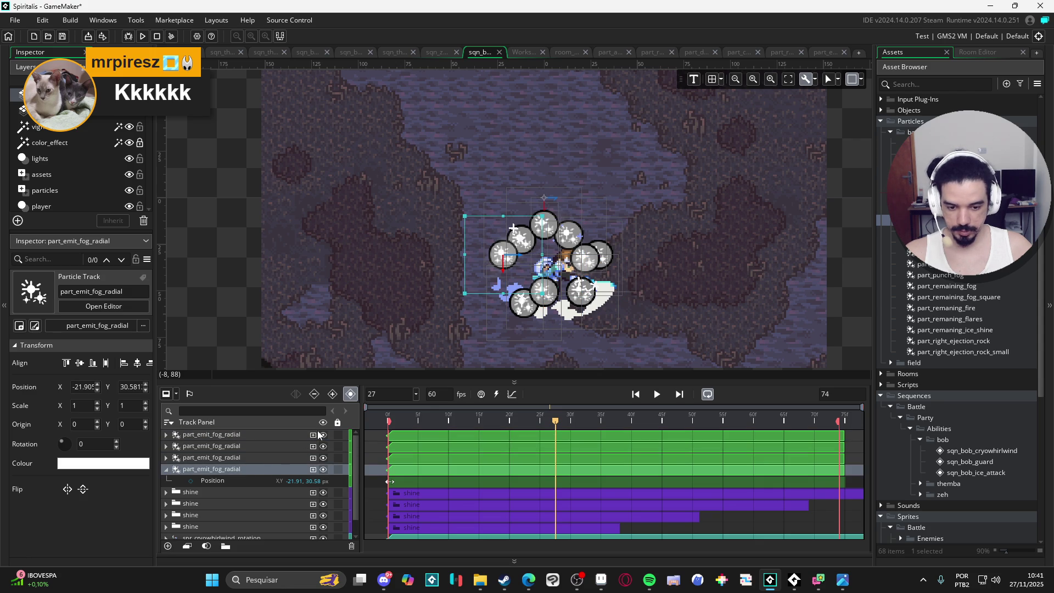
pyautogui.click(388, 421)
pyautogui.hotkey('ctrl', 'd')
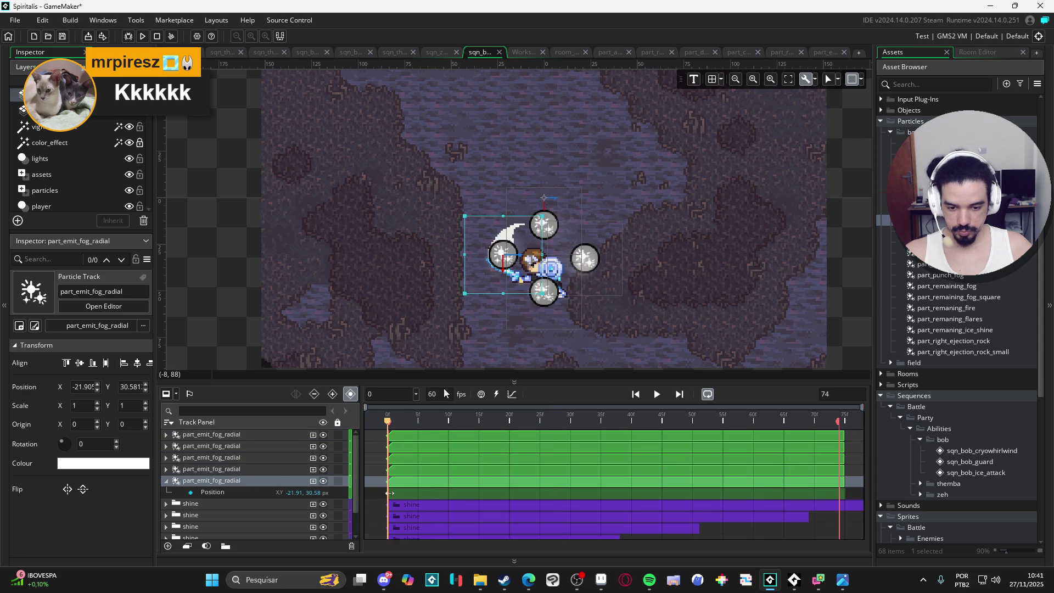
pyautogui.moveTo(524, 275)
pyautogui.mouseDown()
pyautogui.moveTo(539, 305)
pyautogui.moveTo(601, 309)
pyautogui.moveTo(597, 259)
pyautogui.moveTo(540, 253)
pyautogui.mouseUp()
pyautogui.hotkey('ctrl', 'd')
pyautogui.hotkey('ctrl', 'd')
pyautogui.hotkey('ctrl', 'd')
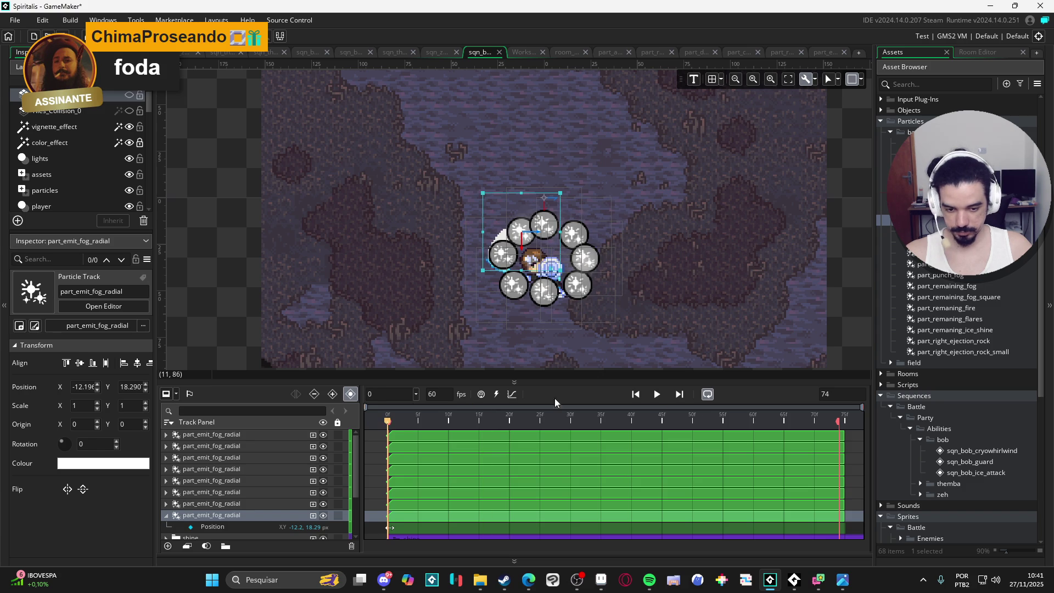
# - Play, pause, resume and stop the sequence preview of the fog ring
pyautogui.click(658, 394)
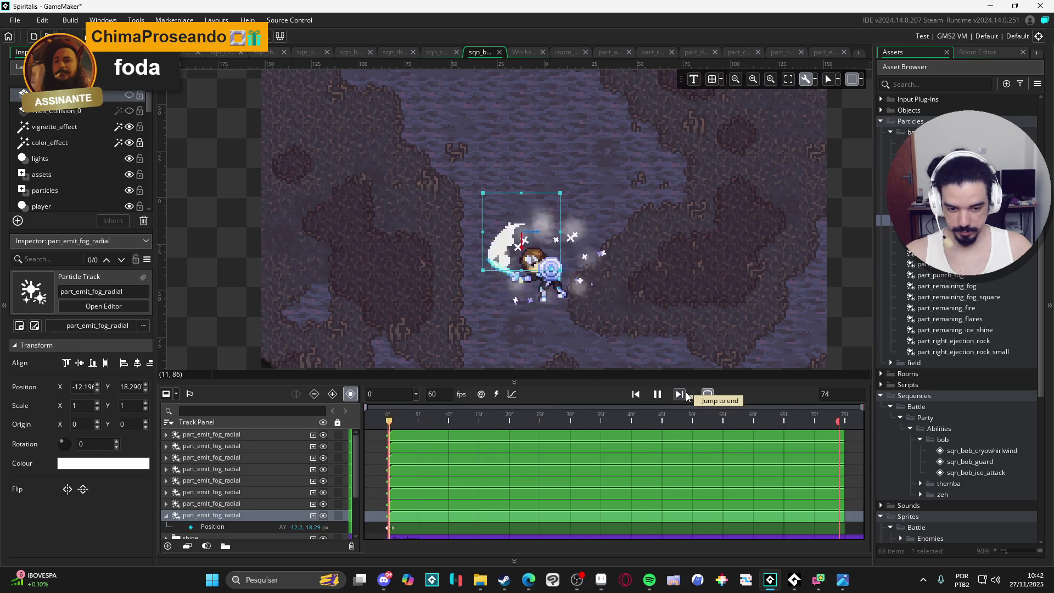
pyautogui.click(657, 394)
pyautogui.click(855, 331)
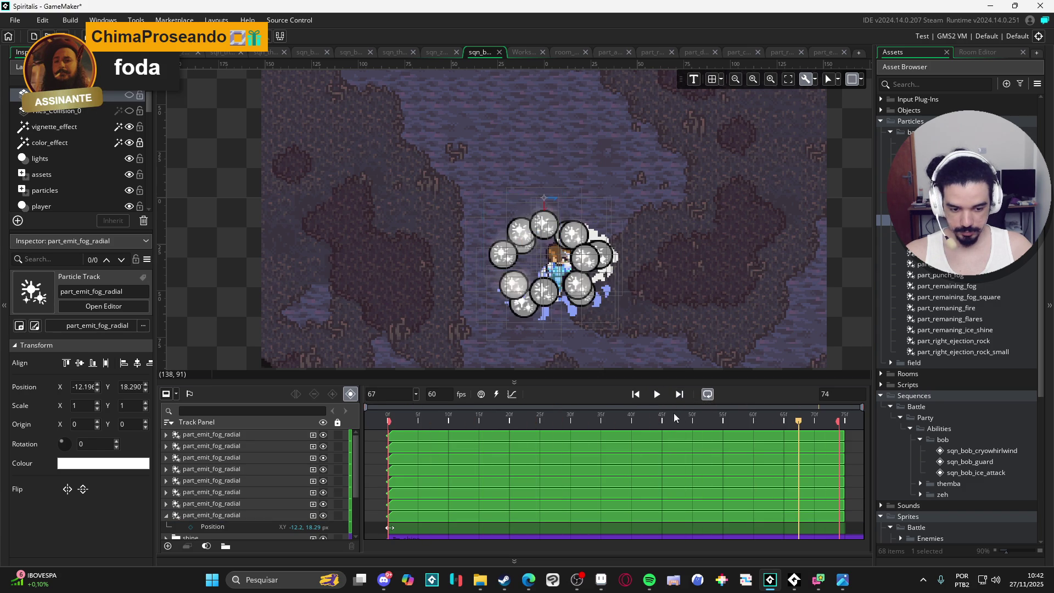
pyautogui.click(656, 394)
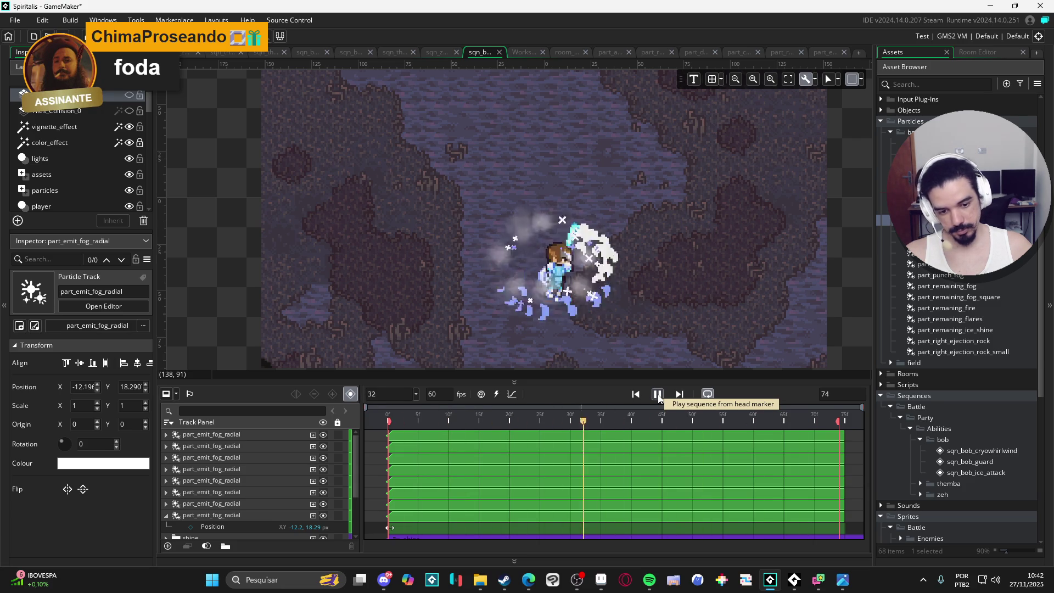
pyautogui.click(657, 396)
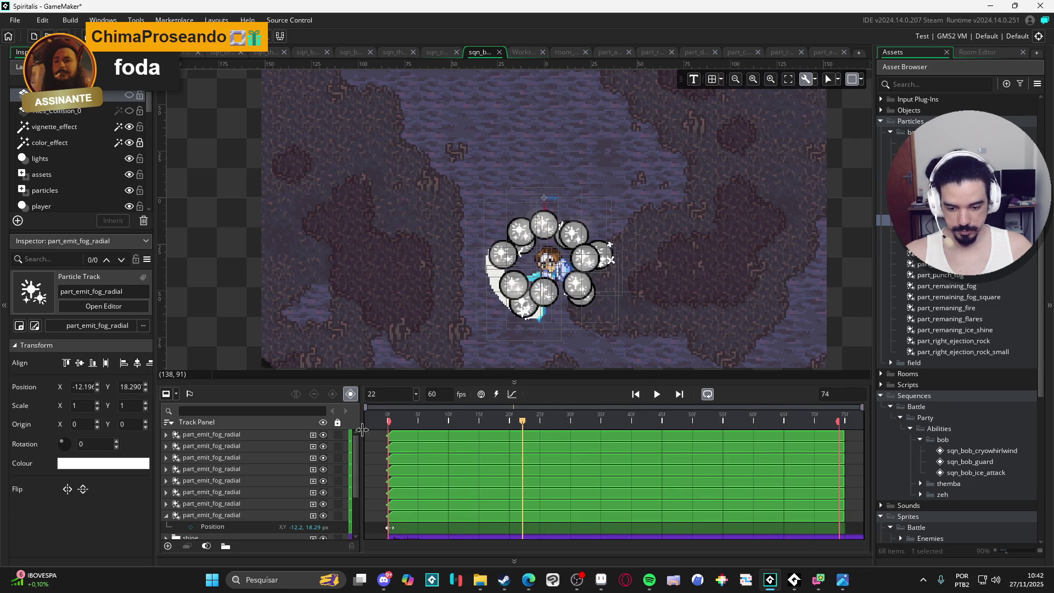
# - Rewind to frame 0 and select all eight fog emitter tracks
pyautogui.moveTo(432, 419); pyautogui.dragTo(381, 420)
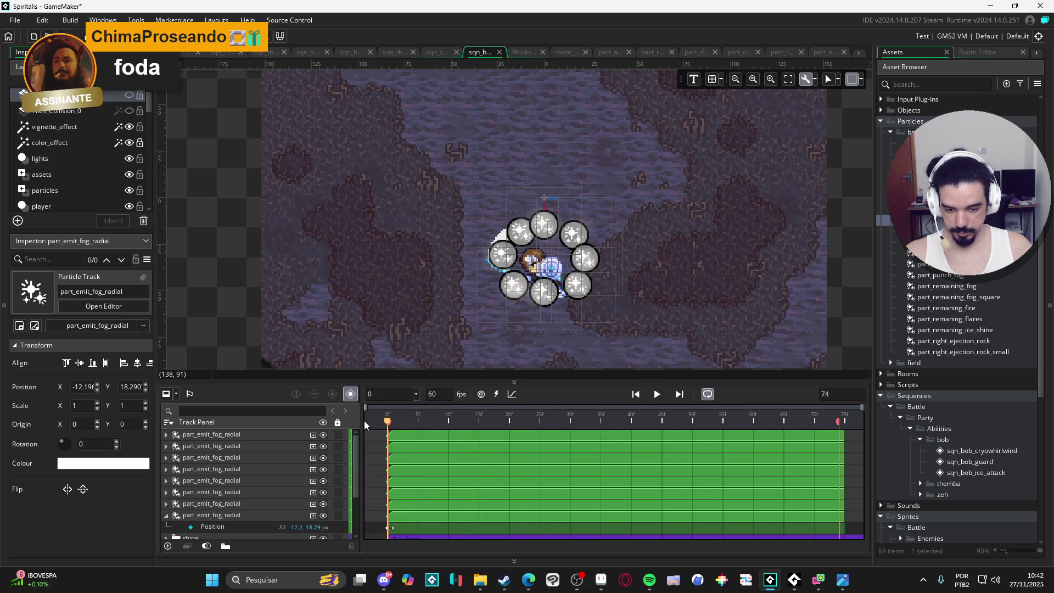
pyautogui.click(267, 430)
pyautogui.keyDown('shift'); pyautogui.click(240, 512); pyautogui.keyUp('shift')
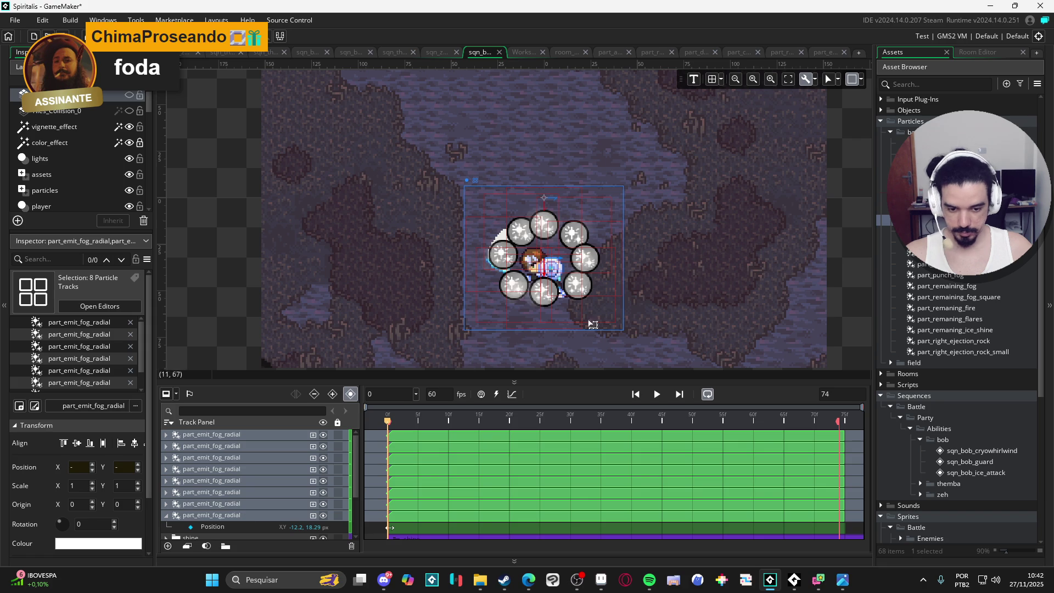
# - Nudge the eight selected emitters a few pixels left and play the sequence
pyautogui.moveTo(619, 328); pyautogui.dragTo(616, 329)
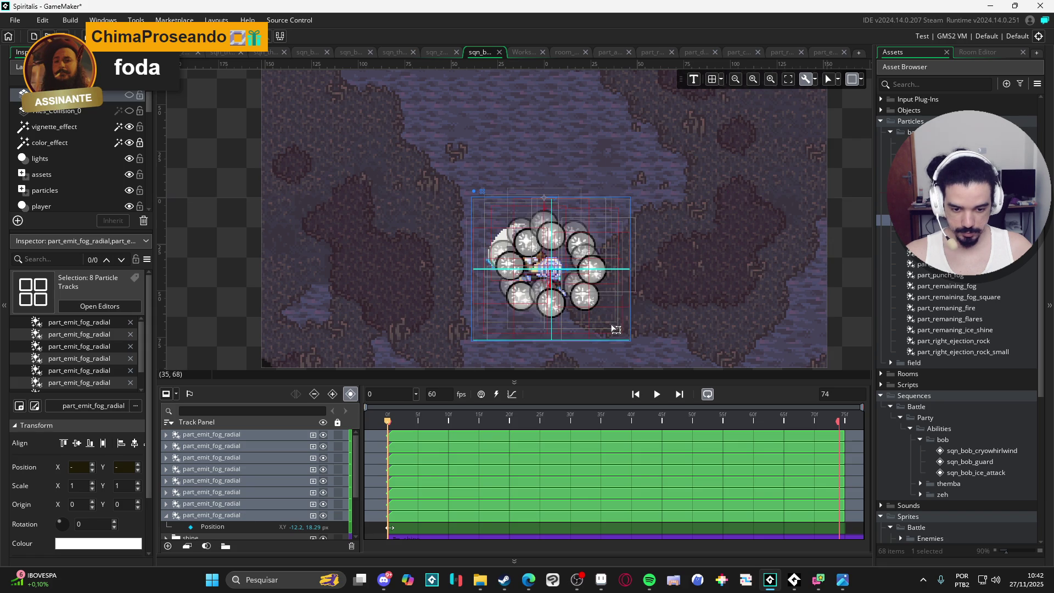
pyautogui.click(657, 394)
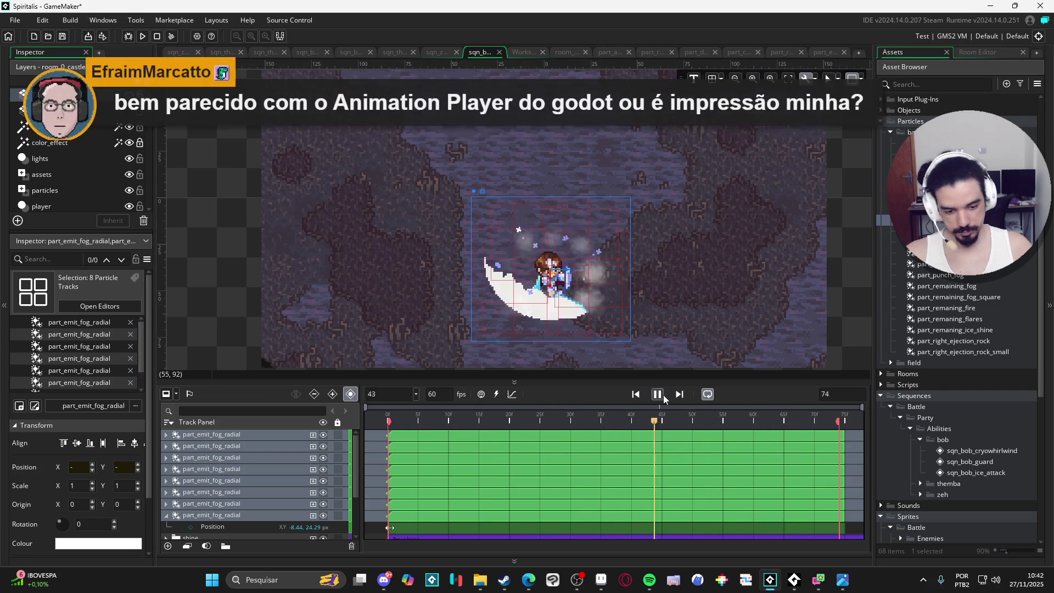
# - Stop playback at frame 0 and shift the seventh fog emitter up and right
pyautogui.click(658, 394)
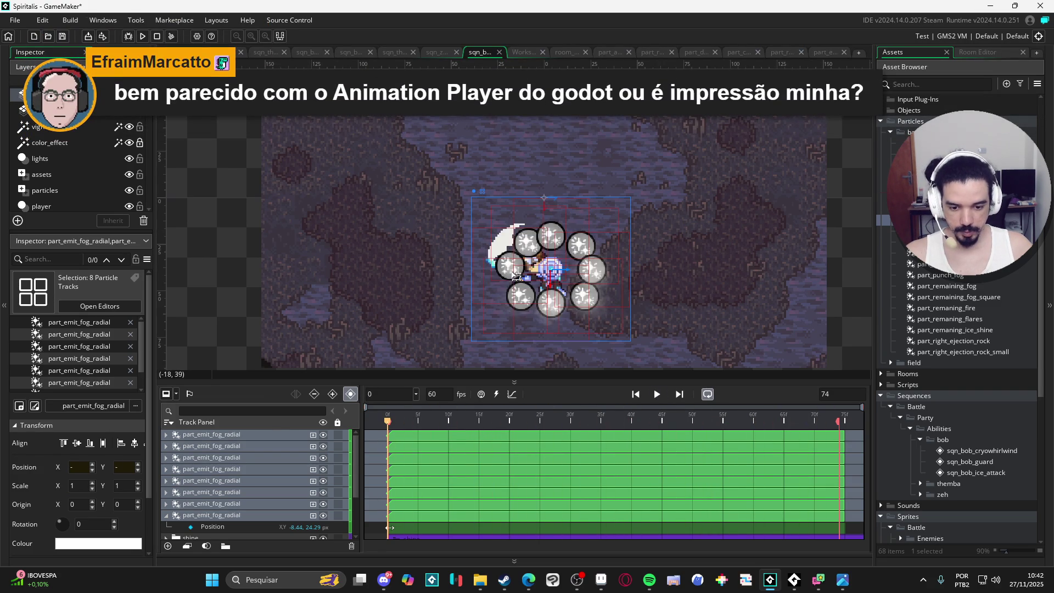
pyautogui.click(484, 295)
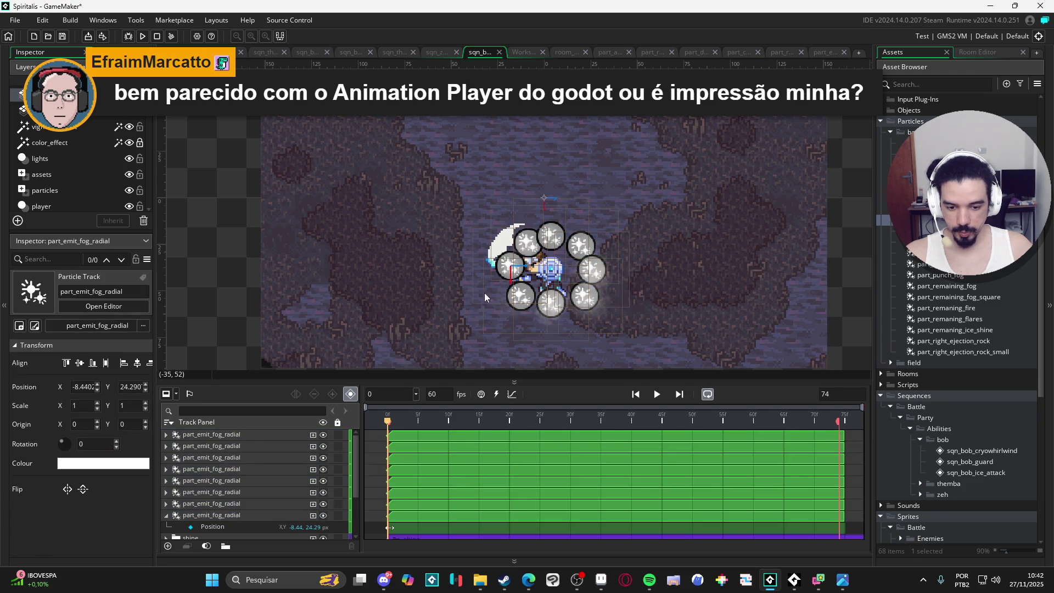
pyautogui.click(242, 502)
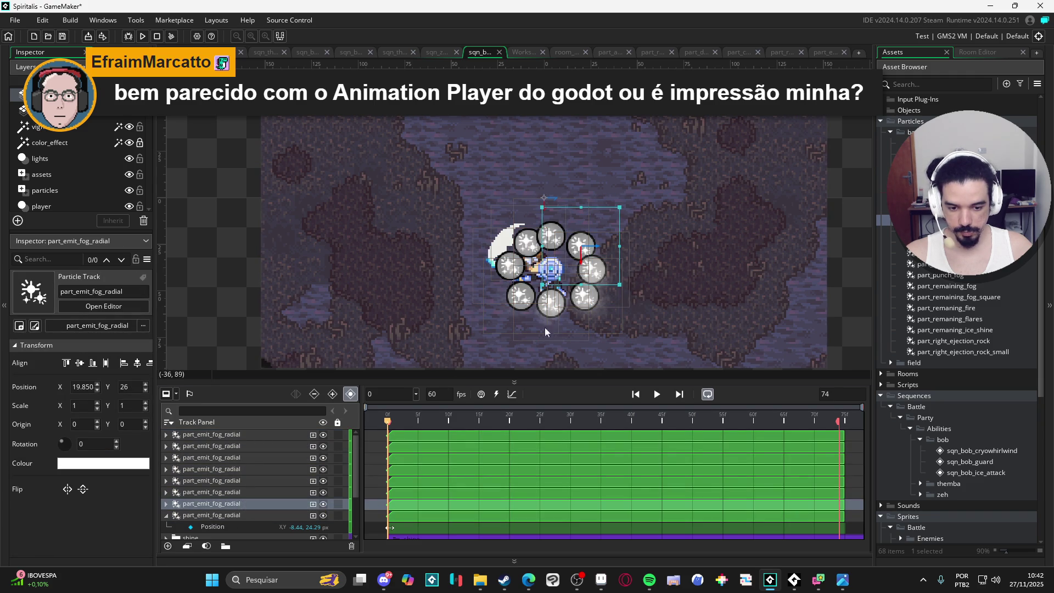
pyautogui.moveTo(598, 264); pyautogui.dragTo(606, 257)
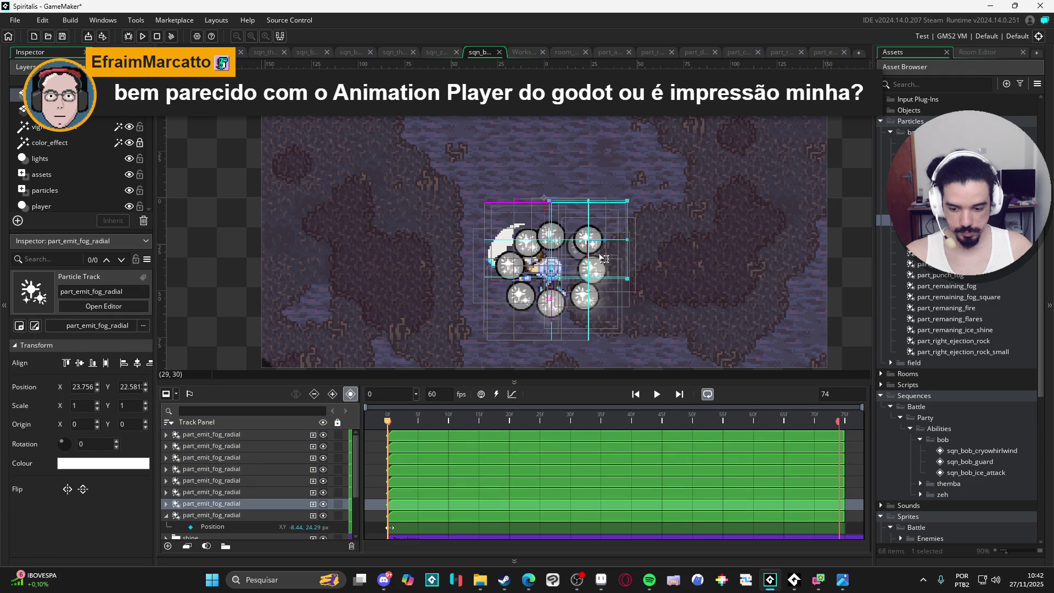
# - Move the fifth fog emitter left and down and the fourth emitter further left
pyautogui.click(235, 516)
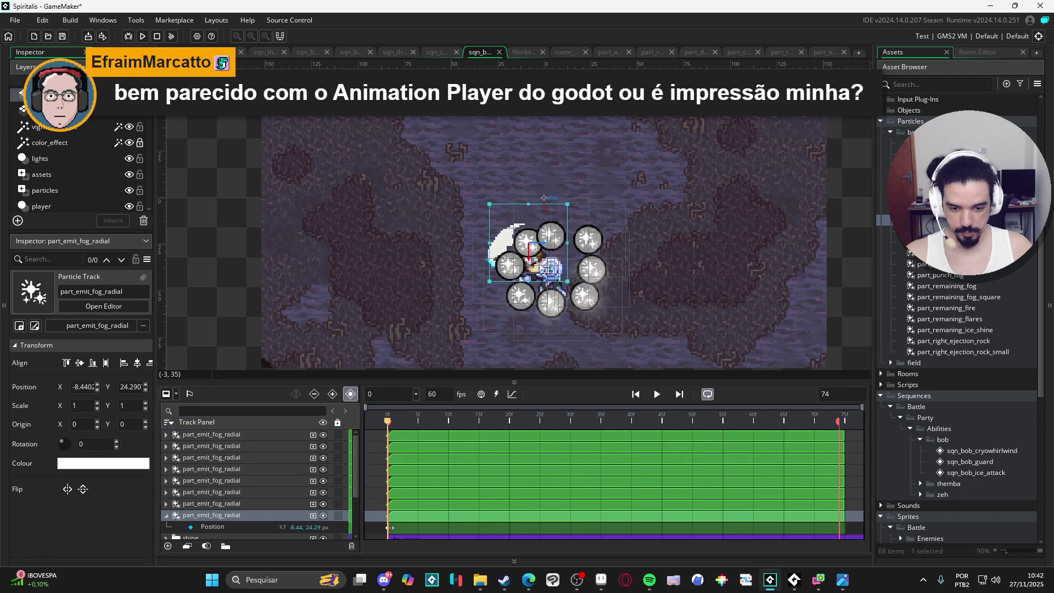
pyautogui.click(252, 505)
pyautogui.click(256, 496)
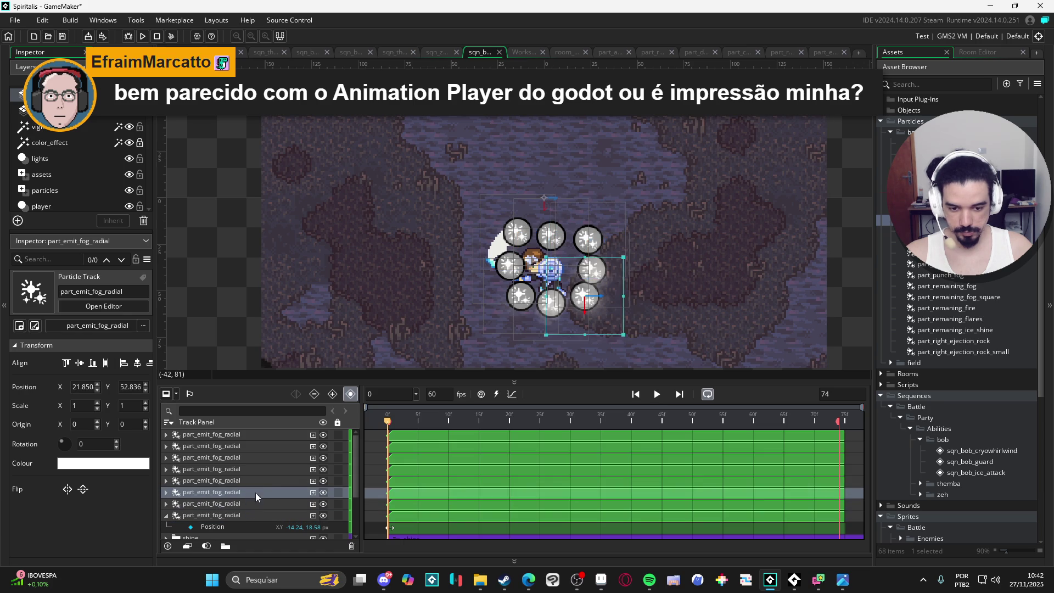
pyautogui.click(241, 482)
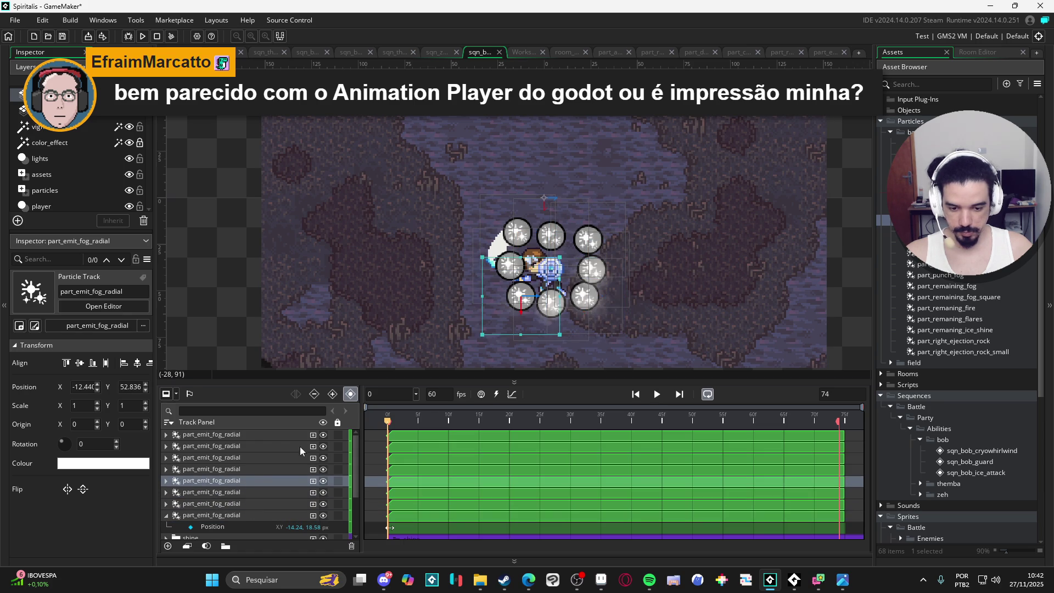
pyautogui.moveTo(525, 323); pyautogui.dragTo(515, 330)
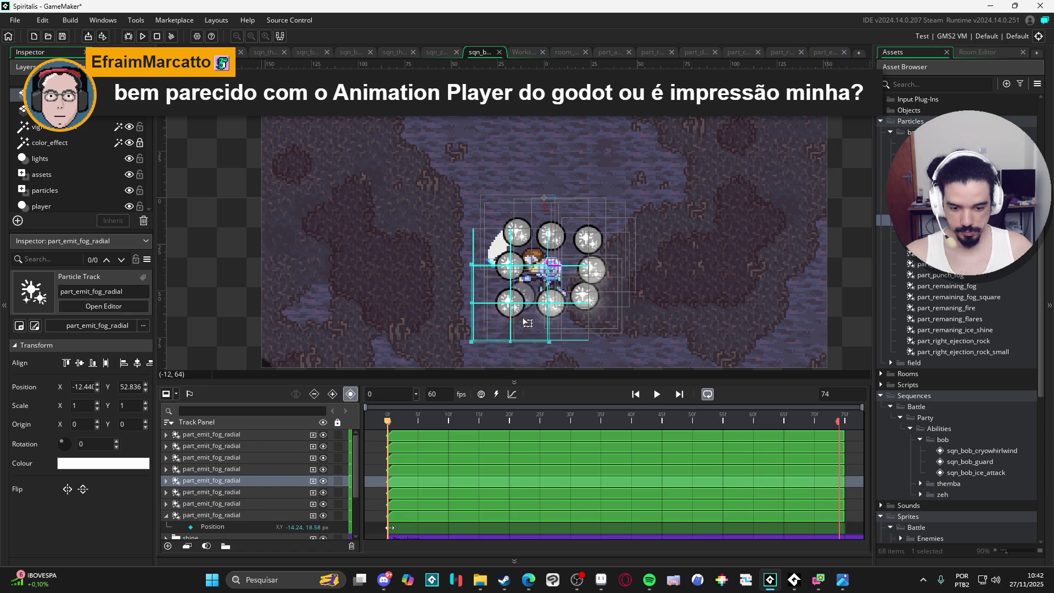
pyautogui.click(258, 471)
pyautogui.moveTo(518, 291); pyautogui.dragTo(510, 292)
# - Check the remaining fog emitter tracks, then play the sequence to preview the ring
pyautogui.click(229, 479)
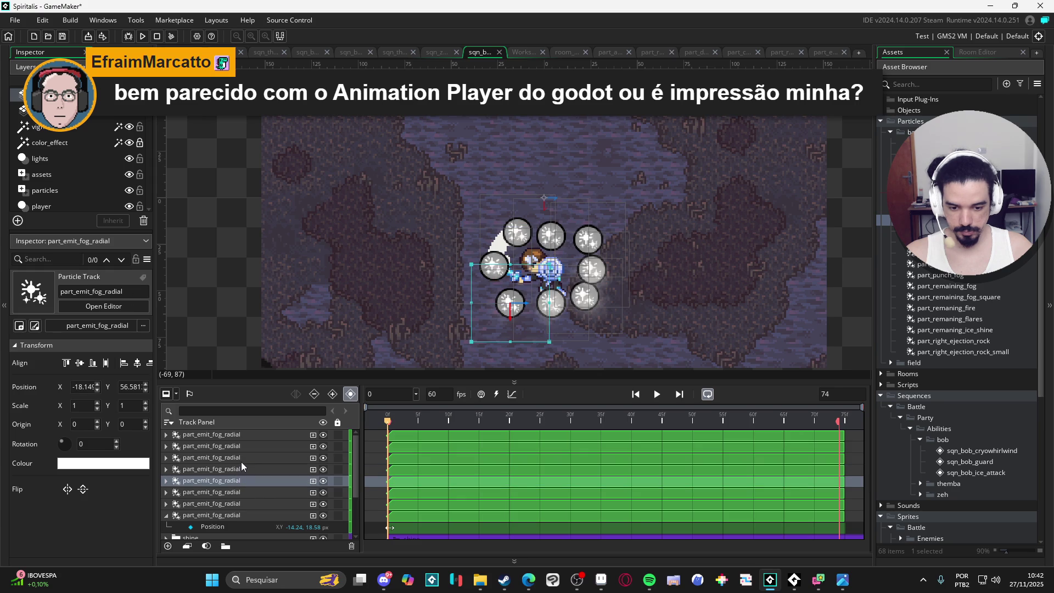
pyautogui.click(244, 459)
pyautogui.click(241, 468)
pyautogui.click(252, 448)
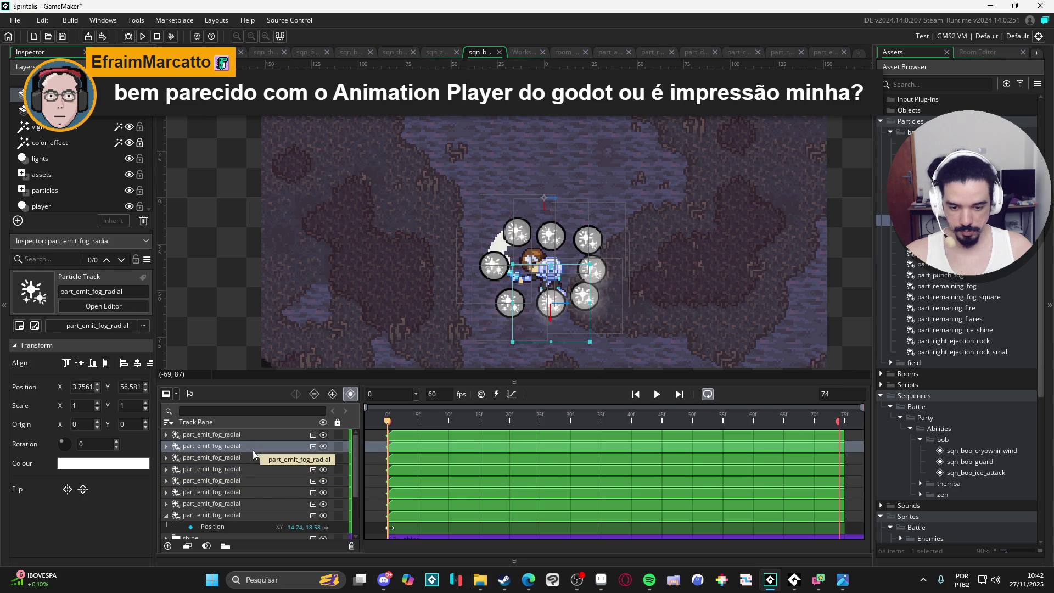
pyautogui.click(252, 436)
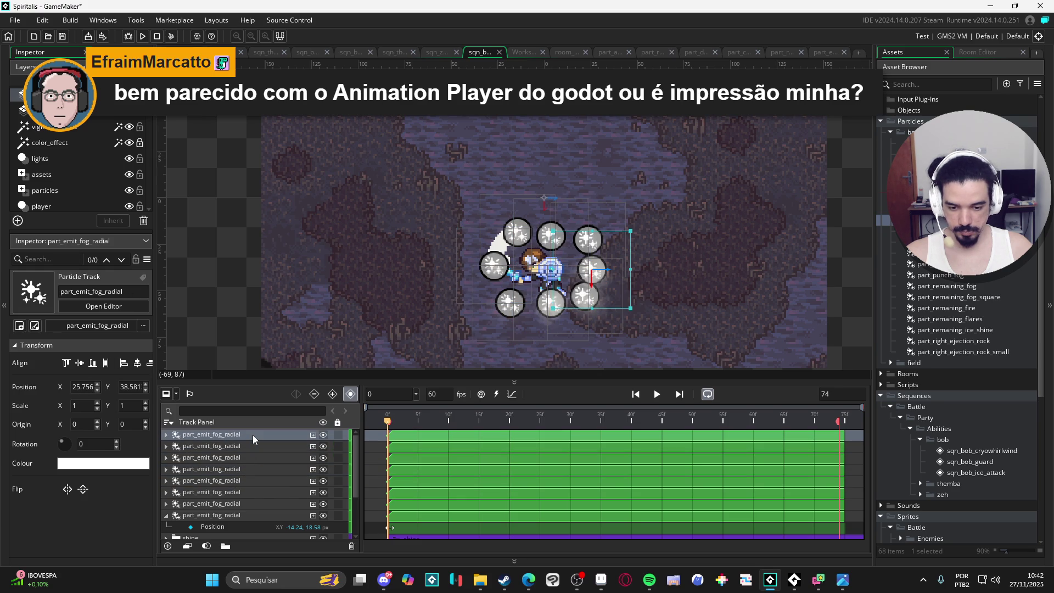
pyautogui.click(657, 395)
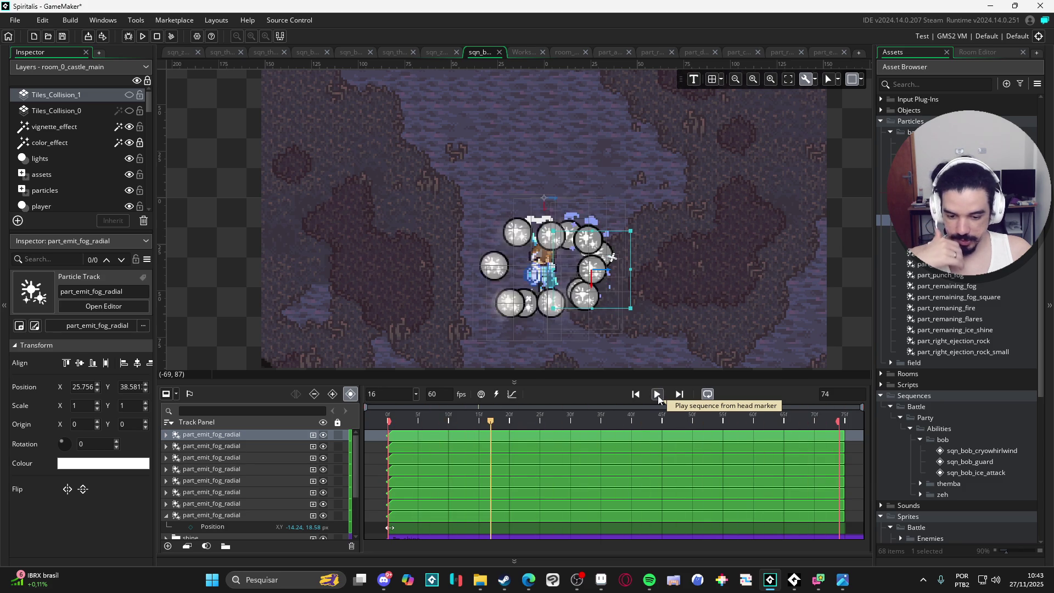
# - Rewind to frame 0 and reposition the second and sixth fog emitters around Bob
pyautogui.click(842, 295)
pyautogui.moveTo(442, 416); pyautogui.dragTo(377, 406)
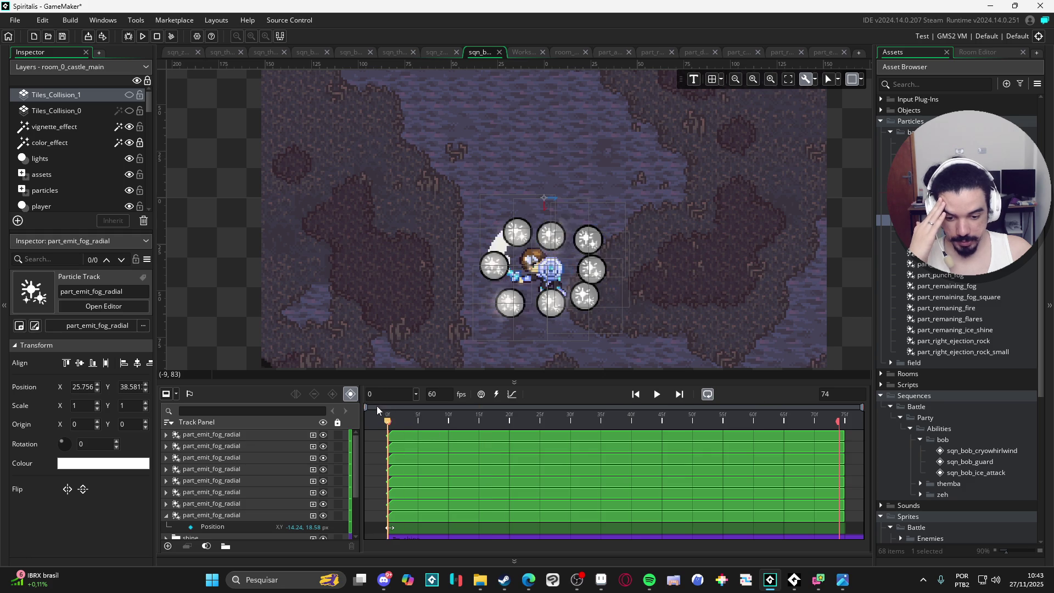
pyautogui.click(557, 315)
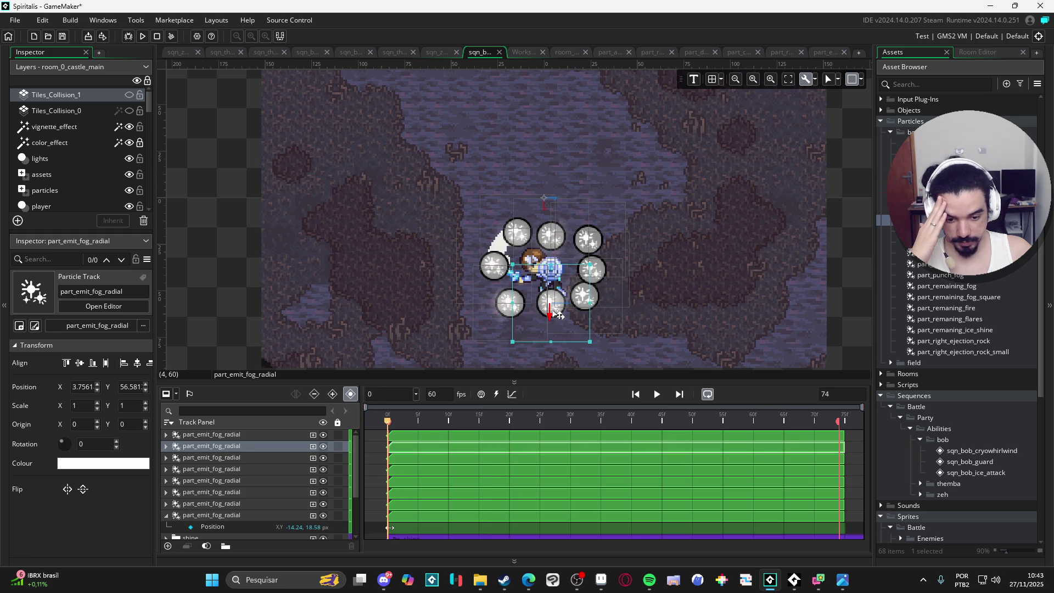
pyautogui.moveTo(557, 315); pyautogui.dragTo(594, 312)
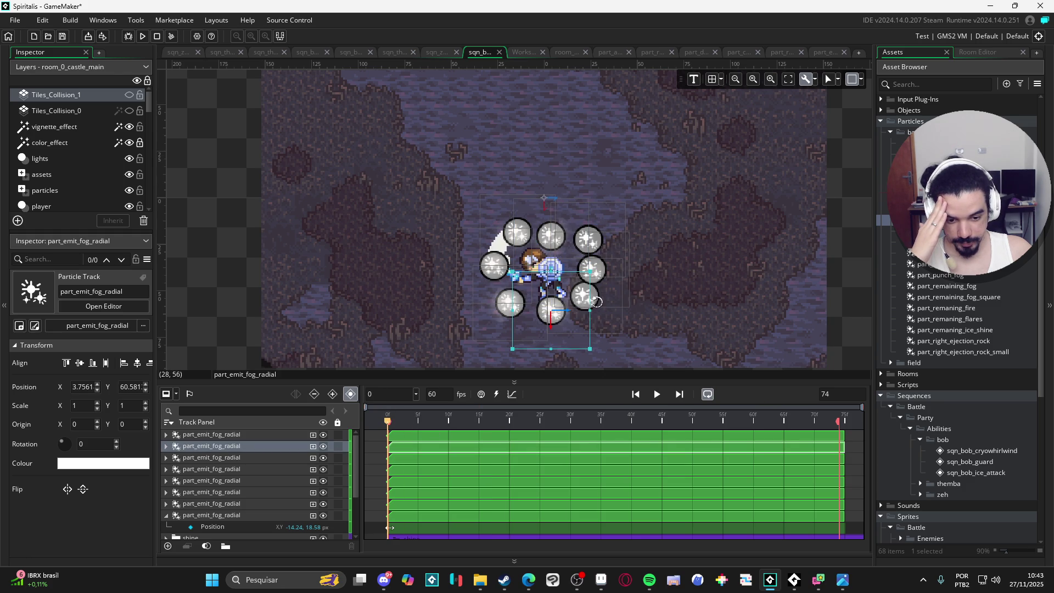
pyautogui.click(607, 301)
pyautogui.moveTo(617, 314); pyautogui.dragTo(619, 318)
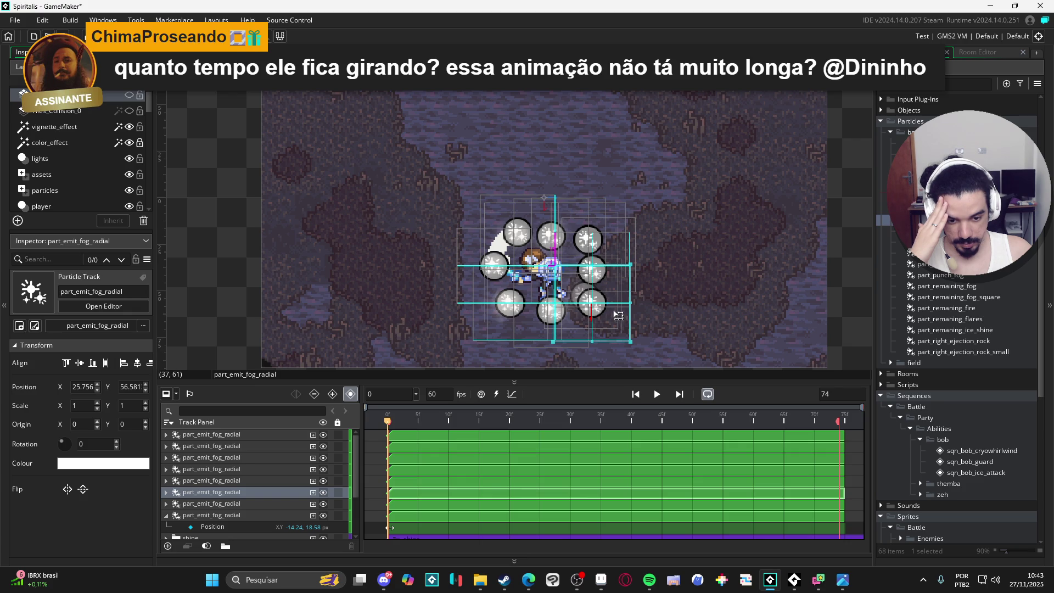
pyautogui.moveTo(618, 315); pyautogui.dragTo(615, 317)
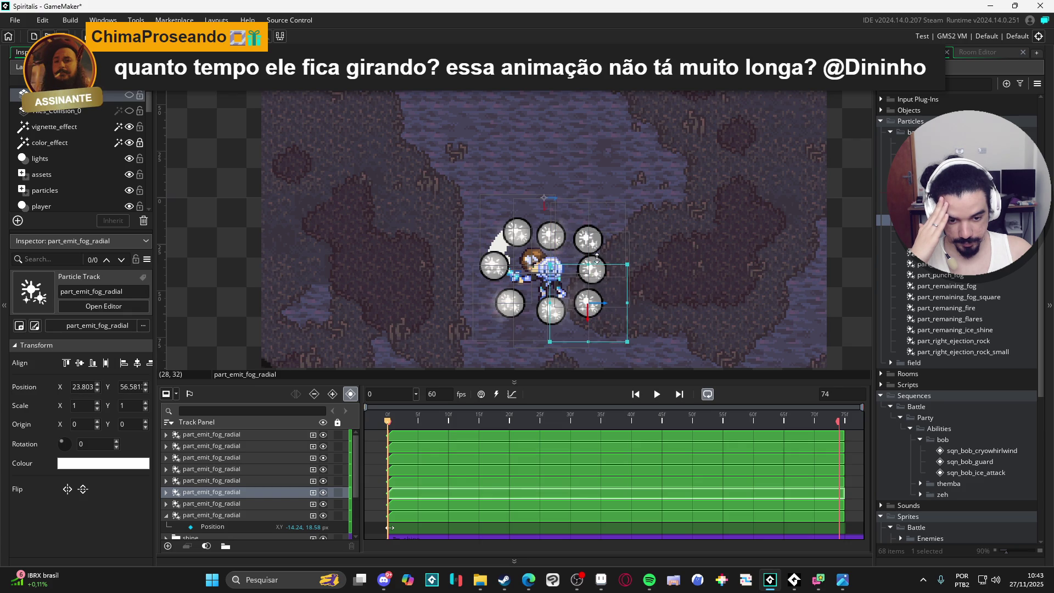
# - Shift the right-hand fog emitter slightly right and raise the top-middle emitter a little
pyautogui.click(767, 271)
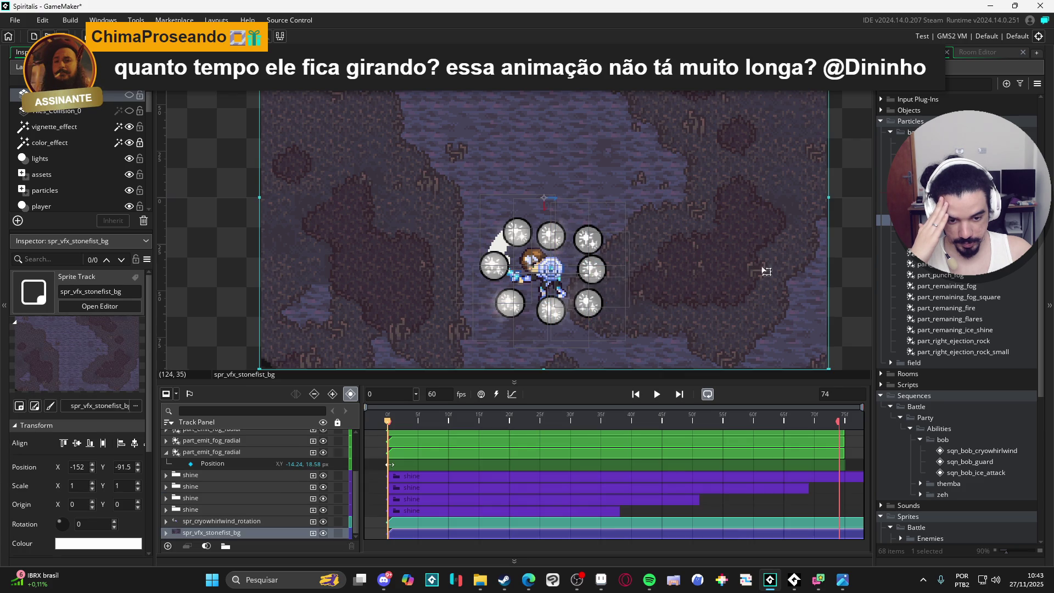
pyautogui.click(604, 271)
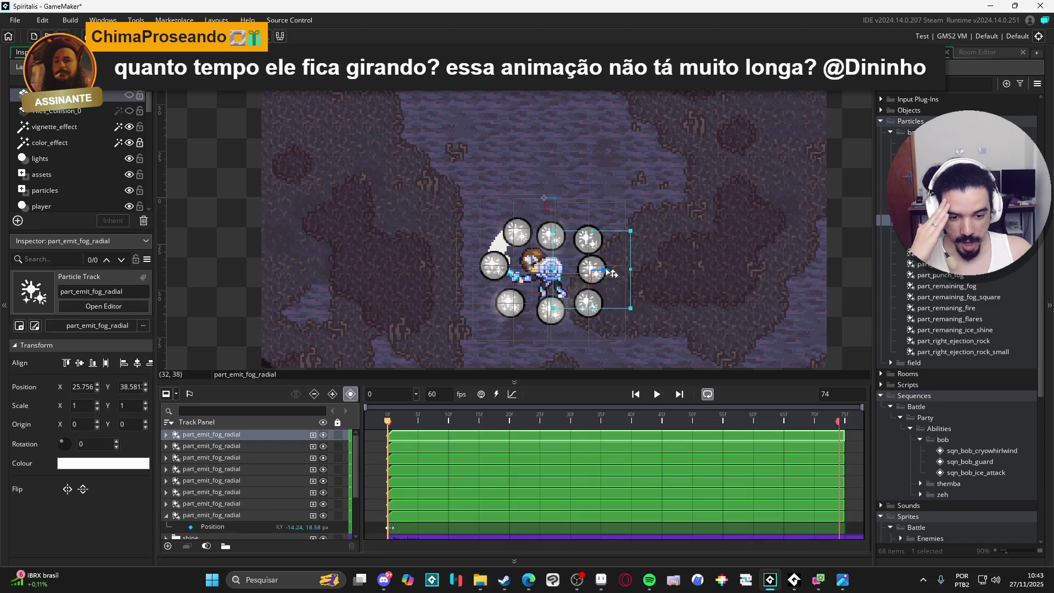
pyautogui.moveTo(612, 274); pyautogui.dragTo(618, 273)
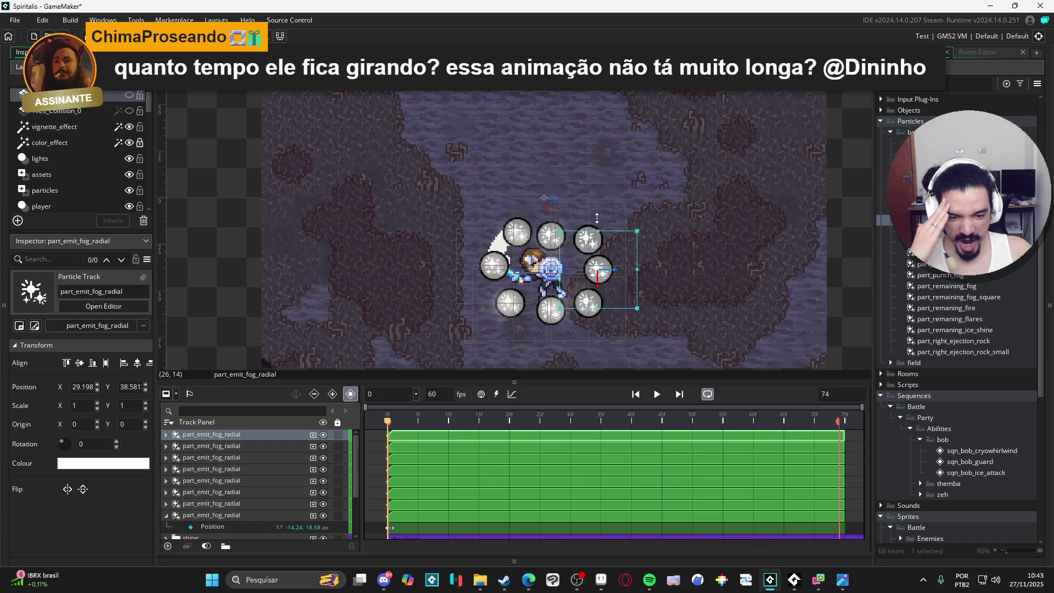
pyautogui.click(597, 231)
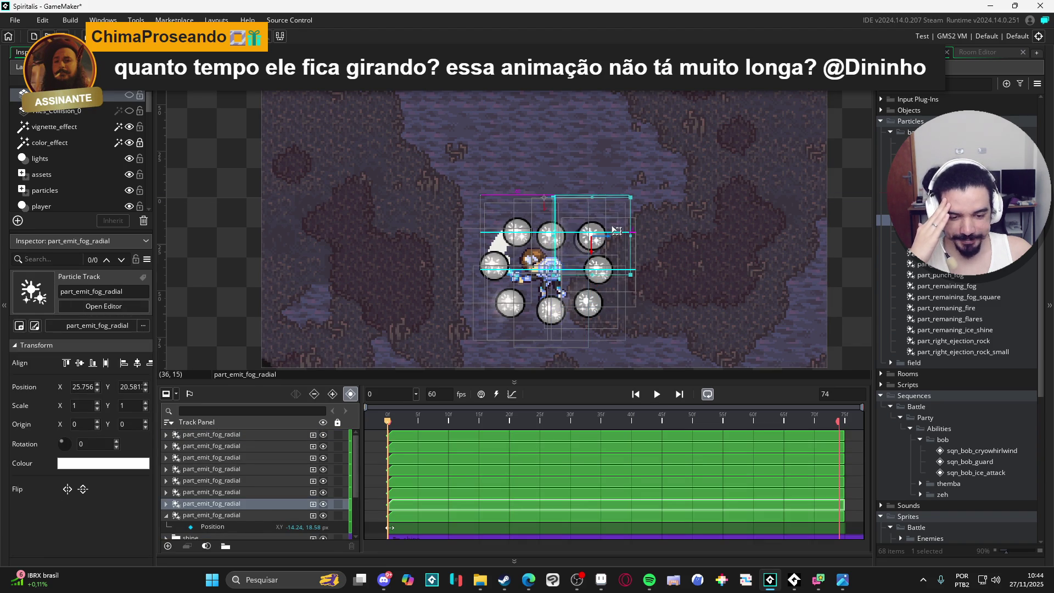
pyautogui.click(551, 223)
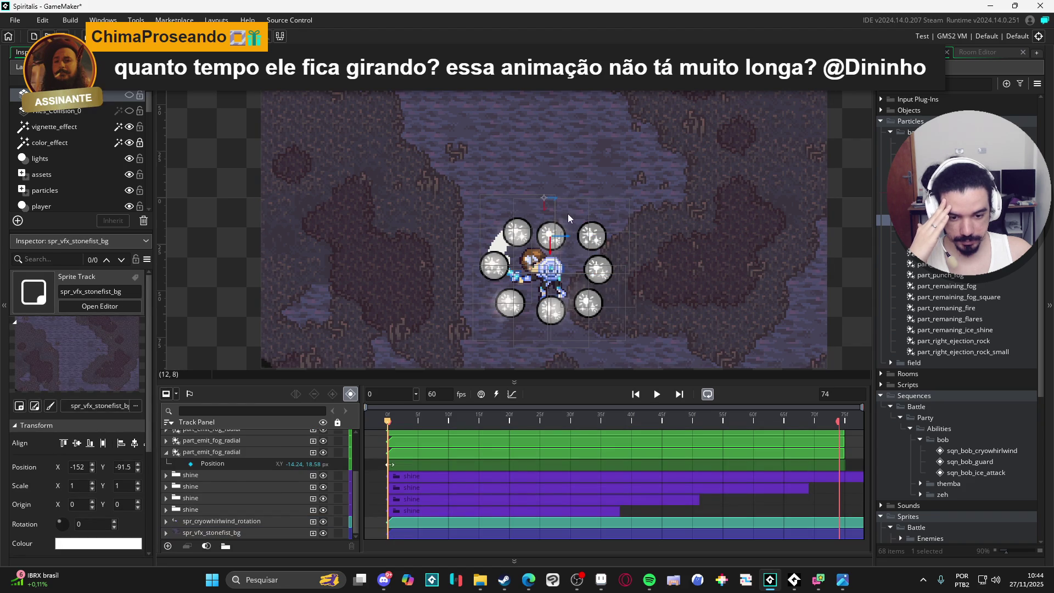
pyautogui.click(564, 237)
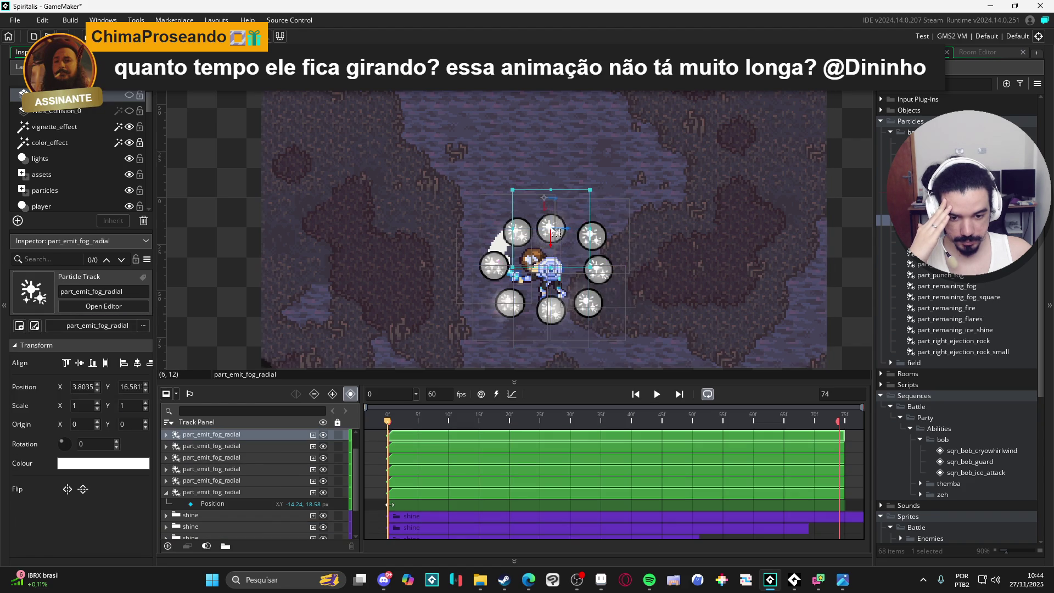
pyautogui.moveTo(563, 237); pyautogui.dragTo(563, 229)
# - Nudge the upper-left fog emitter into place, then play and pause the preview
pyautogui.click(470, 234)
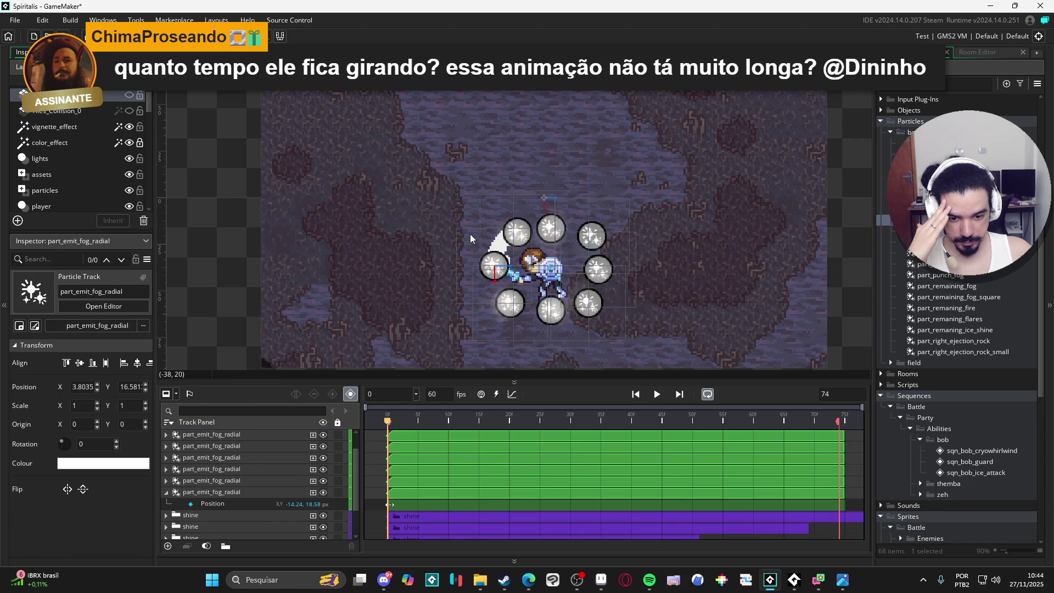
pyautogui.click(507, 222)
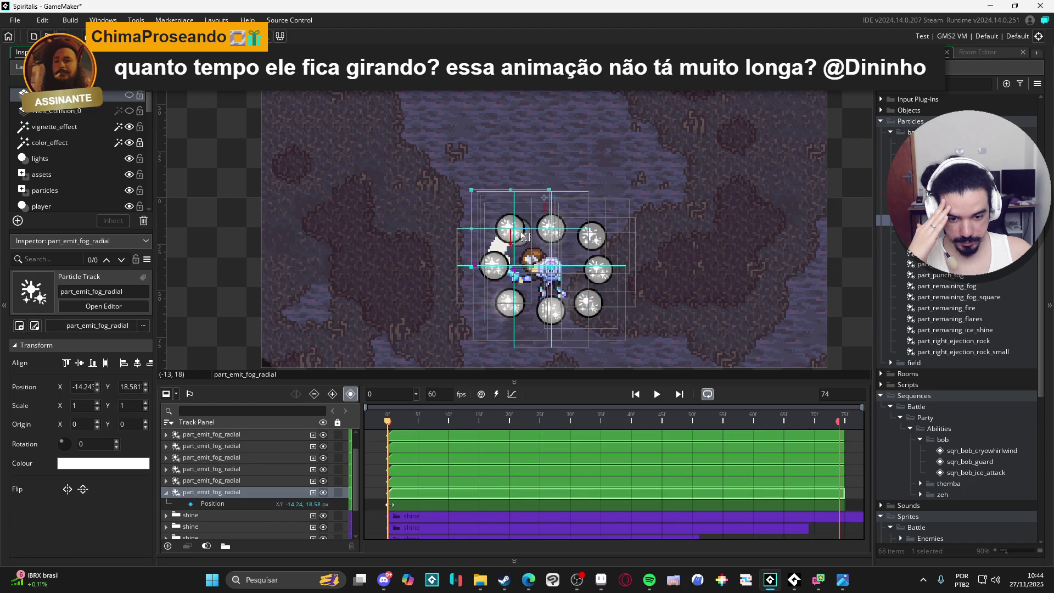
pyautogui.moveTo(526, 237); pyautogui.dragTo(527, 239)
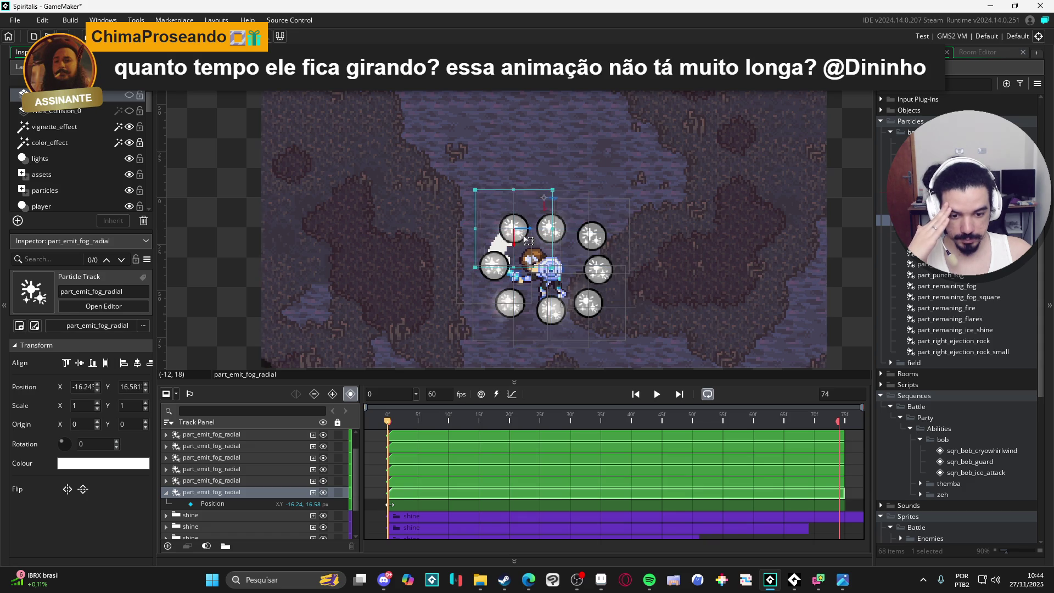
pyautogui.click(460, 440)
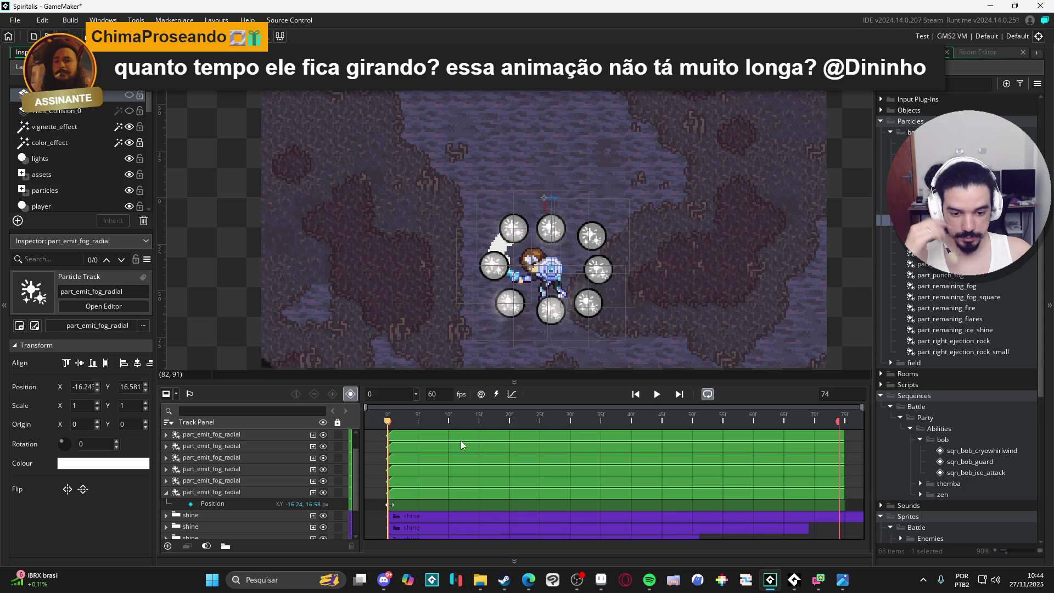
pyautogui.click(659, 394)
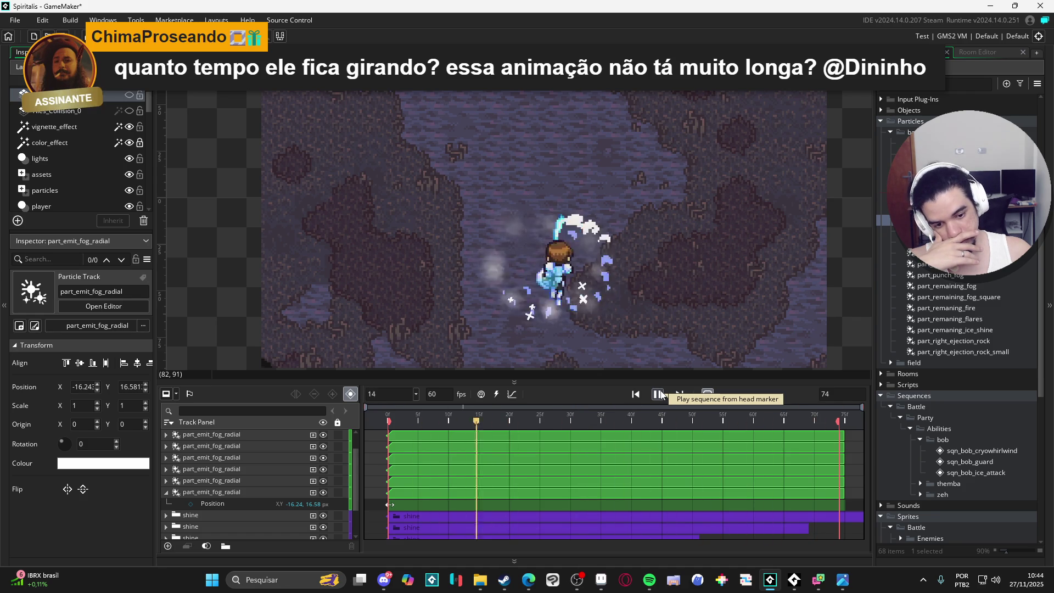
pyautogui.click(658, 394)
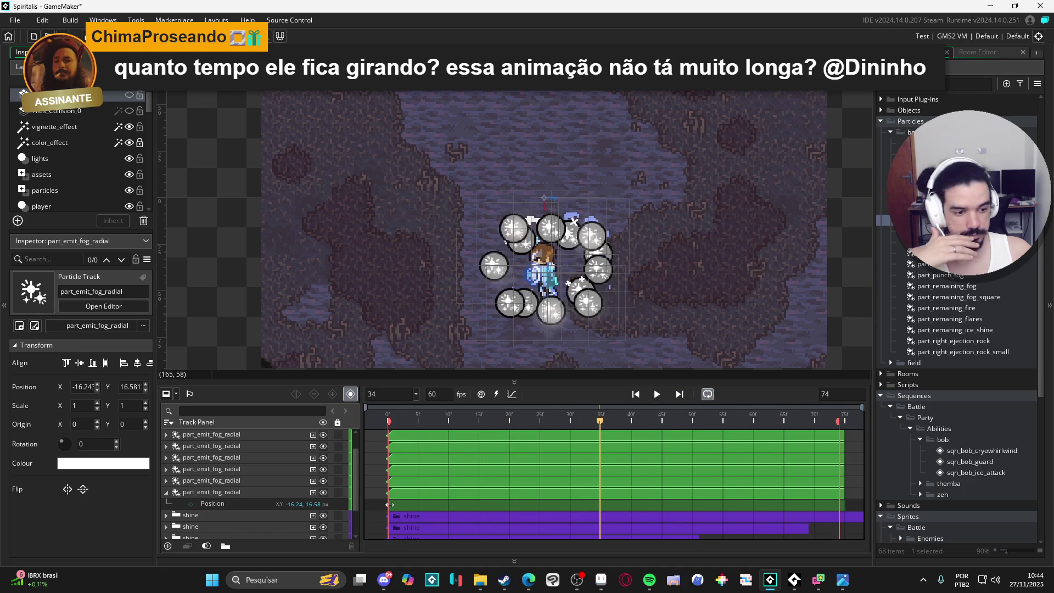
# - Enlarge the fog radial emitter's spawn area, then play sqn_bob_cryowhirlwind to check the fog
pyautogui.doubleClick(389, 504)
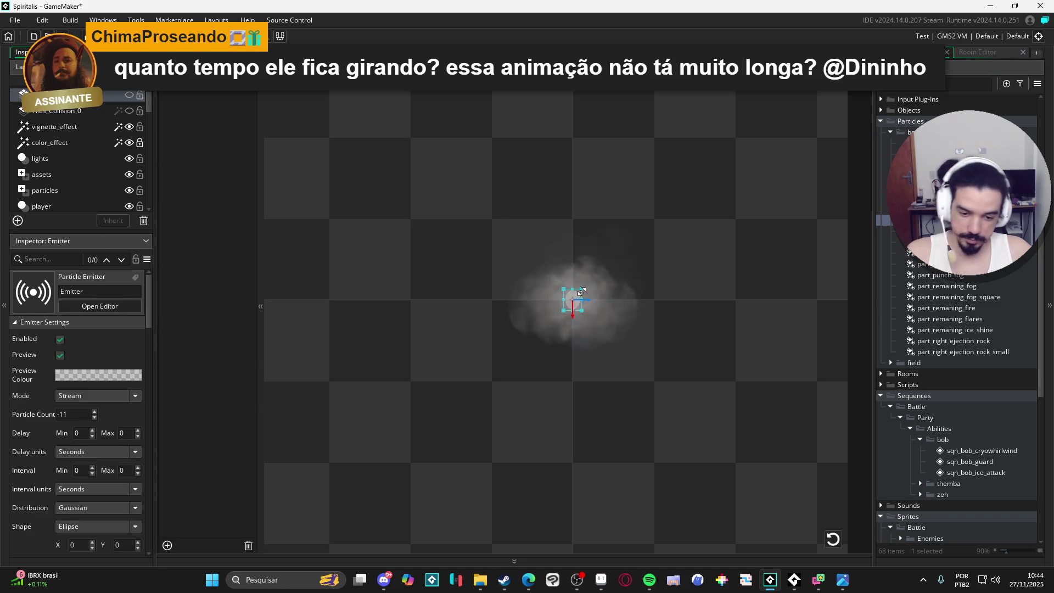
pyautogui.moveTo(581, 289); pyautogui.dragTo(613, 260)
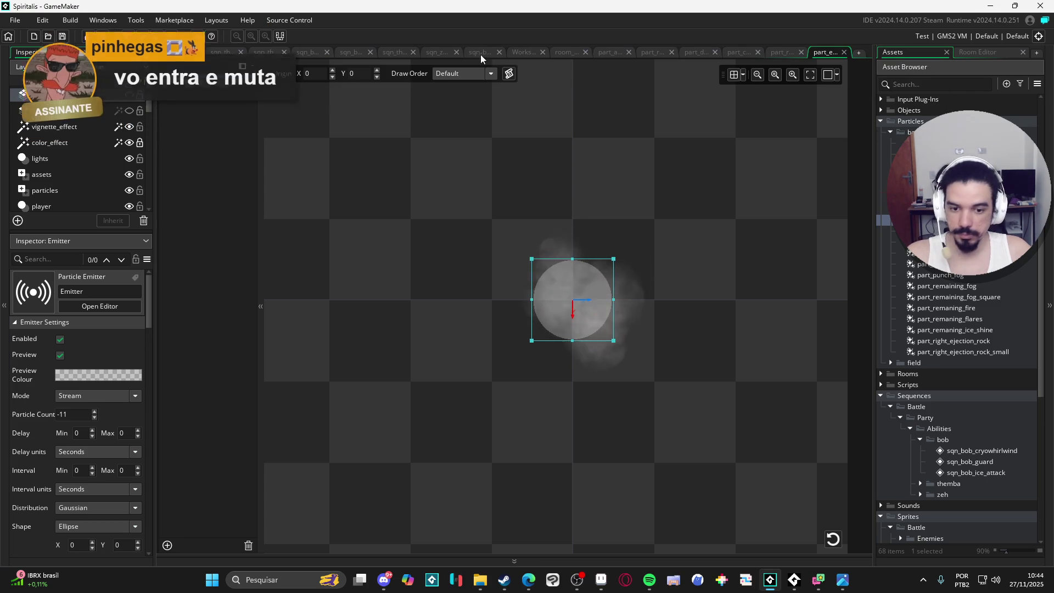
pyautogui.click(481, 52)
pyautogui.click(656, 395)
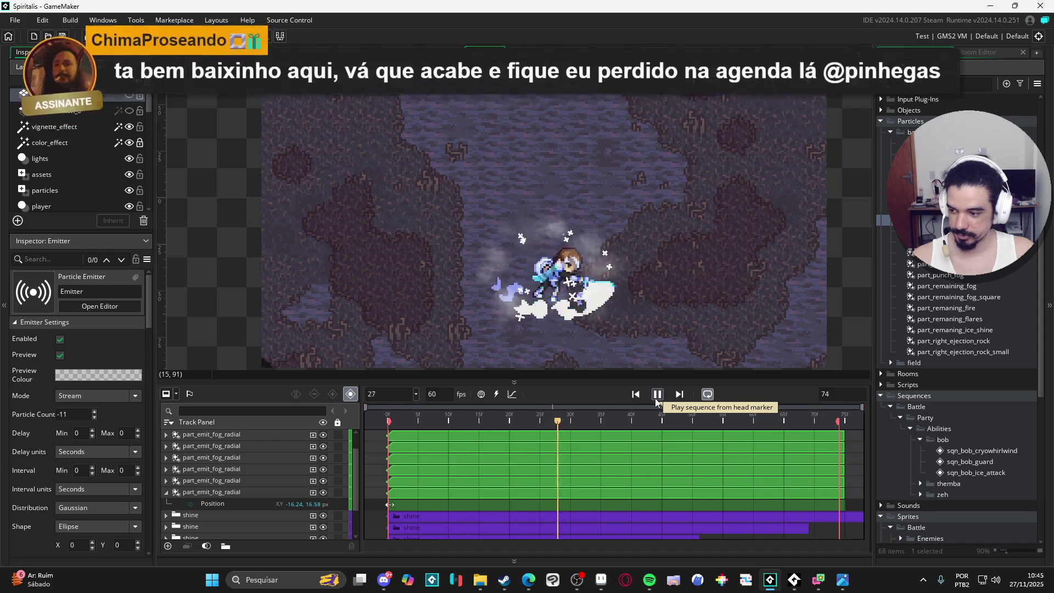
pyautogui.click(656, 394)
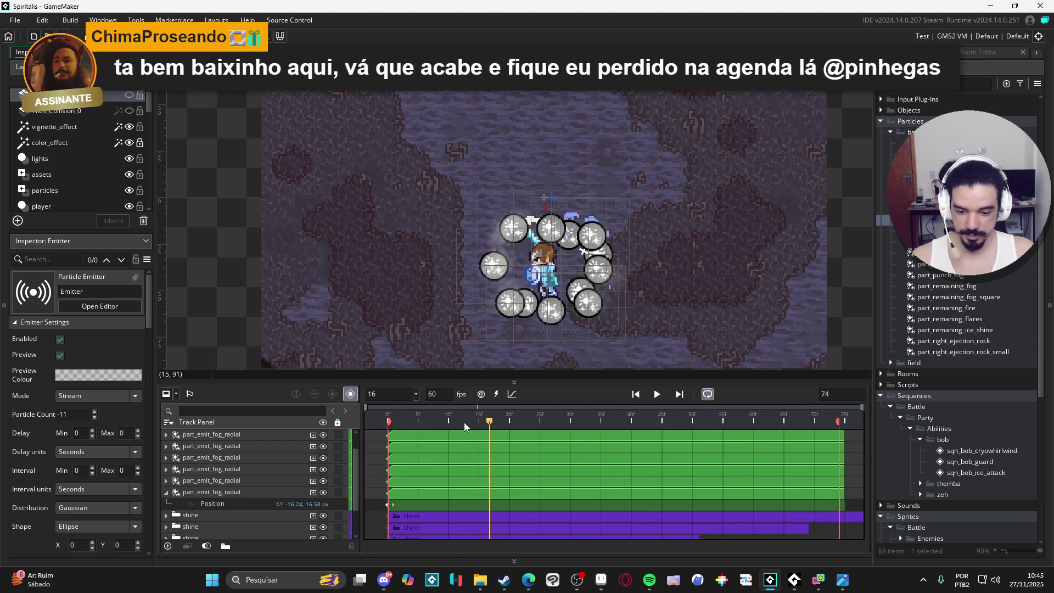
pyautogui.click(382, 403)
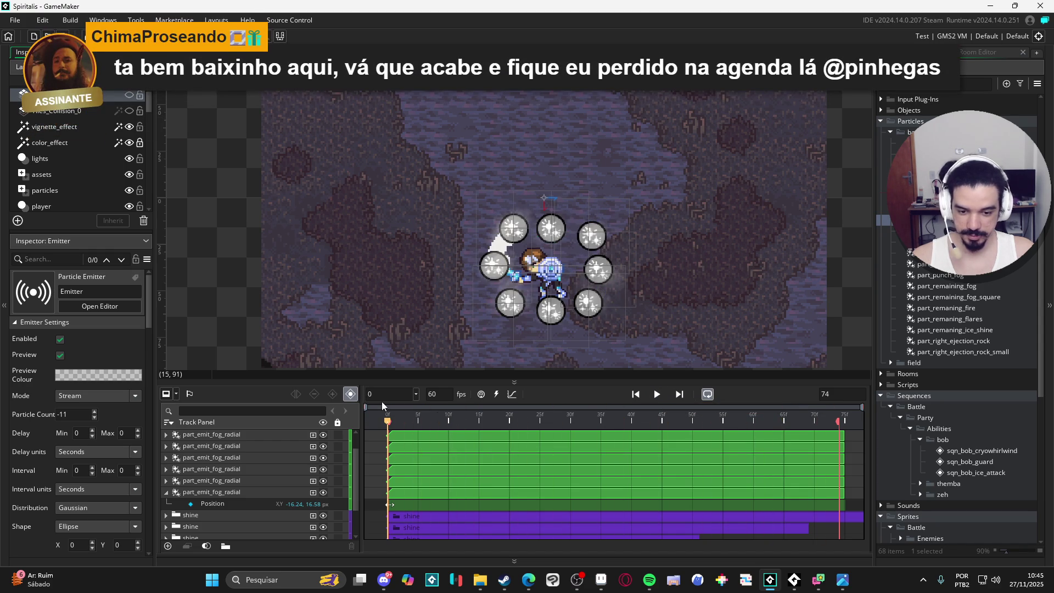
pyautogui.click(495, 272)
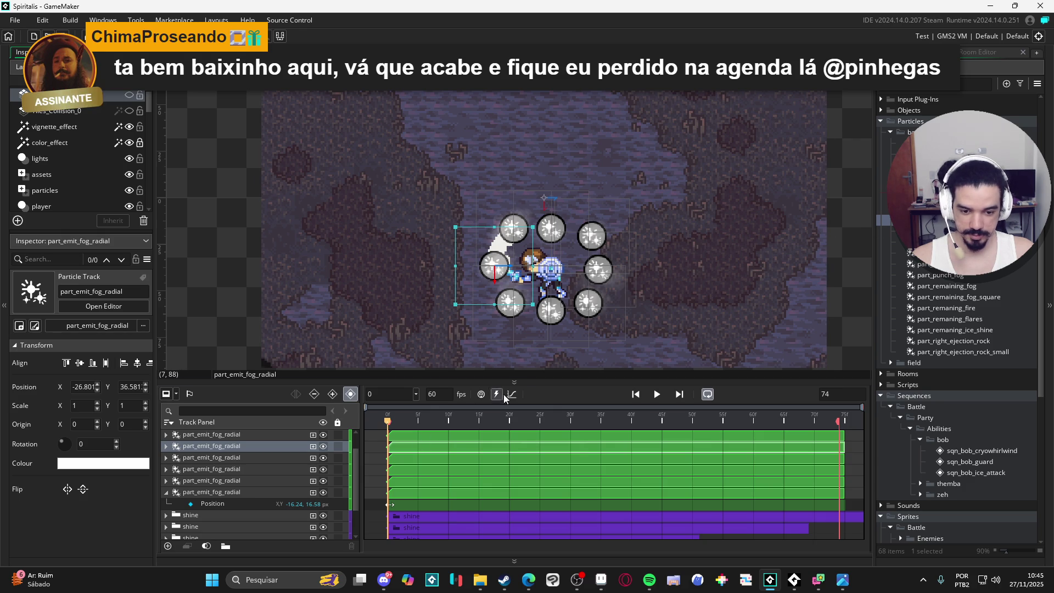
pyautogui.click(660, 396)
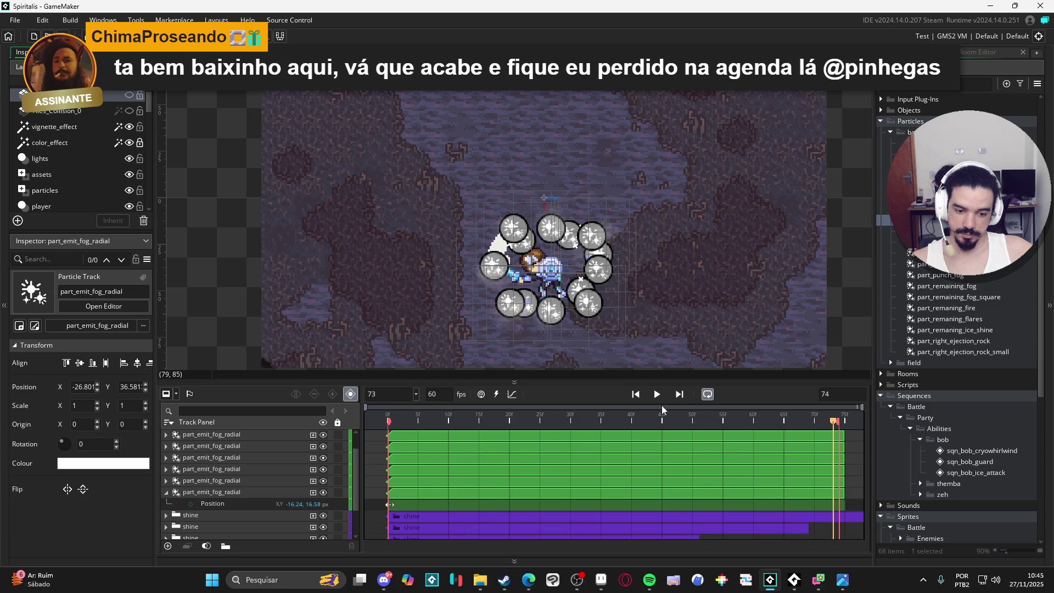
pyautogui.click(661, 399)
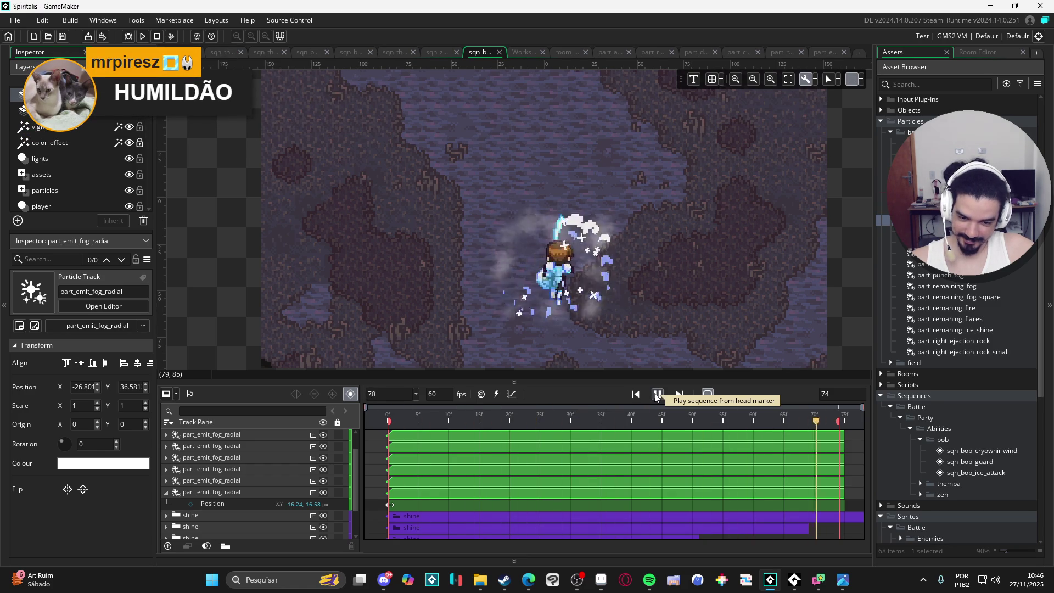
pyautogui.click(657, 394)
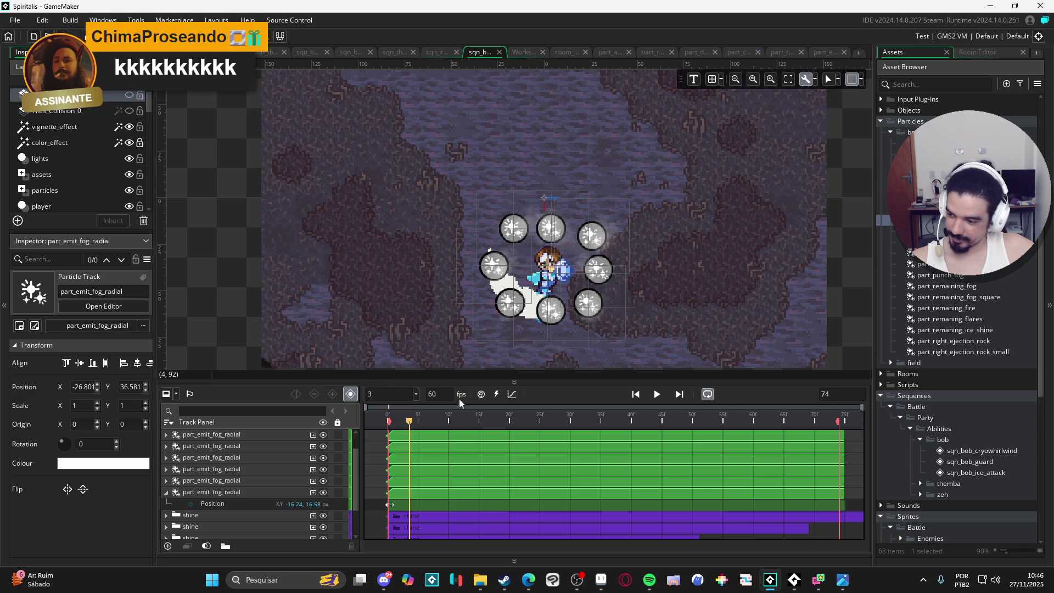
pyautogui.moveTo(494, 416)
pyautogui.mouseDown()
pyautogui.moveTo(353, 416)
pyautogui.moveTo(696, 426)
pyautogui.mouseUp()
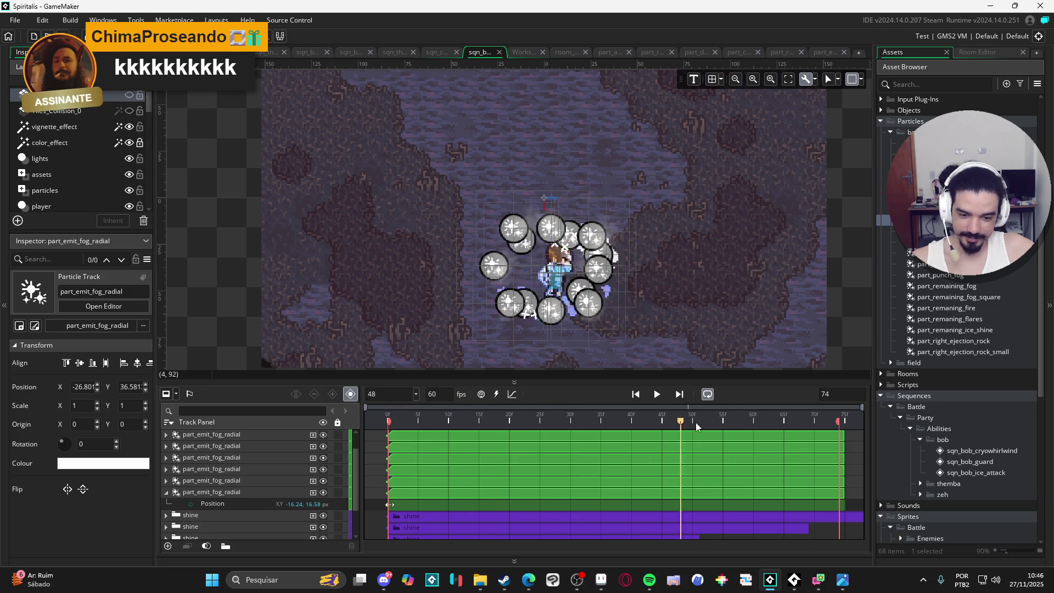
pyautogui.click(656, 394)
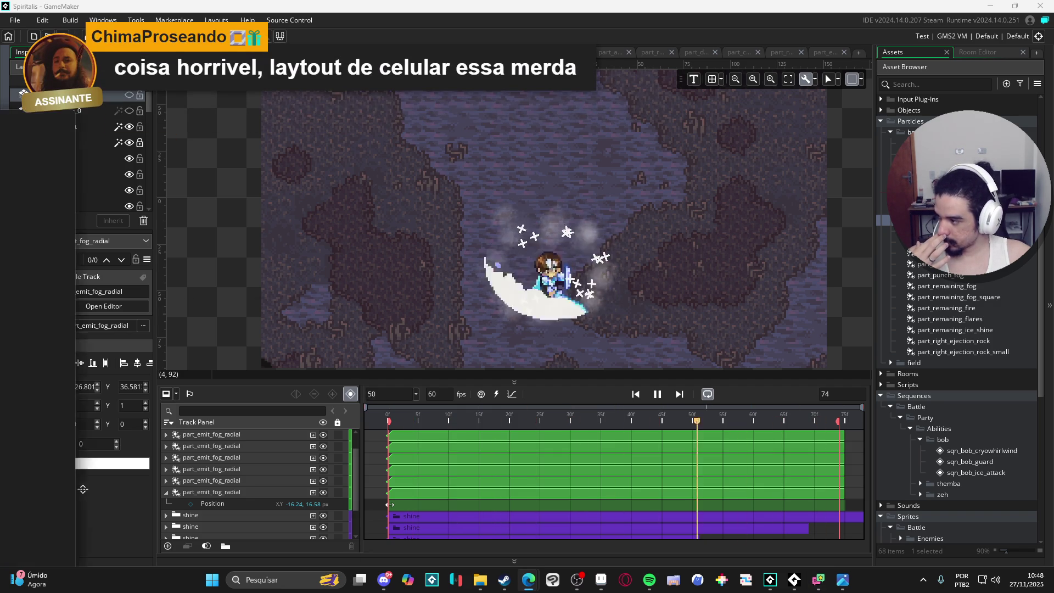
pyautogui.hotkey('alt', 'Tab')
# - Maximize Edge, open the post's first image full-screen and advance to the next photo
pyautogui.doubleClick(214, 117)
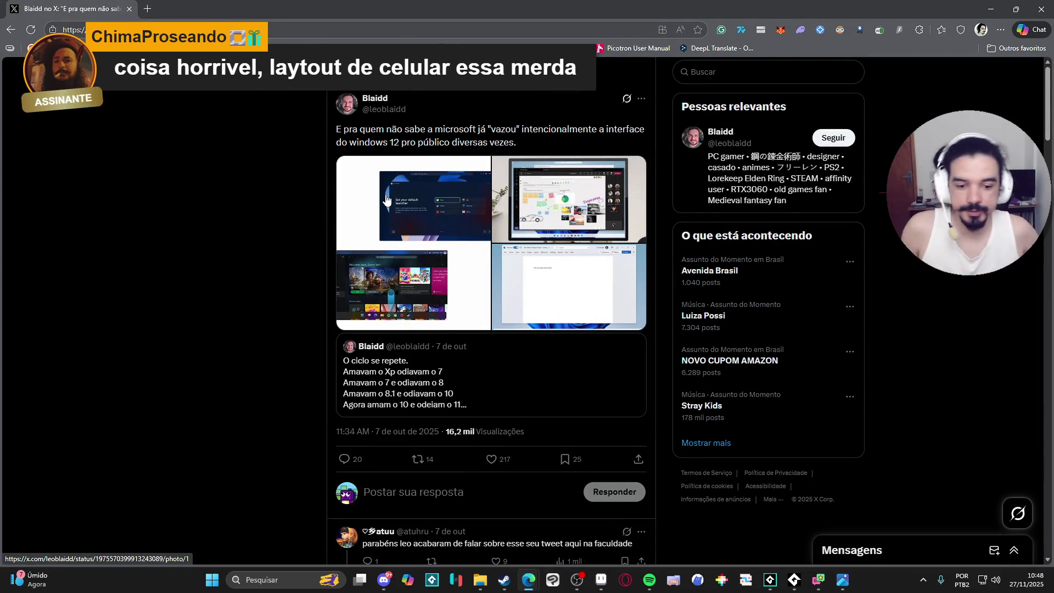
pyautogui.click(427, 213)
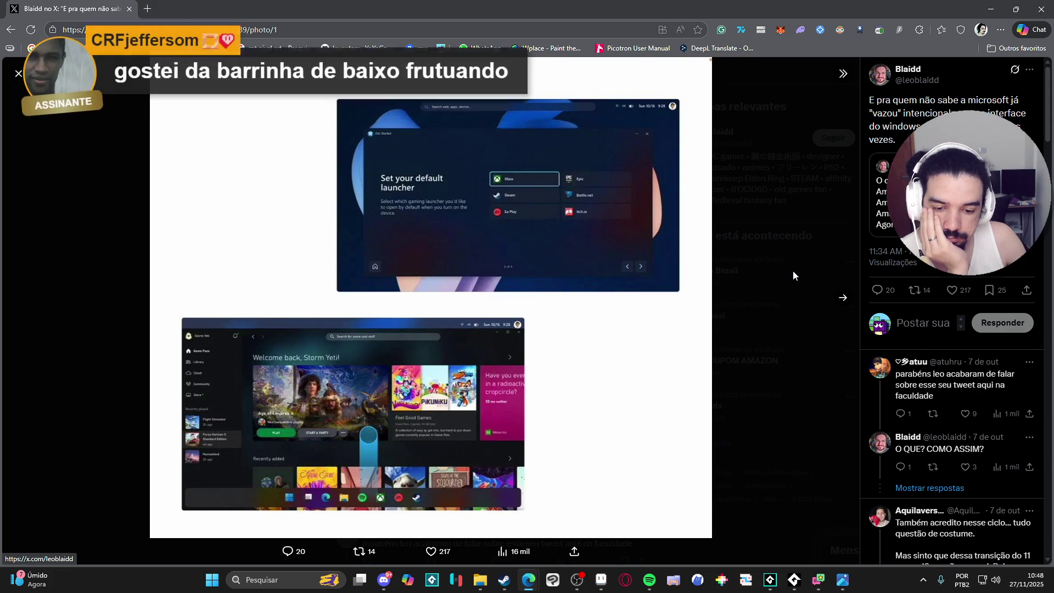
pyautogui.click(845, 305)
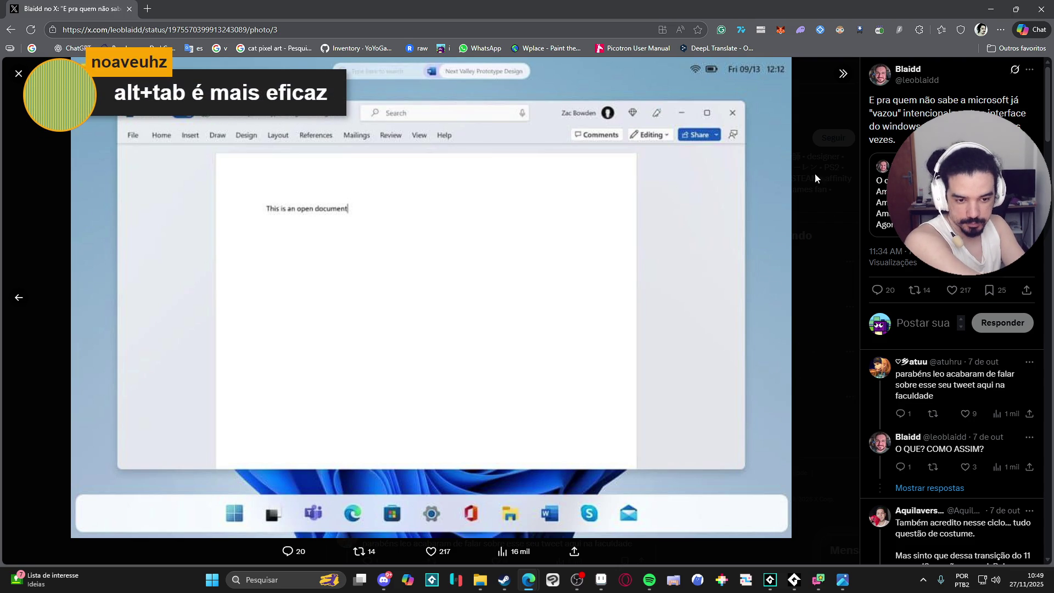
# - Go back two photos to the first image and close the photo viewer
pyautogui.click(26, 300)
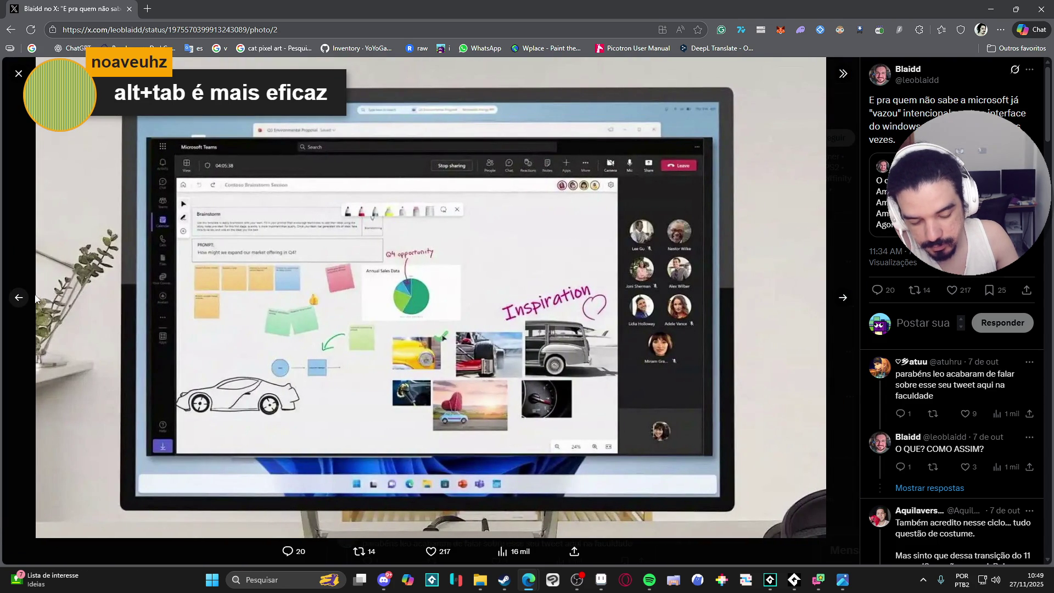
pyautogui.click(35, 298)
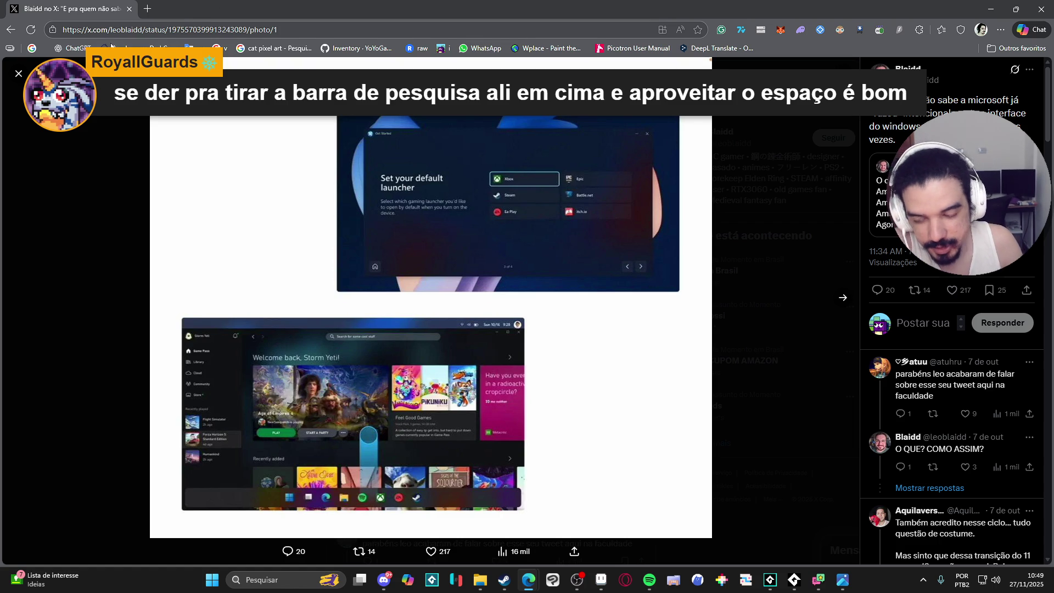
pyautogui.click(20, 80)
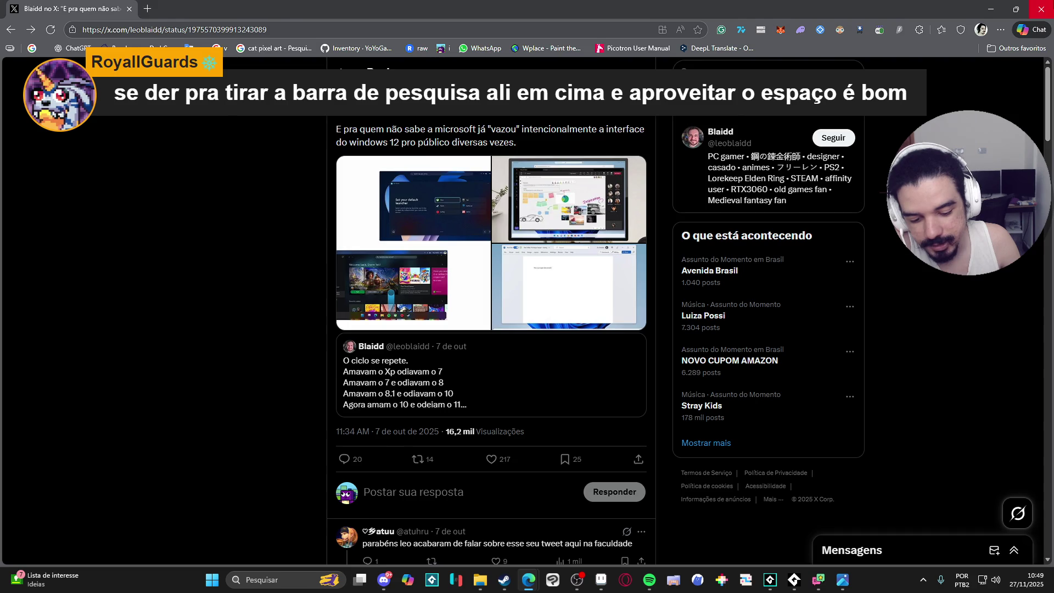
# - Alt+Tab away from X, bringing Aseprite's cryowhirlwind file to the front
pyautogui.hotkey('alt', 'Tab')
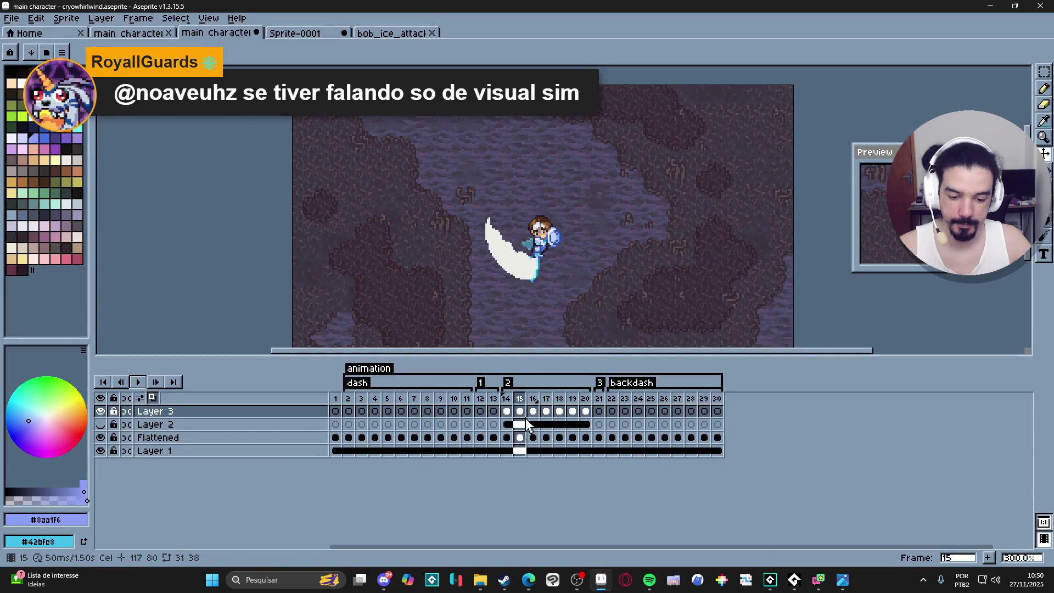
# - Turn on Layer 2's visibility so the pale translucent circle shows on the canvas
pyautogui.click(101, 425)
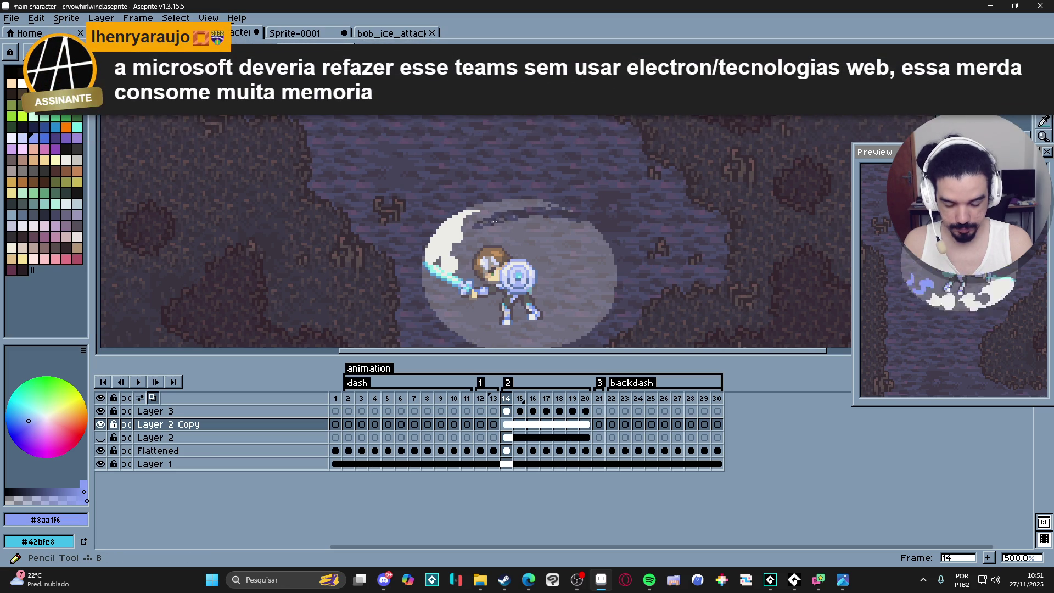
# - Switch to the Eraser and pick white from the palette as the drawing colour
pyautogui.press('e')
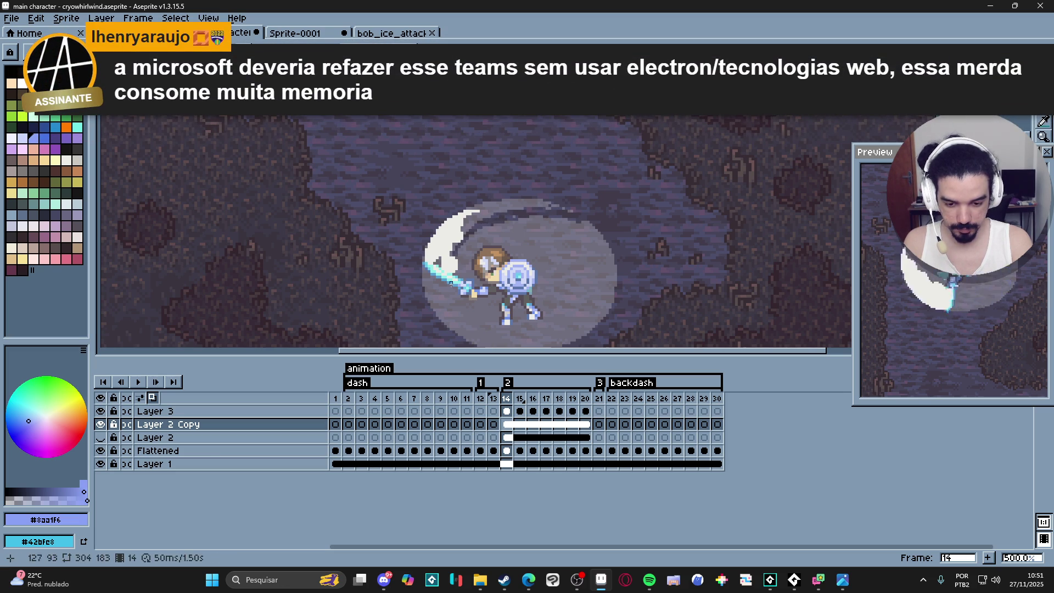
pyautogui.scroll(-1, 602, 290)
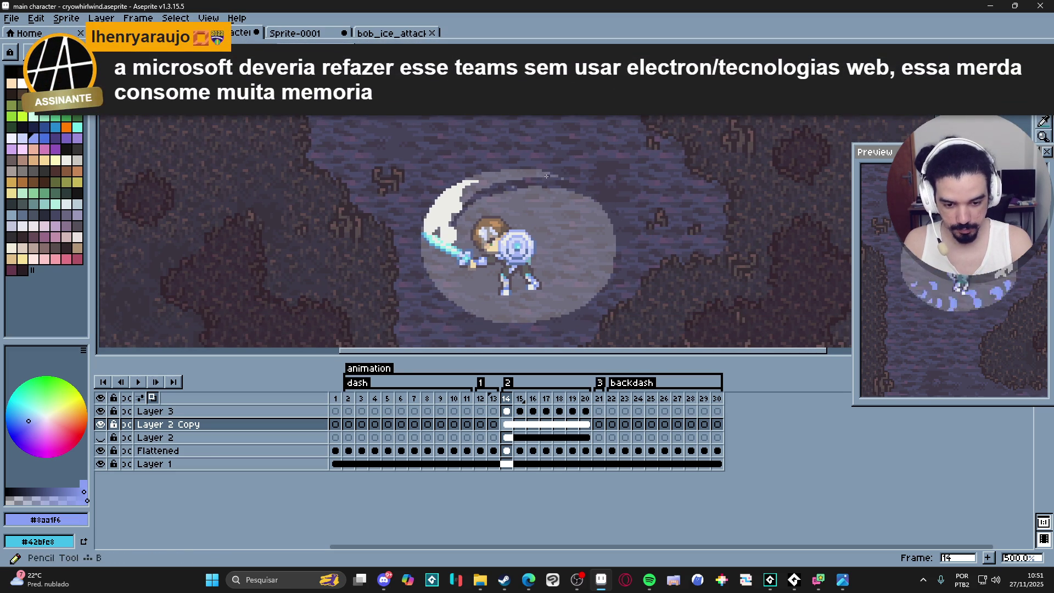
pyautogui.click(22, 82)
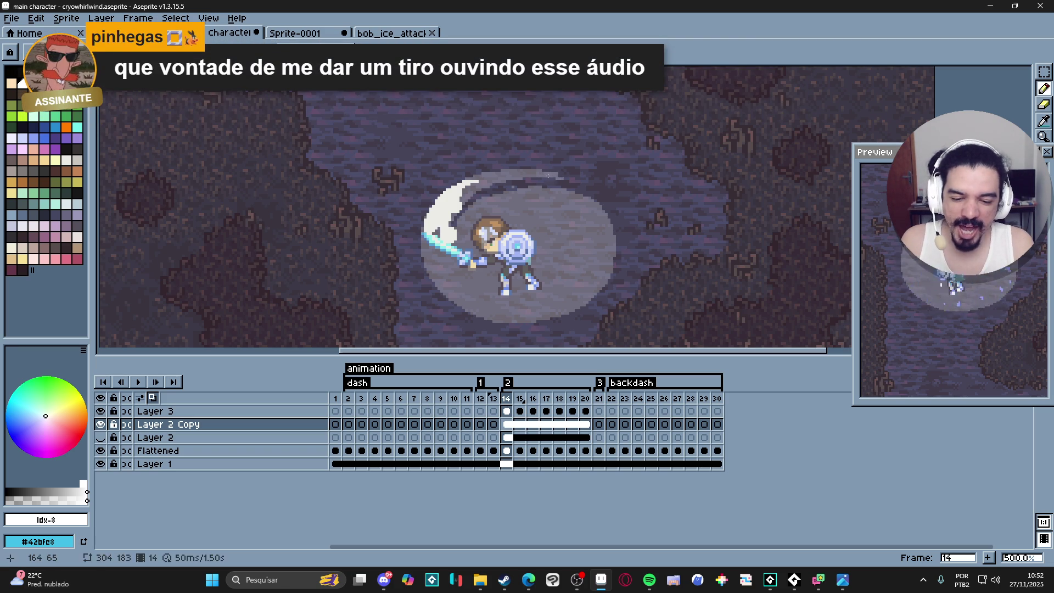
# - Erase the stray sword-glow pixels below the blade in frame 14
pyautogui.press('b')
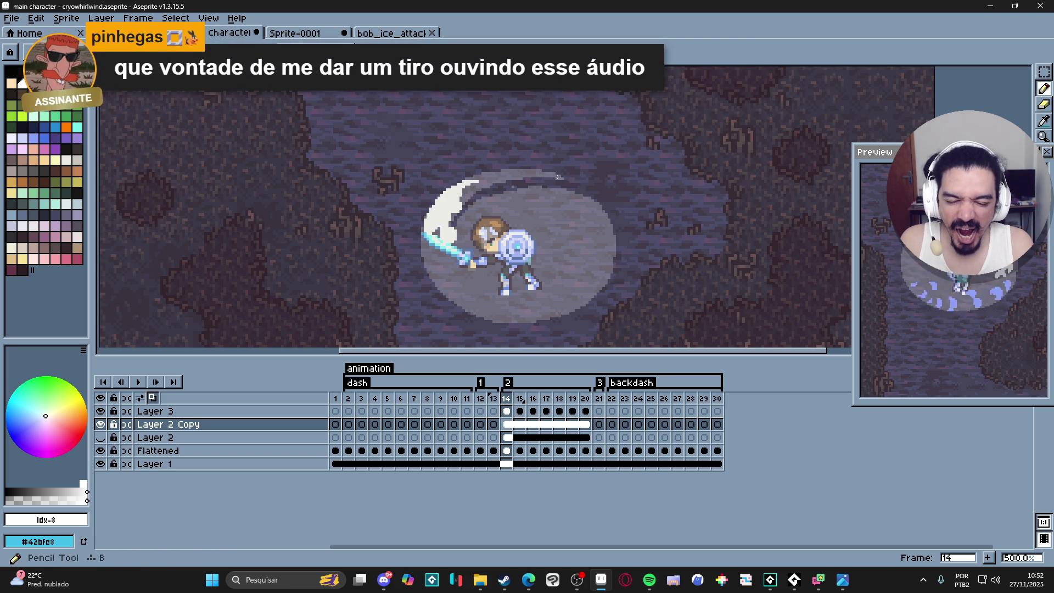
pyautogui.press('e')
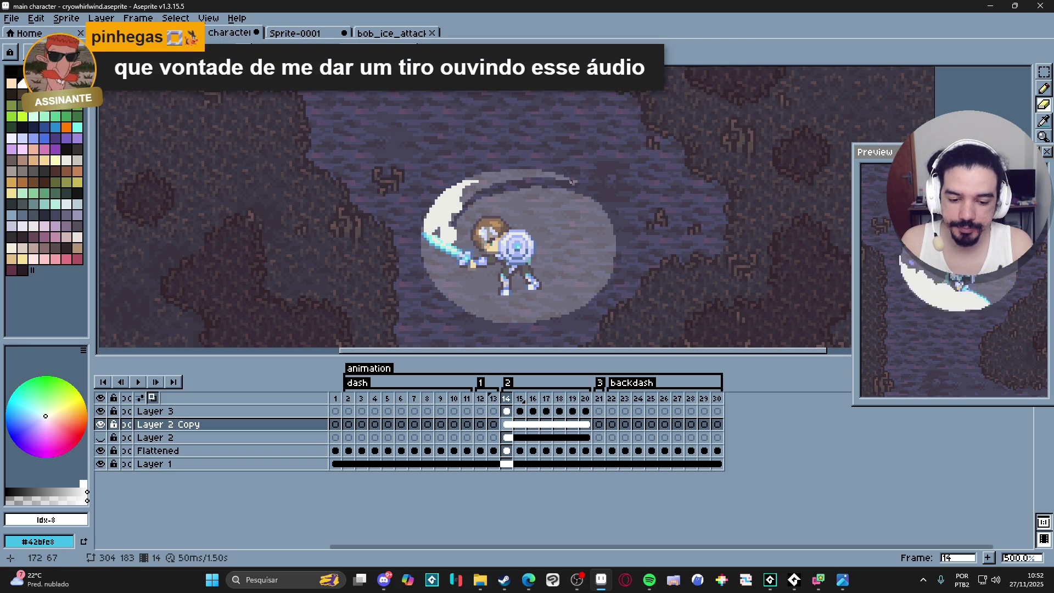
pyautogui.press('b')
pyautogui.press('e')
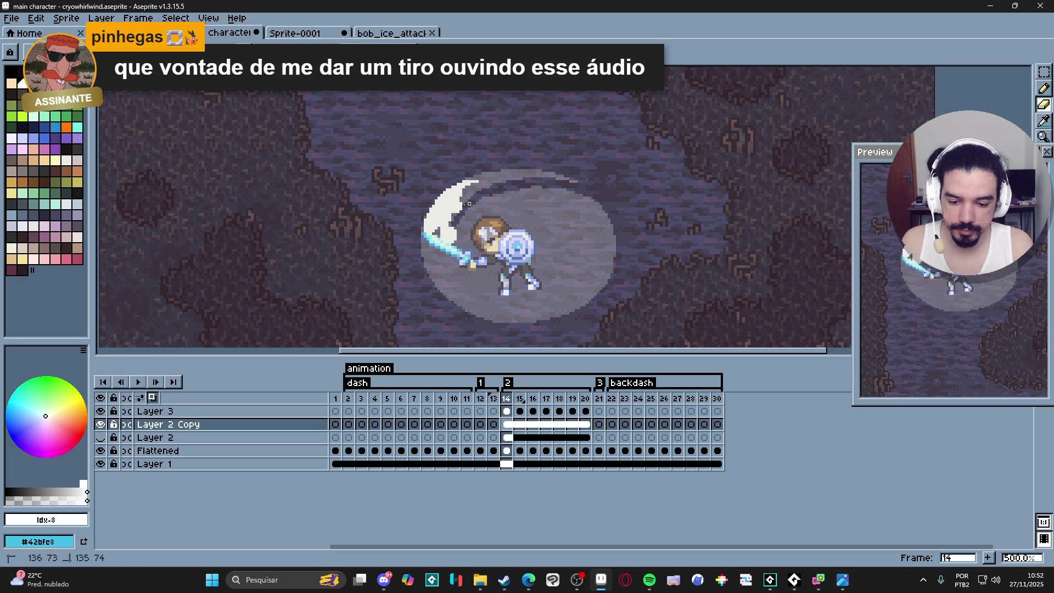
pyautogui.moveTo(446, 251); pyautogui.dragTo(447, 265)
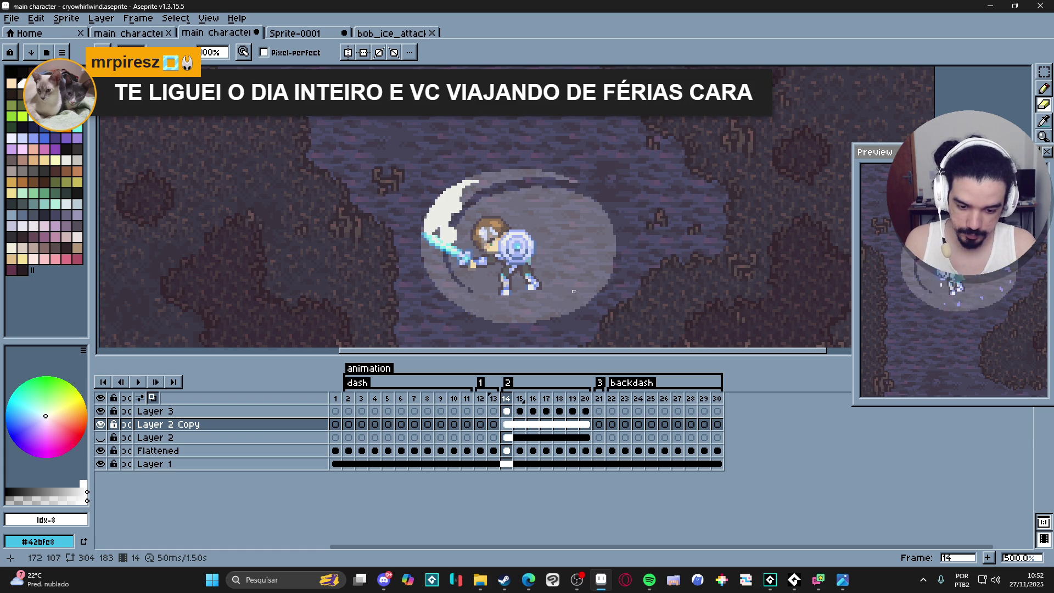
# - Draw dark spiral lines curling around Bob inside the pale circle
pyautogui.moveTo(573, 291)
pyautogui.mouseDown()
pyautogui.moveTo(582, 244)
pyautogui.moveTo(549, 219)
pyautogui.moveTo(499, 230)
pyautogui.moveTo(514, 274)
pyautogui.mouseUp()
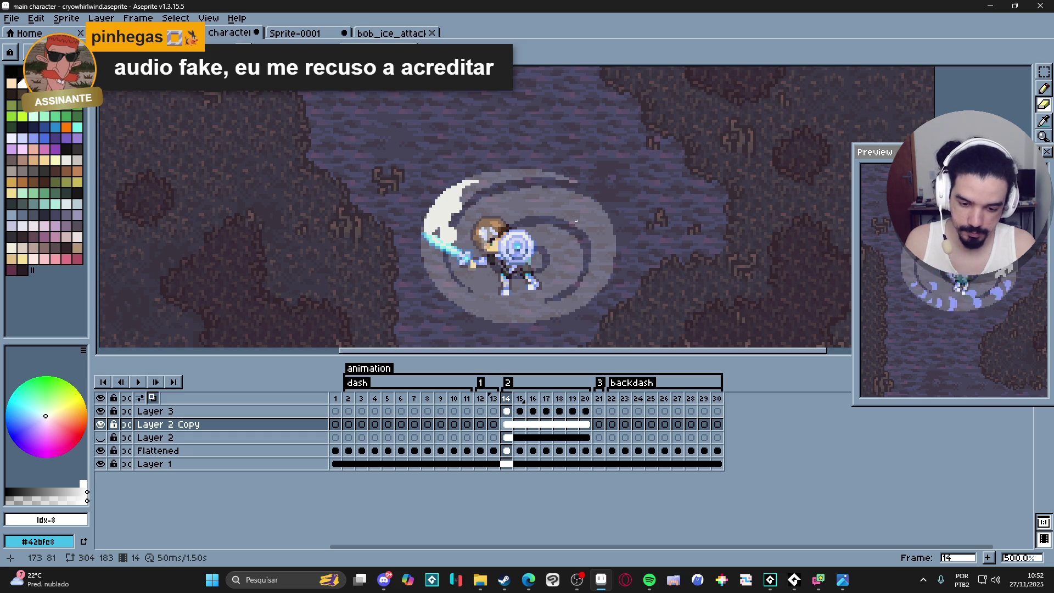
pyautogui.press('b')
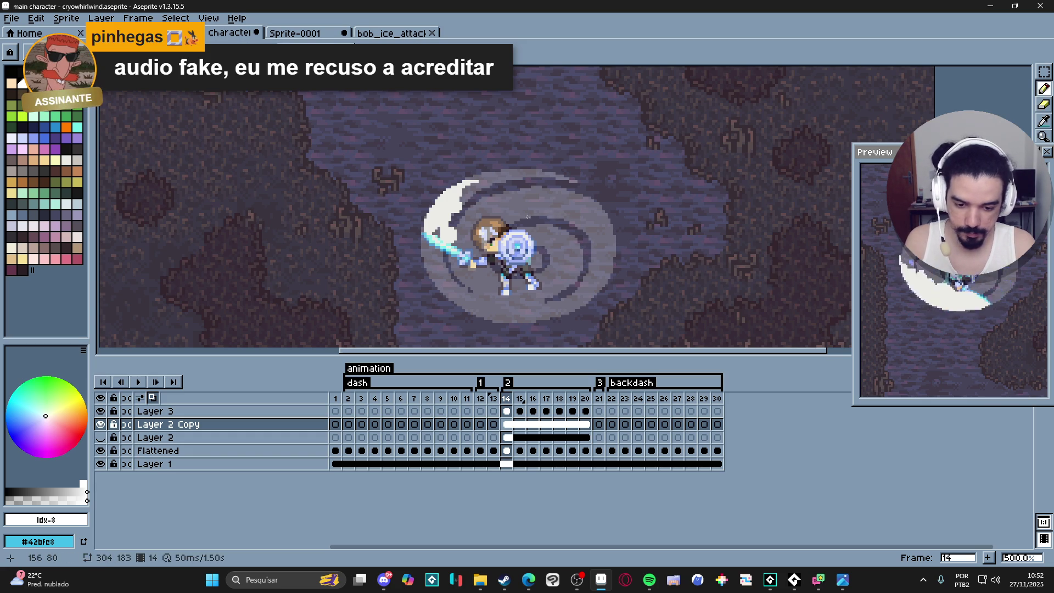
pyautogui.press('e')
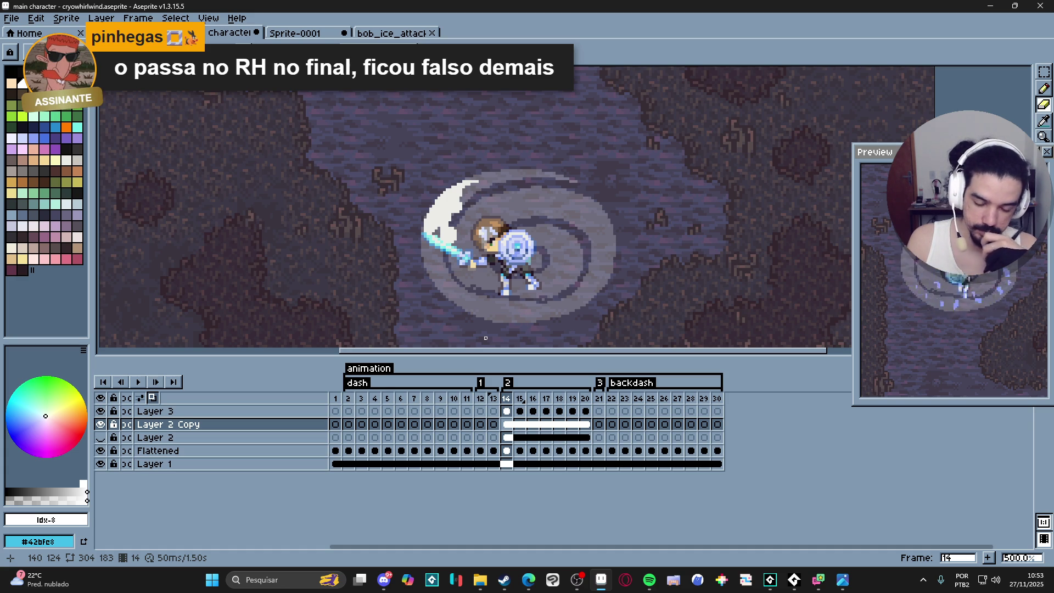
pyautogui.press('b')
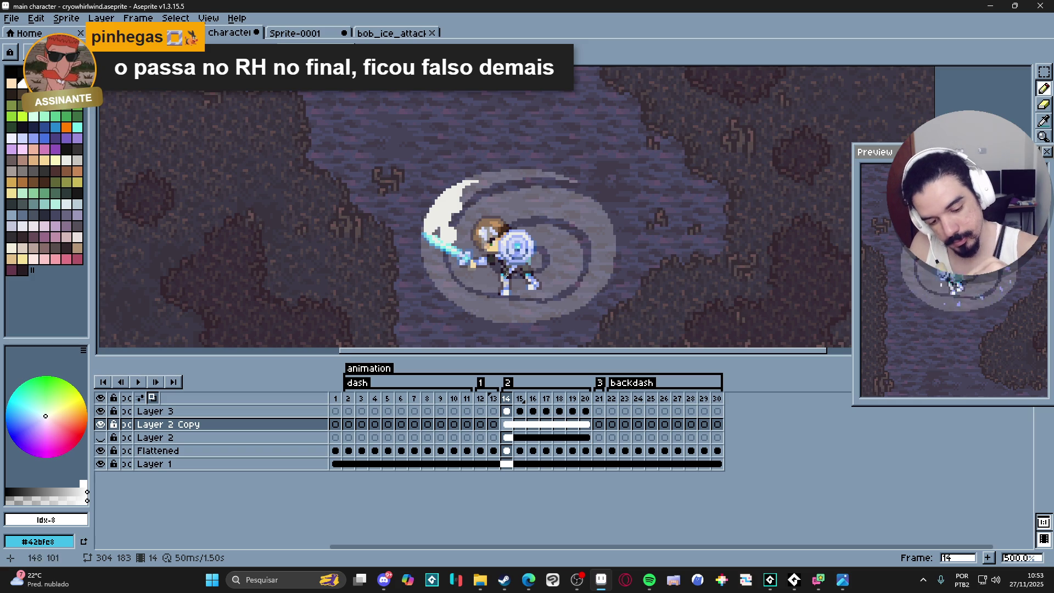
pyautogui.press('e')
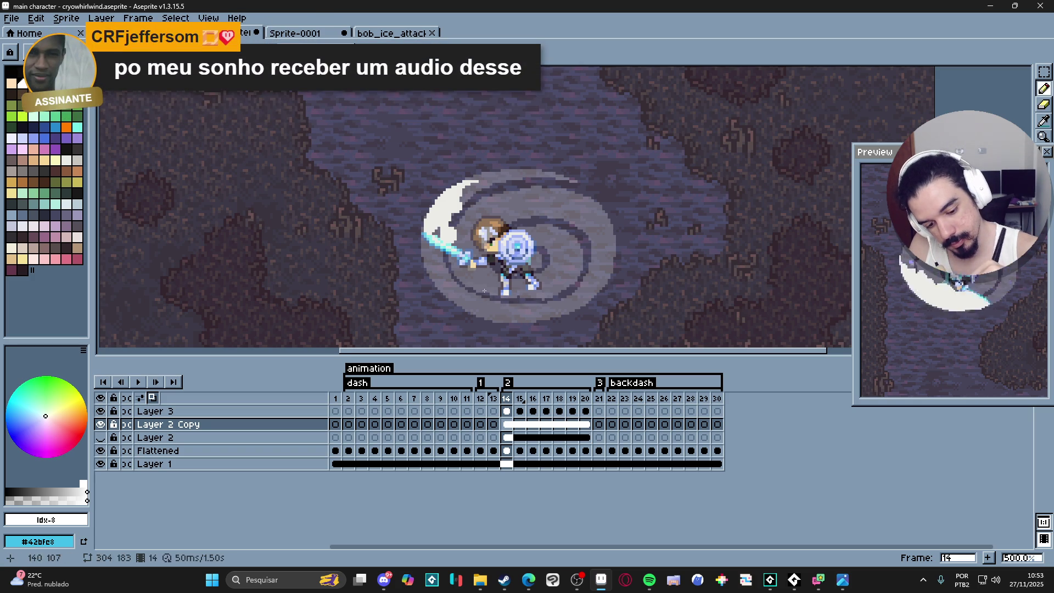
pyautogui.press('b')
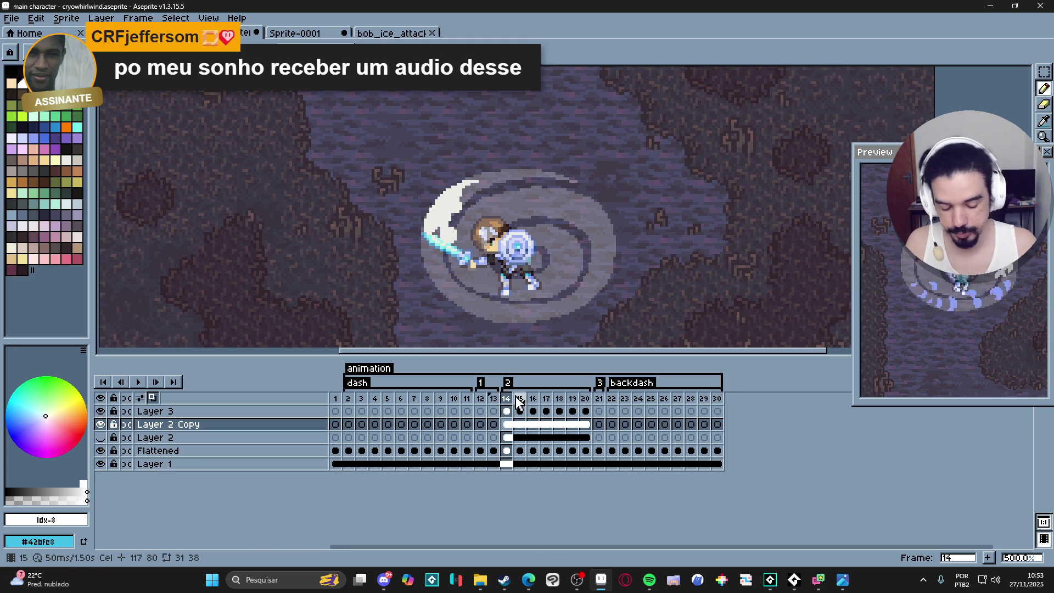
# - Delete Layer 2 Copy's cels in frames 15–20 and return to frame 14
pyautogui.click(519, 424)
pyautogui.keyDown('shift'); pyautogui.click(533, 424); pyautogui.keyUp('shift')
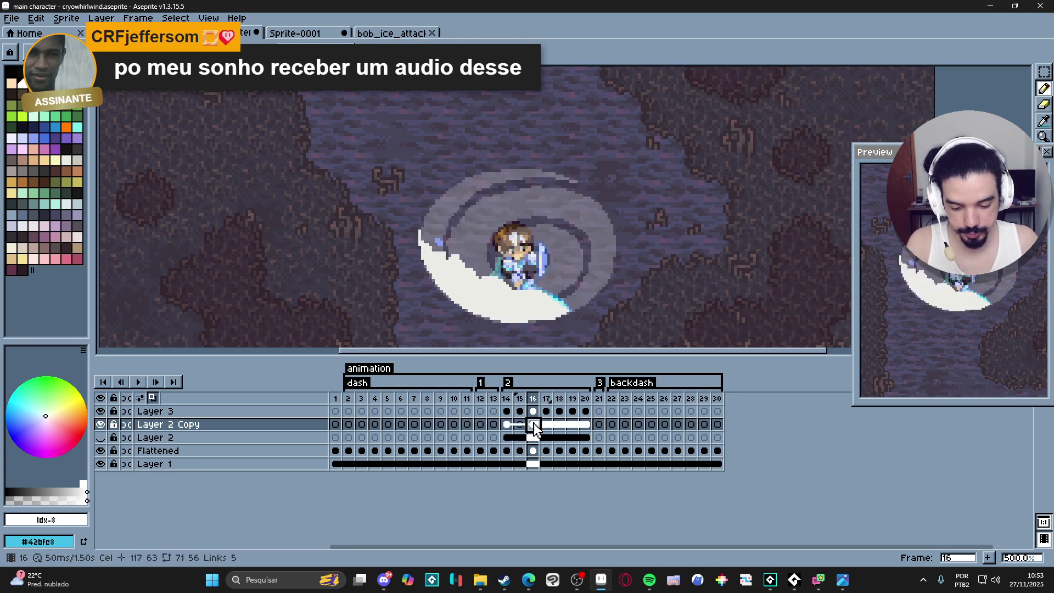
pyautogui.press('Delete')
pyautogui.click(546, 424)
pyautogui.click(560, 424)
pyautogui.click(573, 424)
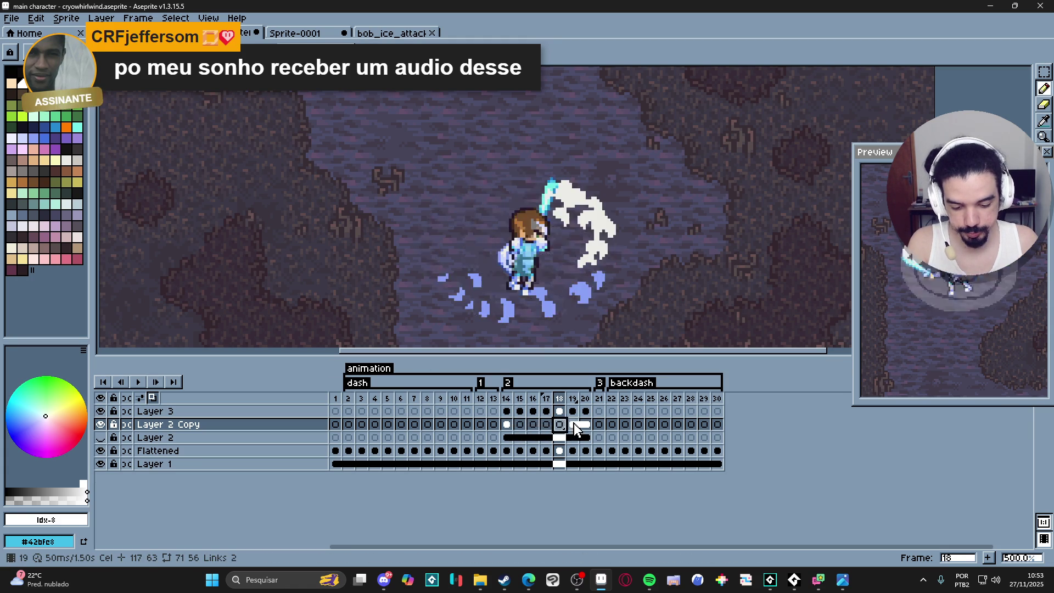
pyautogui.click(506, 424)
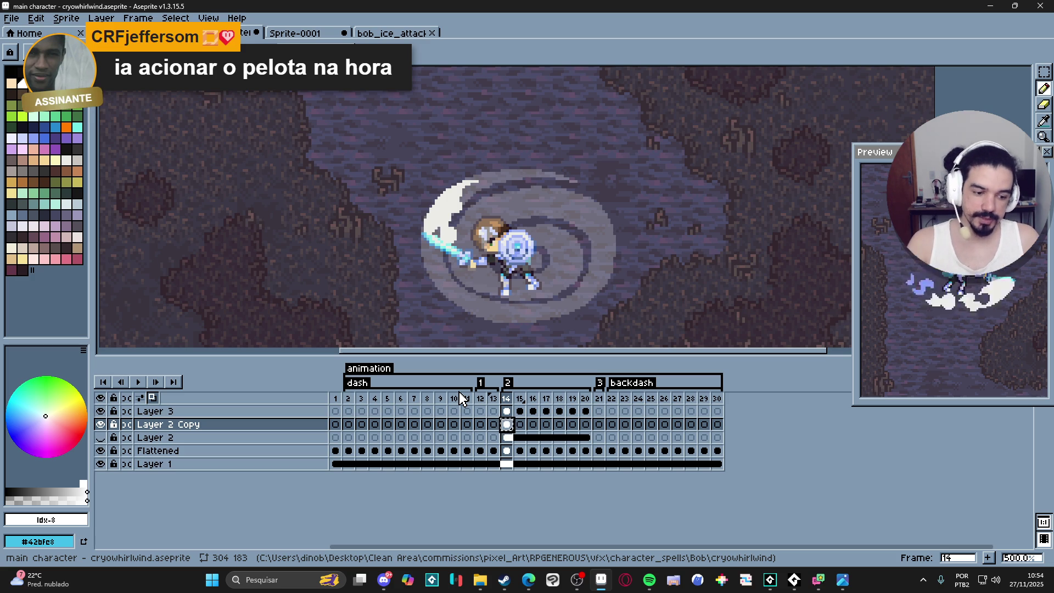
pyautogui.scroll(2, 504, 313)
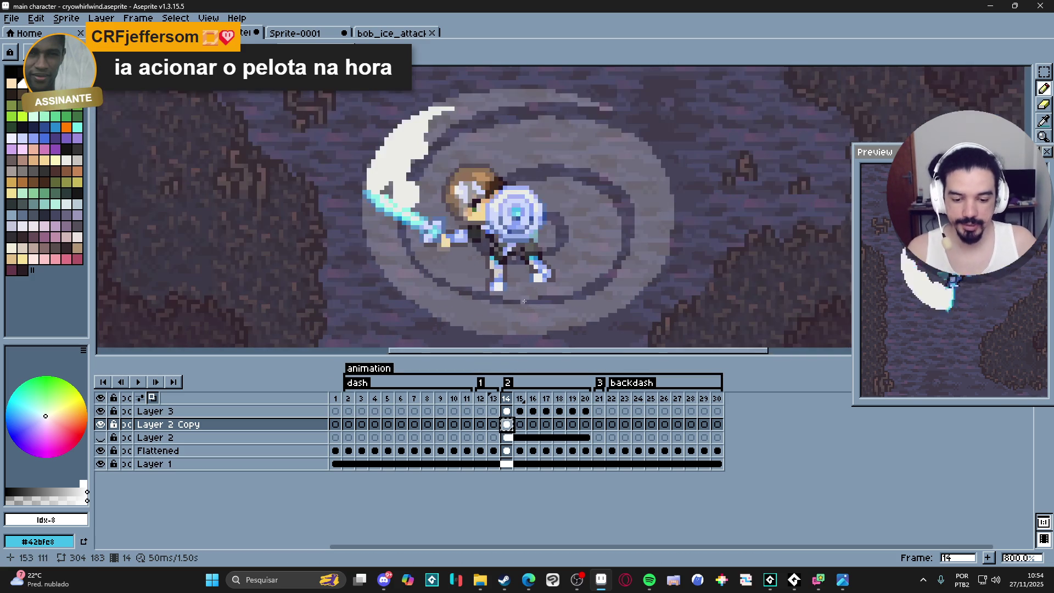
pyautogui.press('e')
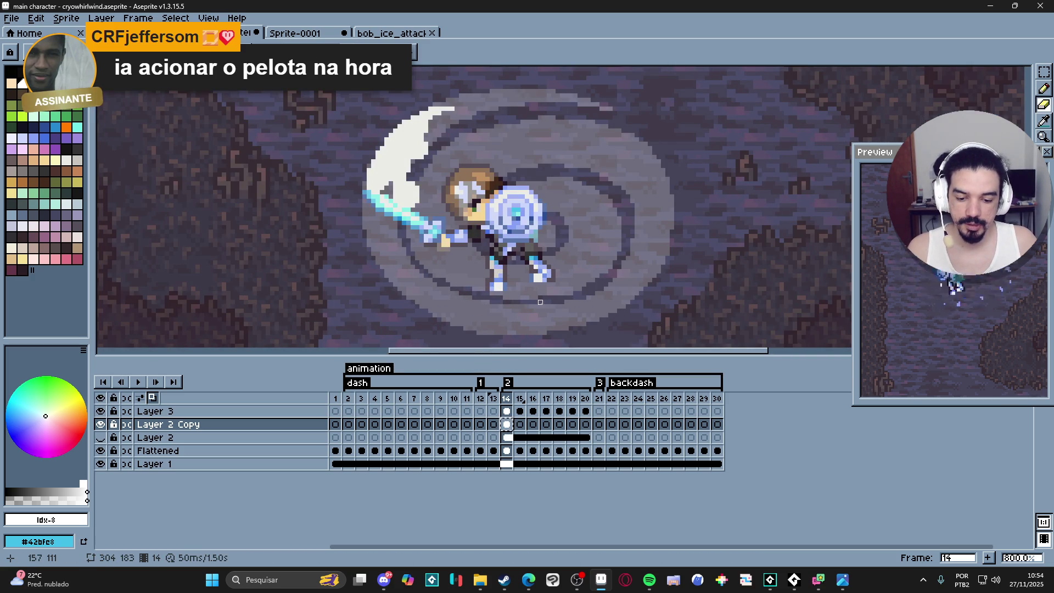
pyautogui.moveTo(544, 306); pyautogui.dragTo(505, 306)
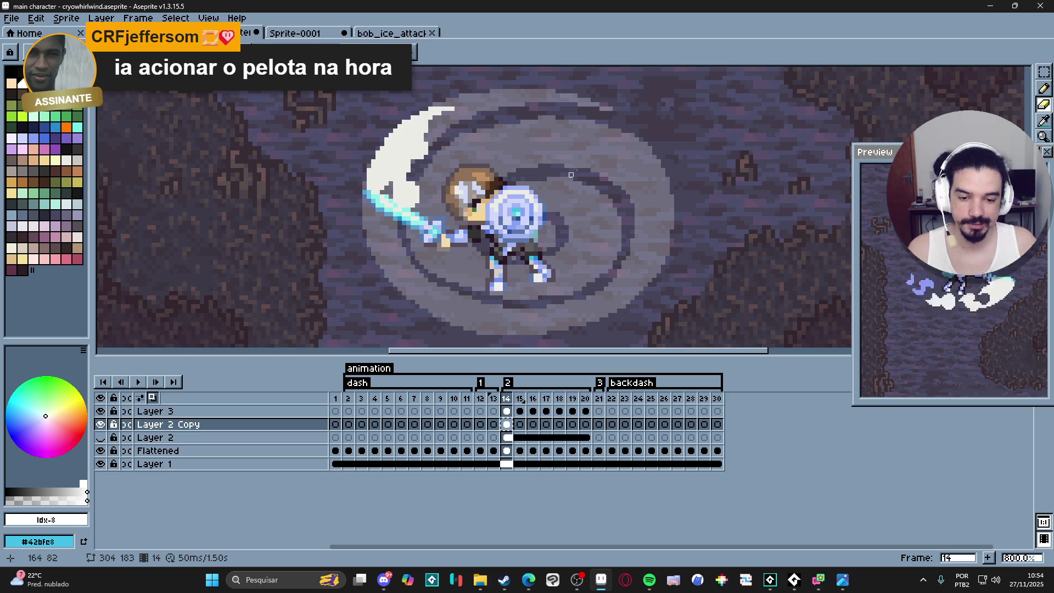
pyautogui.press('b')
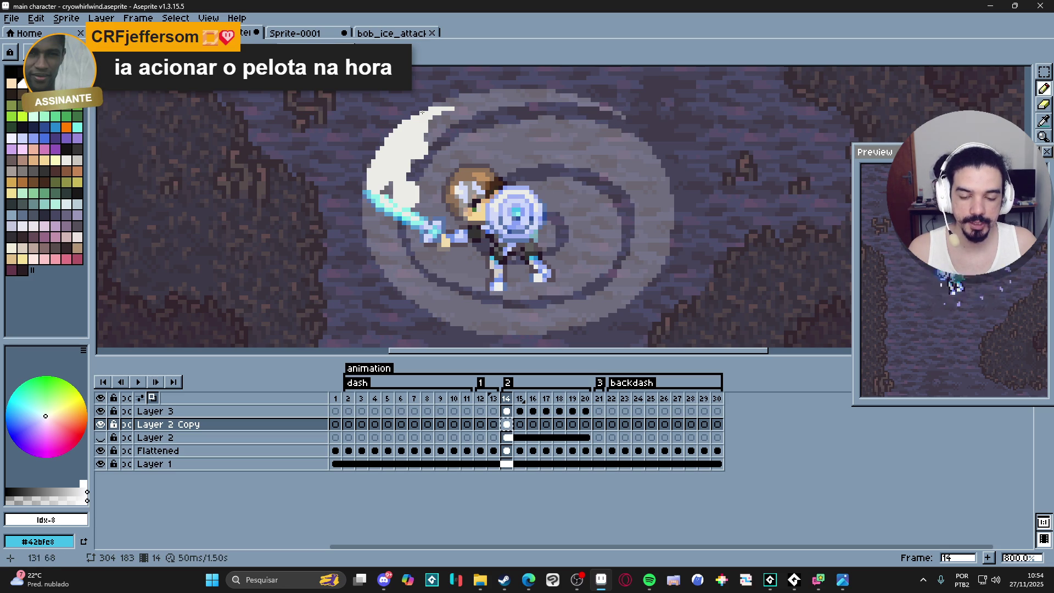
pyautogui.press('e')
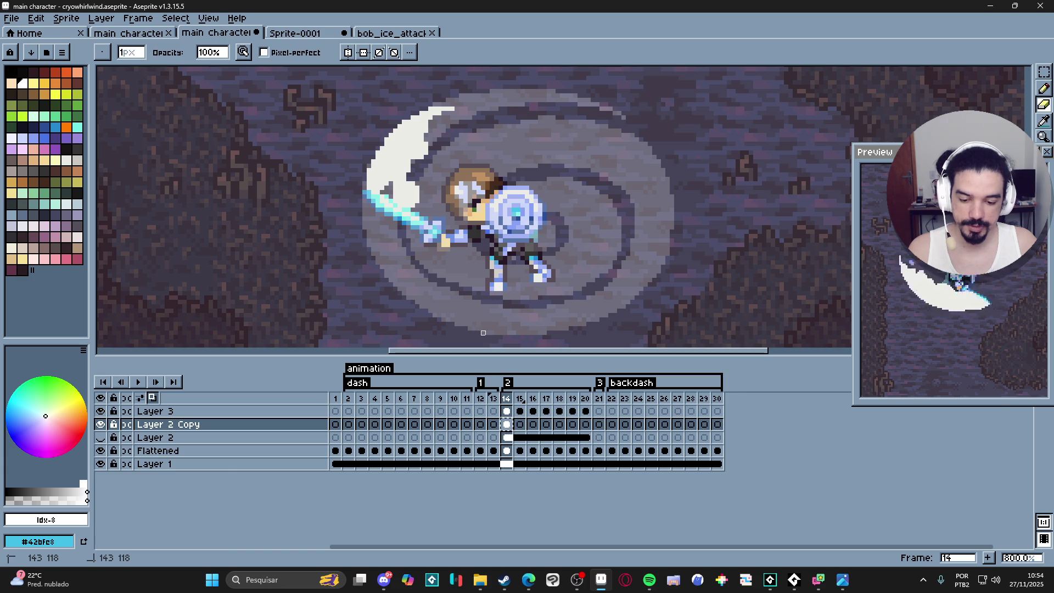
pyautogui.press('b')
pyautogui.scroll(3, 513, 296)
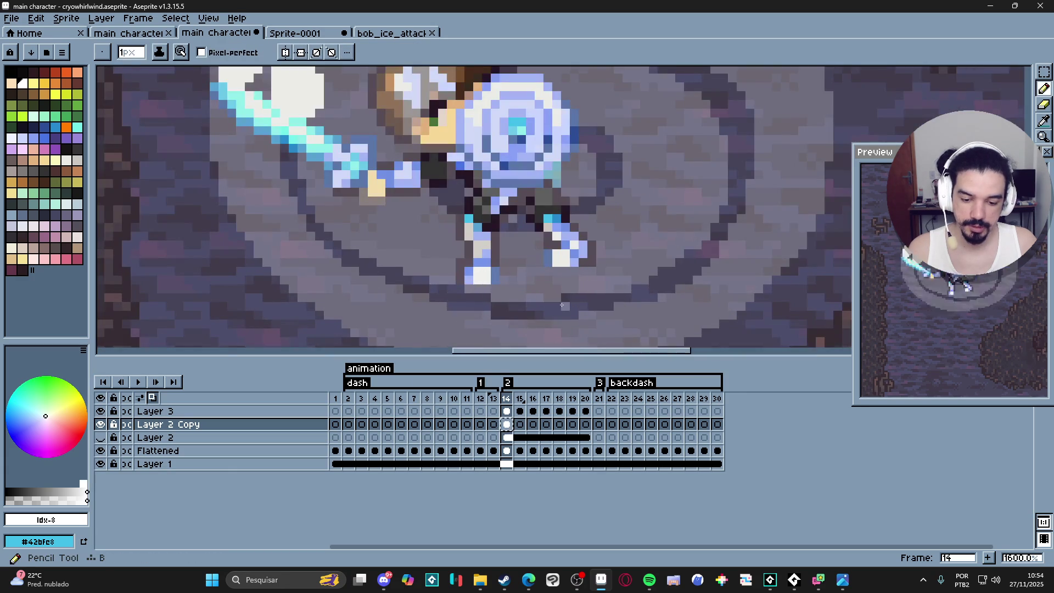
pyautogui.press('e')
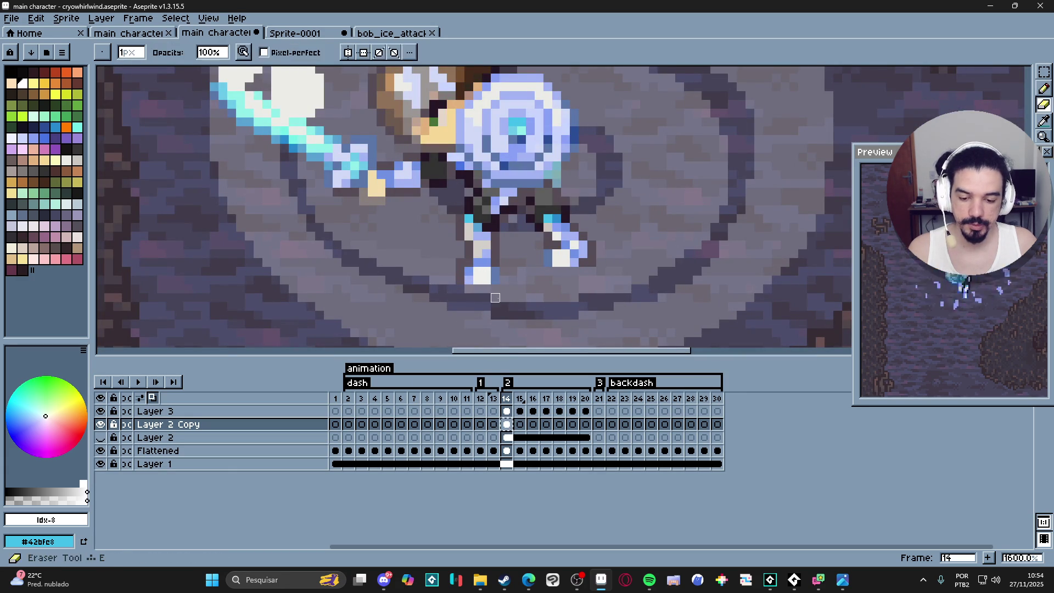
pyautogui.scroll(-5, 504, 297)
pyautogui.press('b')
pyautogui.scroll(4, 571, 215)
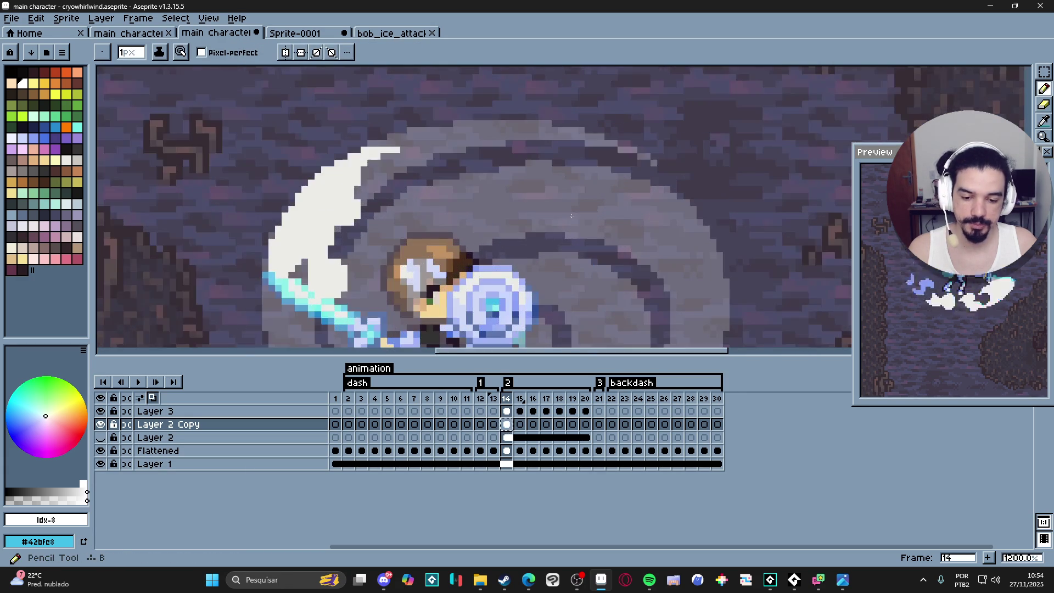
pyautogui.press('e')
pyautogui.press('b')
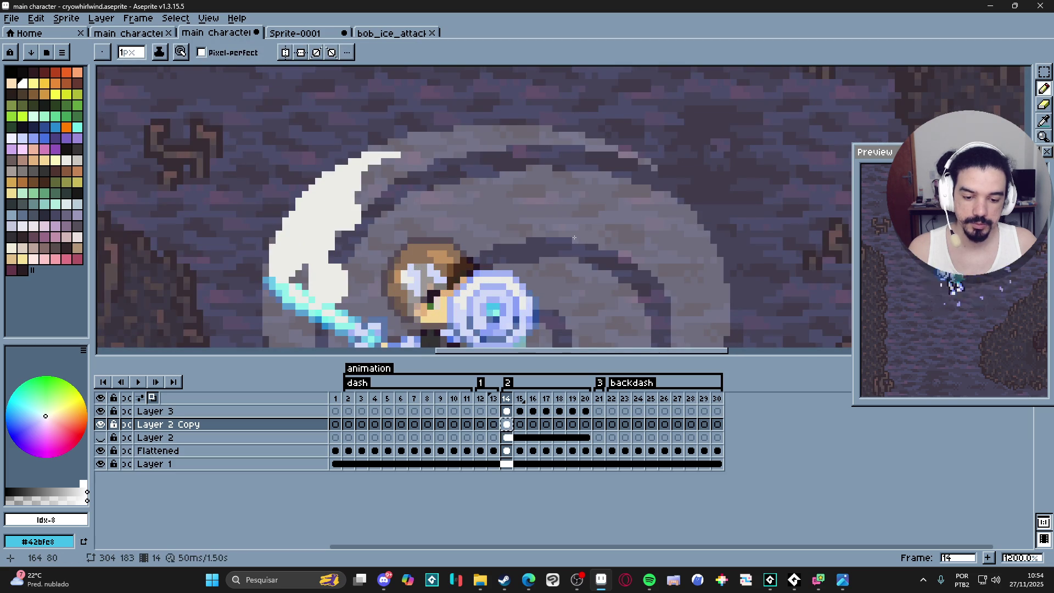
pyautogui.scroll(-4, 603, 256)
pyautogui.scroll(2, 577, 254)
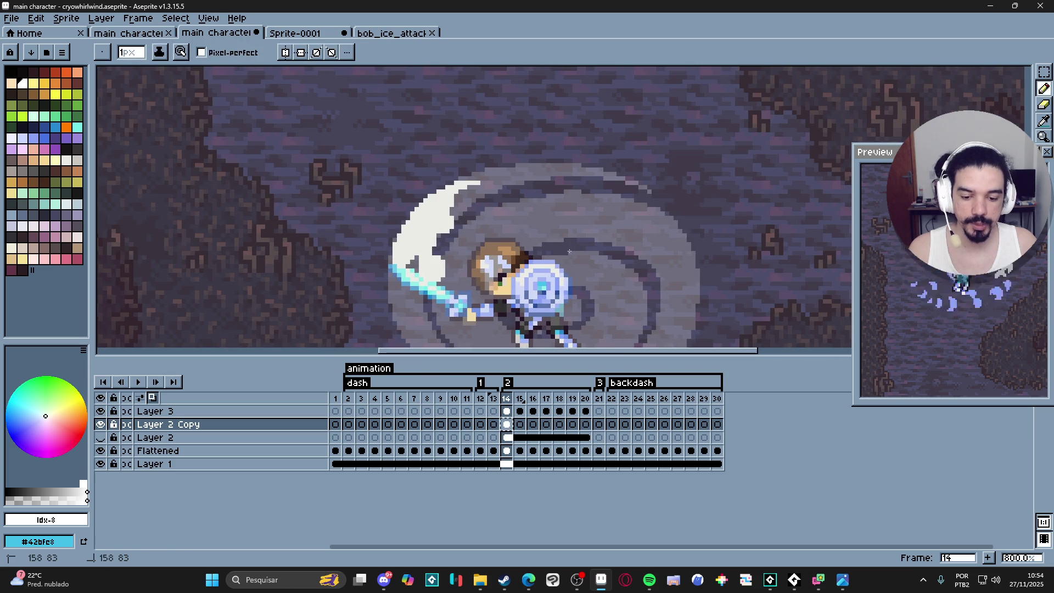
pyautogui.scroll(2, 620, 242)
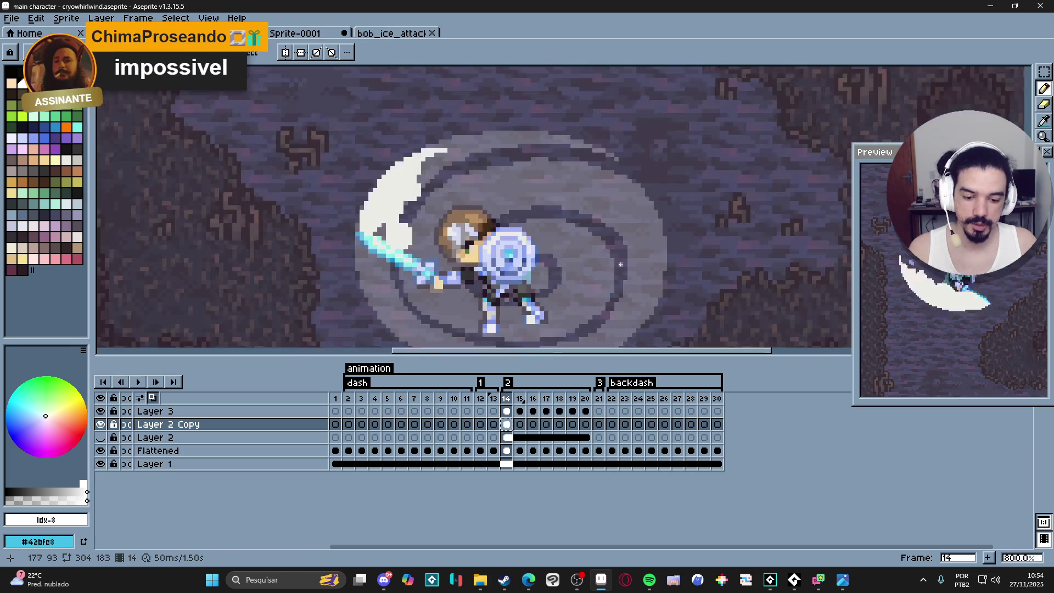
pyautogui.press('e')
pyautogui.press('b')
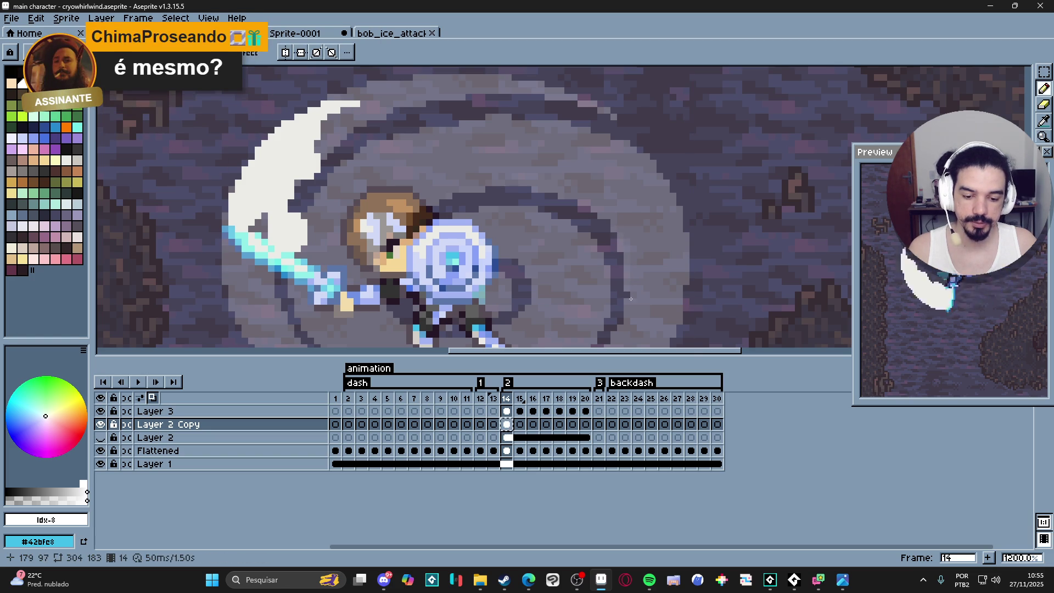
pyautogui.scroll(-4, 617, 312)
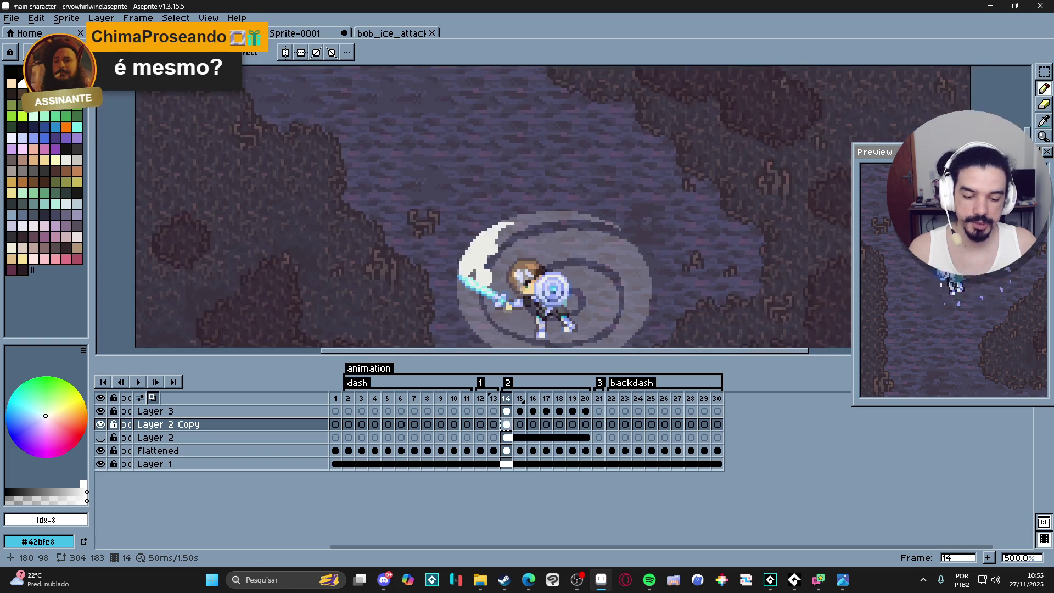
pyautogui.moveTo(601, 258); pyautogui.dragTo(641, 217)
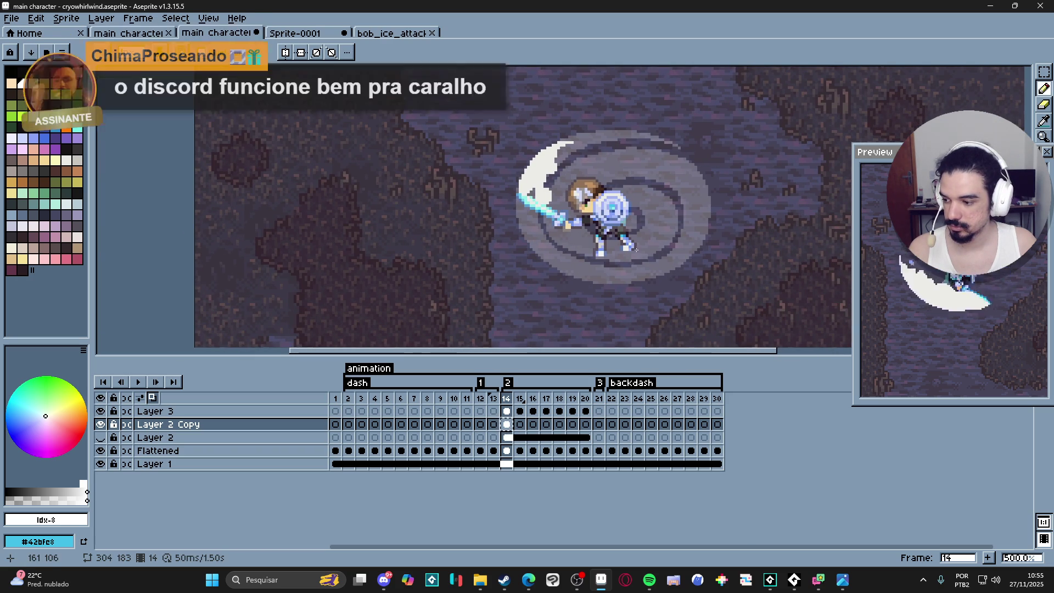
pyautogui.press('b')
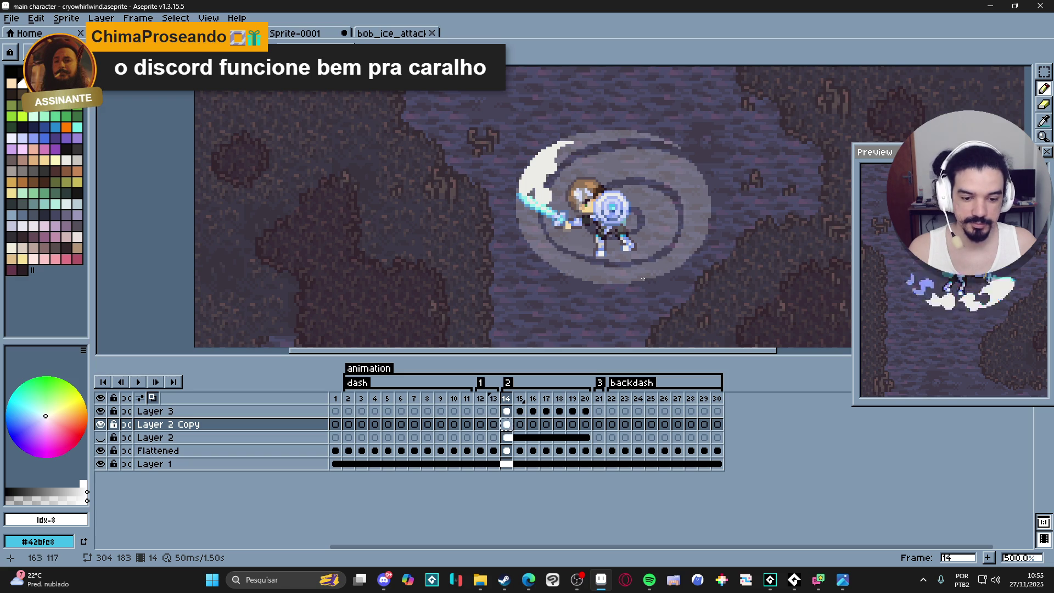
pyautogui.scroll(3, 604, 144)
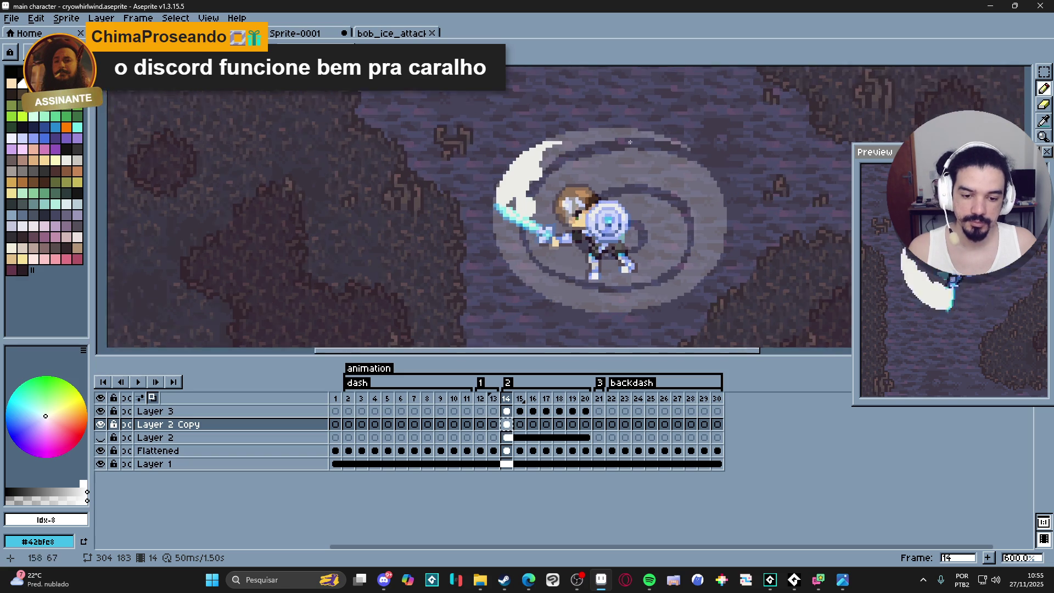
pyautogui.press('e')
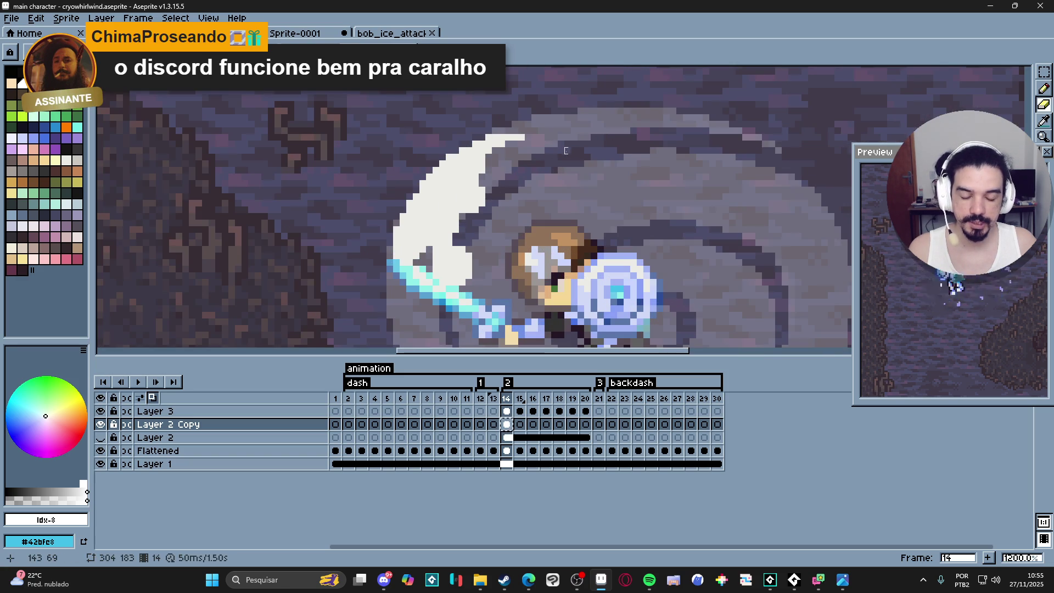
pyautogui.scroll(-4, 566, 150)
pyautogui.scroll(5, 707, 142)
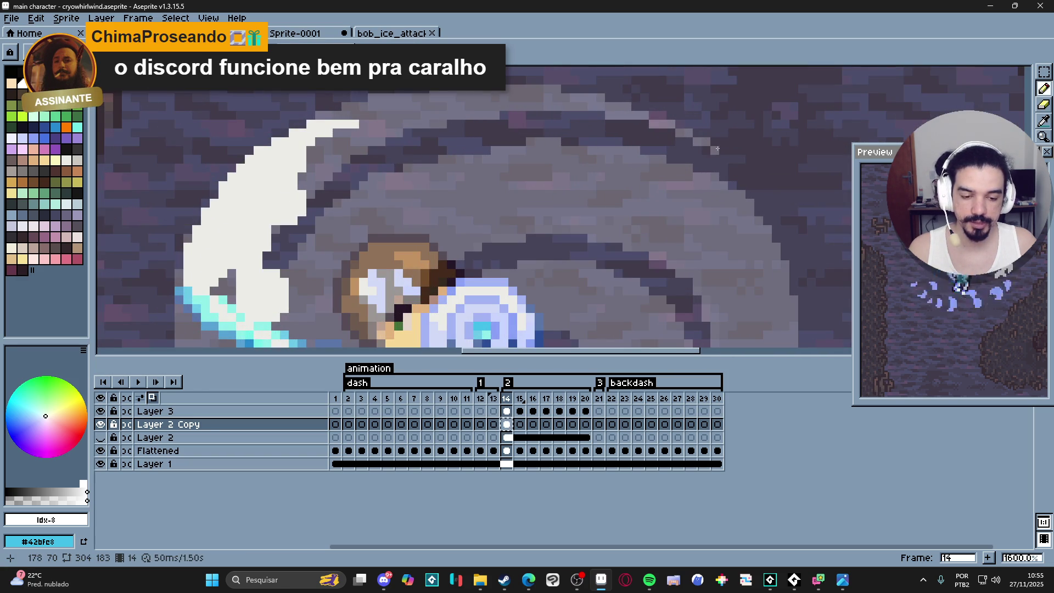
pyautogui.scroll(-4, 721, 148)
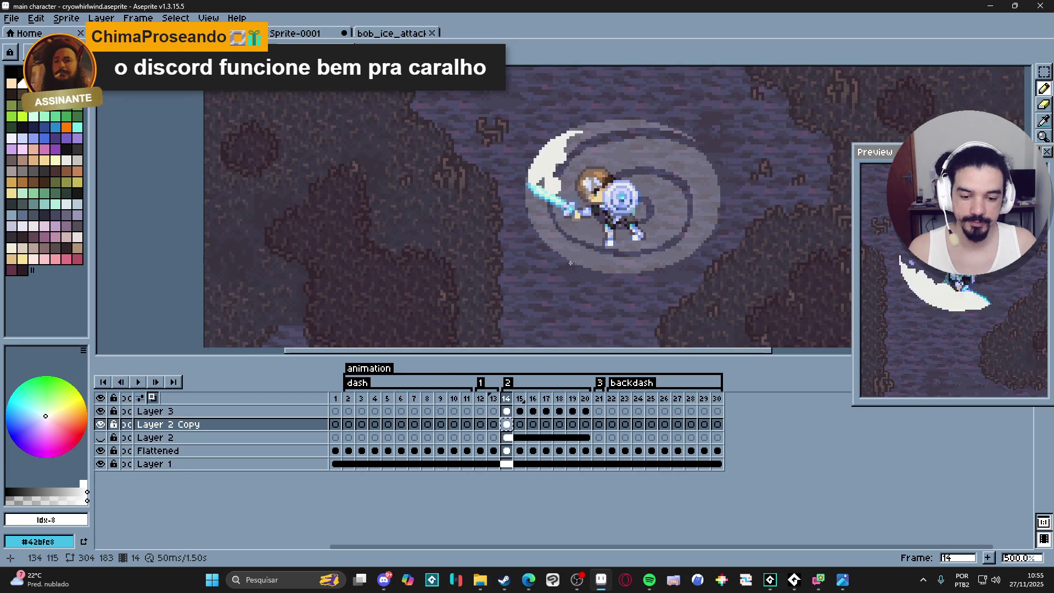
pyautogui.scroll(4, 563, 247)
pyautogui.press('b')
pyautogui.scroll(-3, 612, 237)
pyautogui.scroll(4, 641, 249)
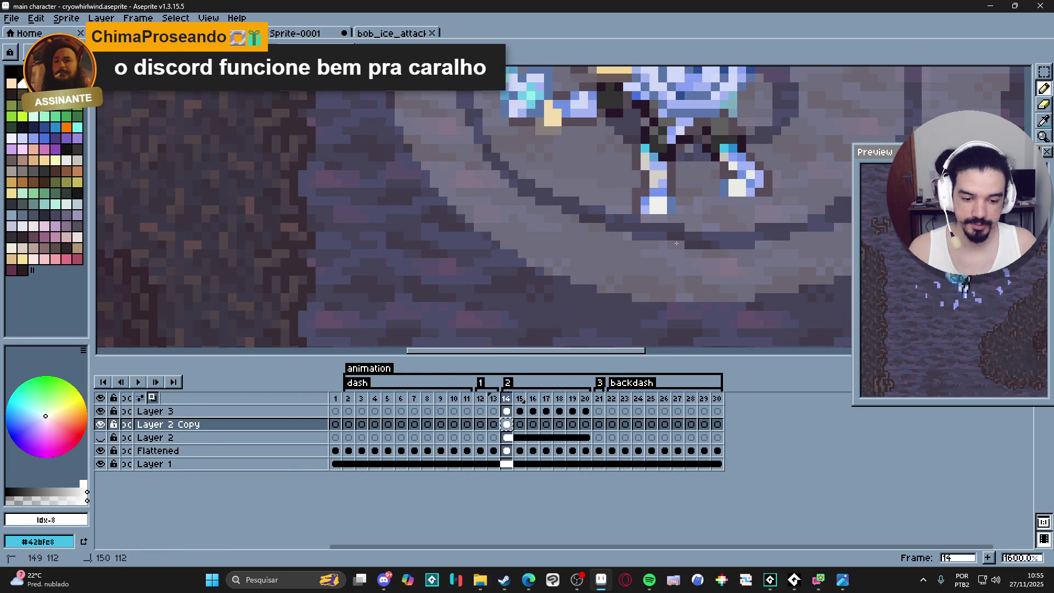
pyautogui.scroll(-3, 638, 233)
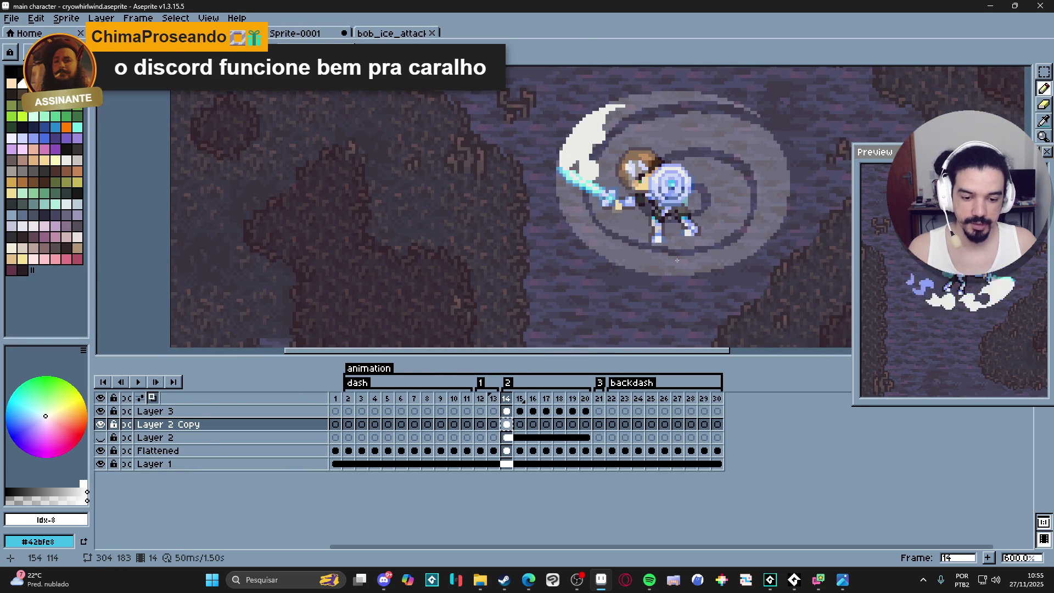
pyautogui.scroll(3, 664, 254)
pyautogui.press('e')
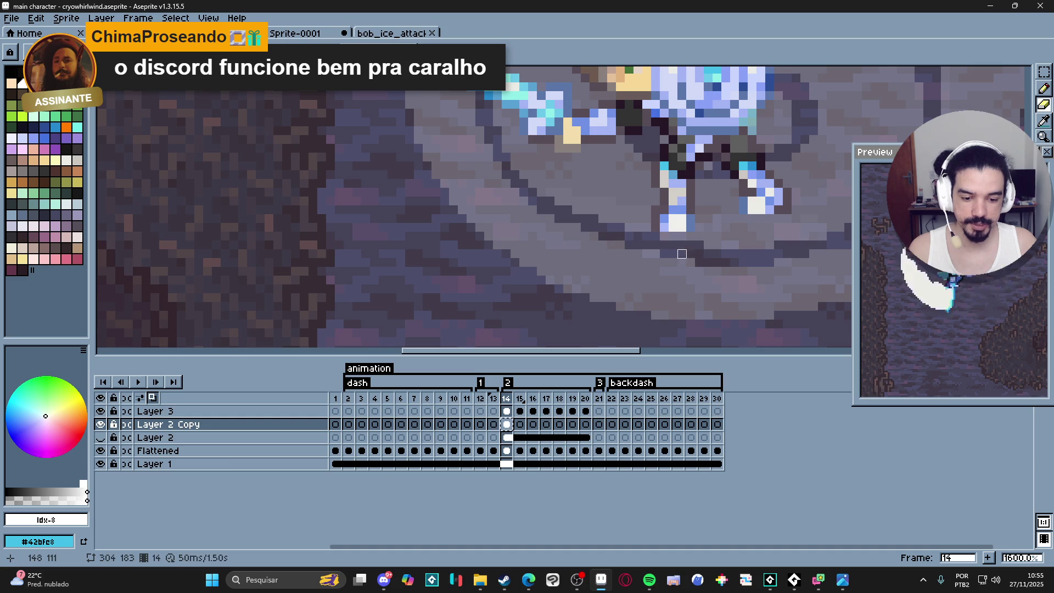
pyautogui.click(585, 227)
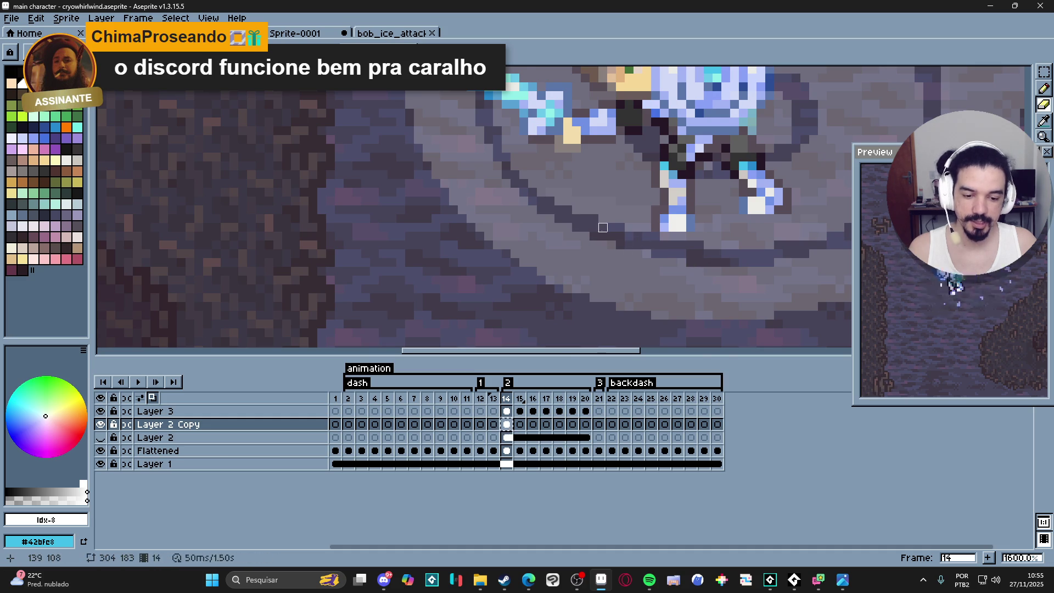
pyautogui.scroll(-3, 603, 227)
pyautogui.press('b')
pyautogui.scroll(3, 649, 267)
pyautogui.press('e')
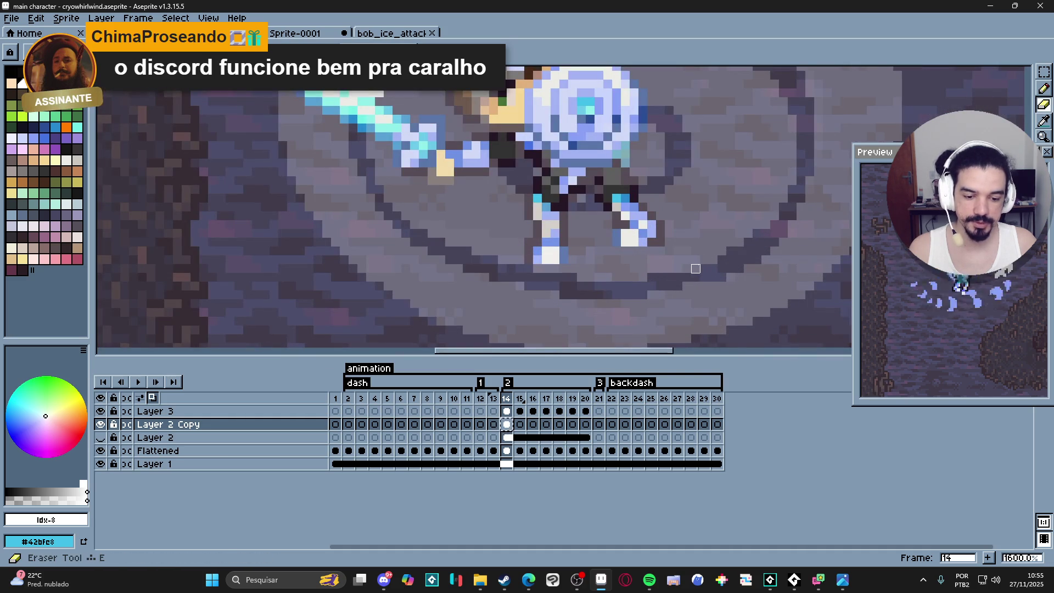
pyautogui.scroll(-3, 696, 268)
pyautogui.scroll(2, 702, 247)
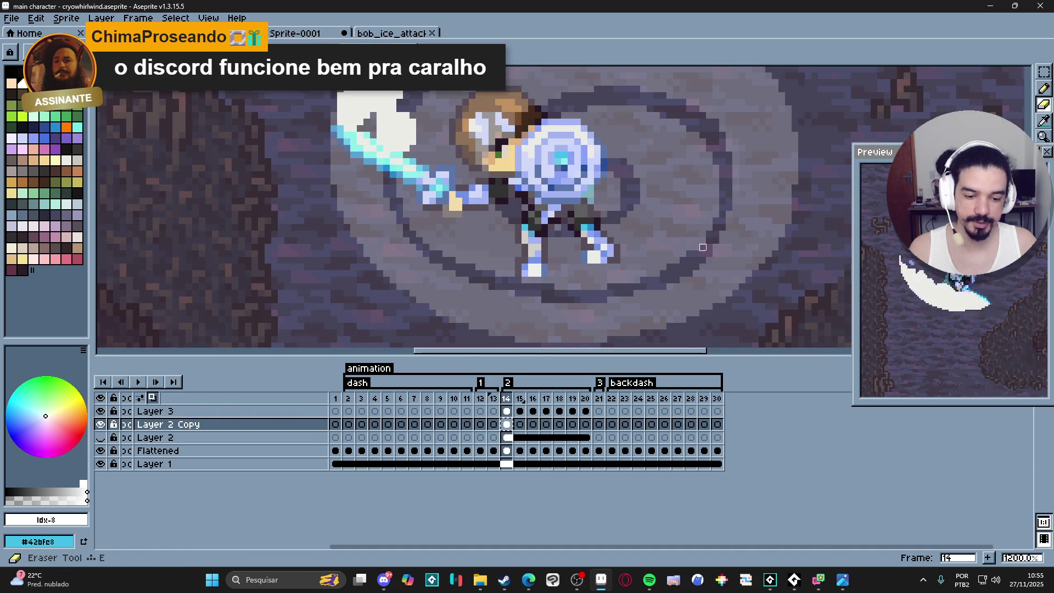
pyautogui.scroll(-4, 703, 247)
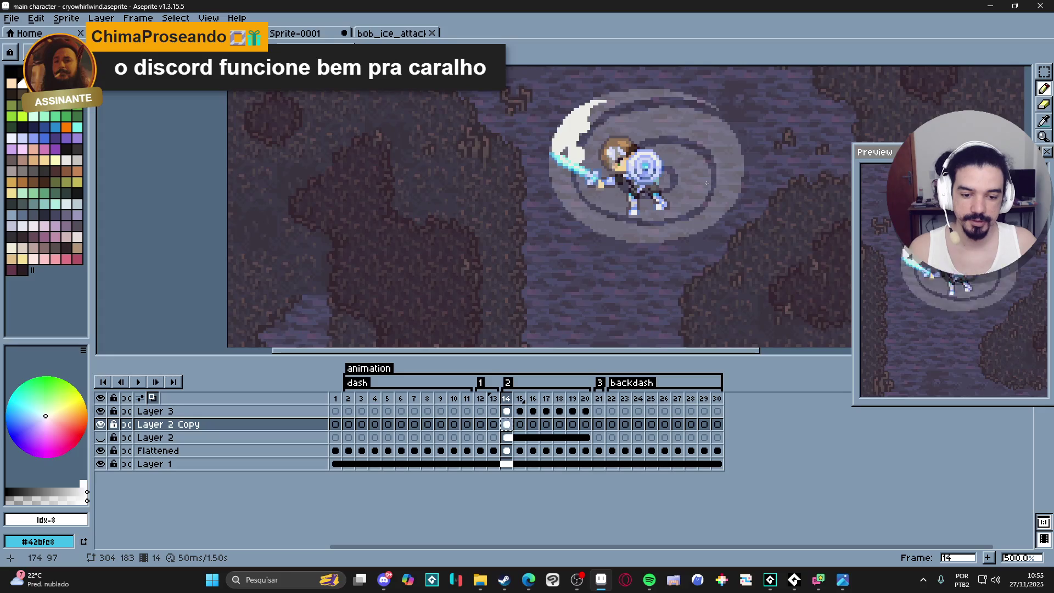
pyautogui.scroll(6, 643, 191)
pyautogui.scroll(-5, 663, 214)
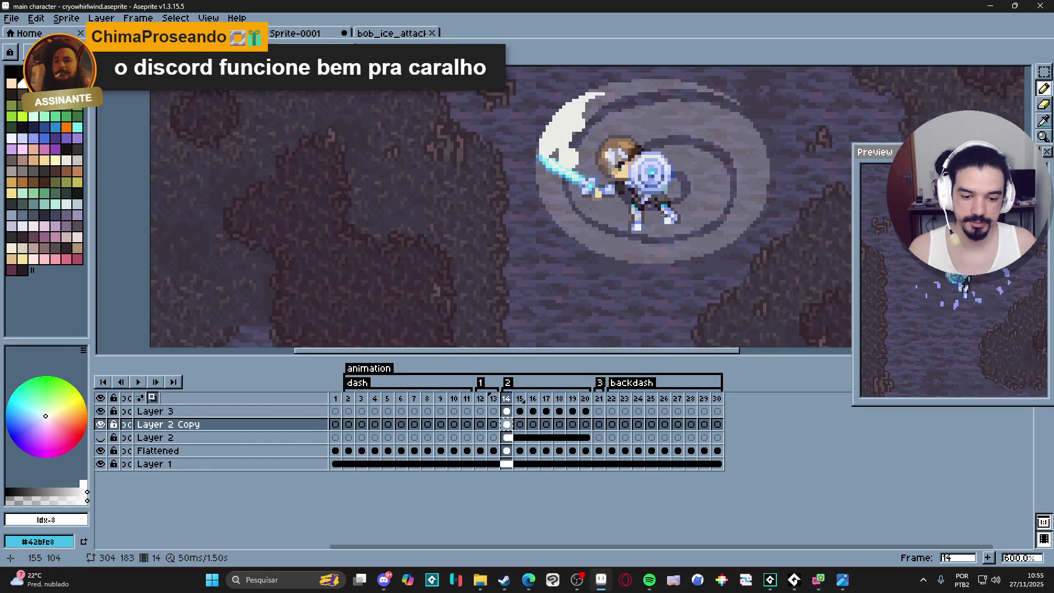
pyautogui.scroll(3, 626, 201)
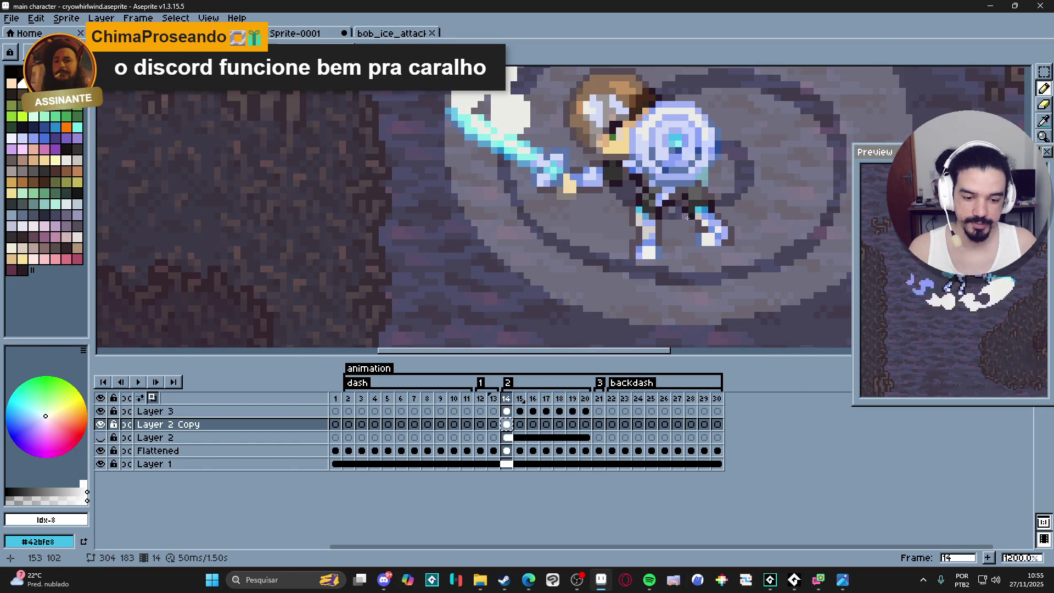
pyautogui.scroll(-2, 658, 222)
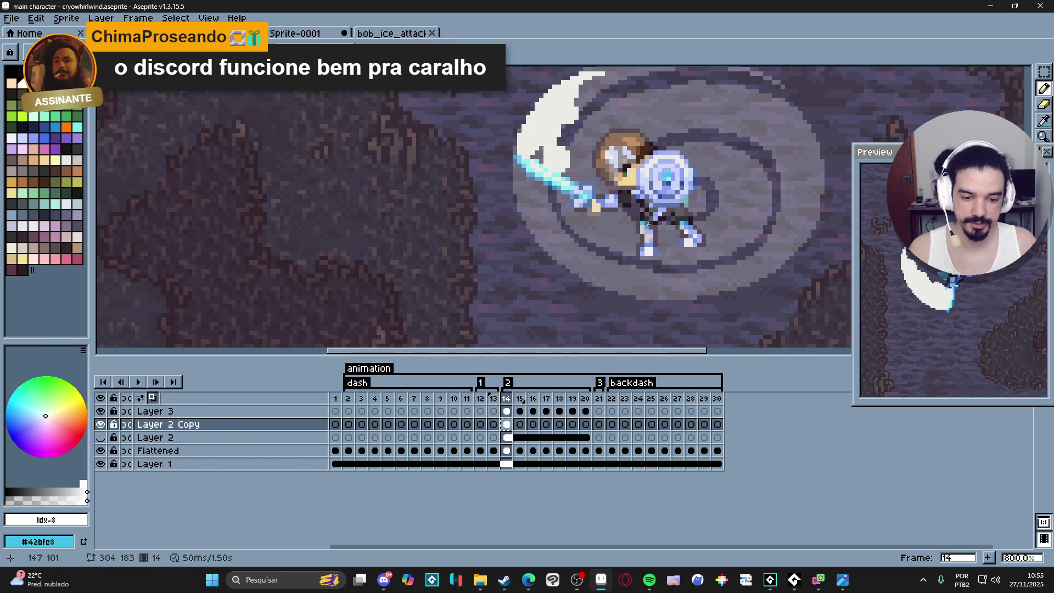
# - Check the Layer 3 crescent and Layer 2 Copy swirl, then hide the Flattened and Layer 1 layers
pyautogui.click(103, 411)
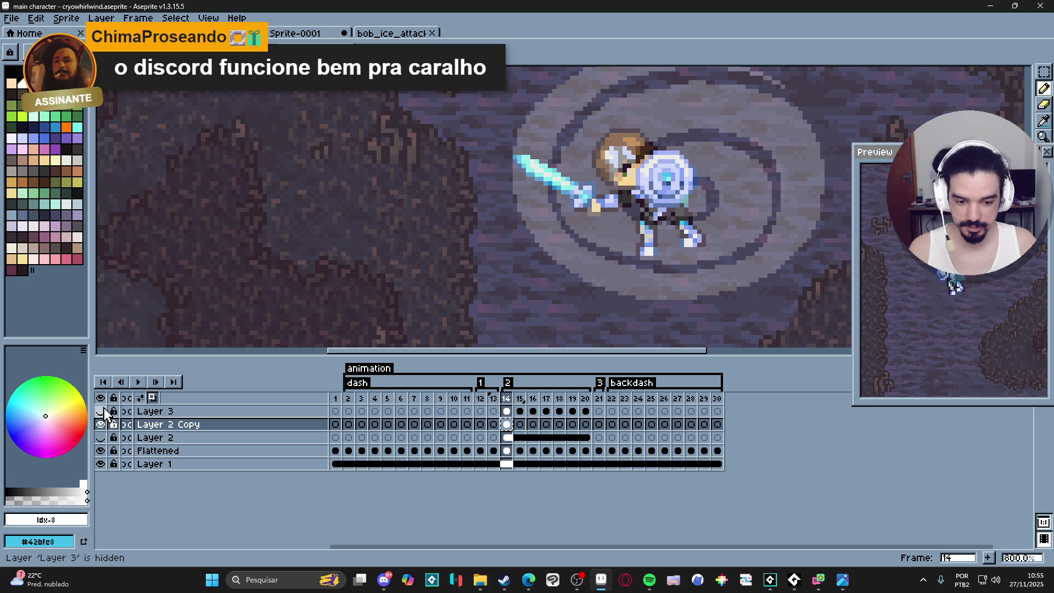
pyautogui.click(104, 411)
pyautogui.click(104, 424)
pyautogui.click(104, 424)
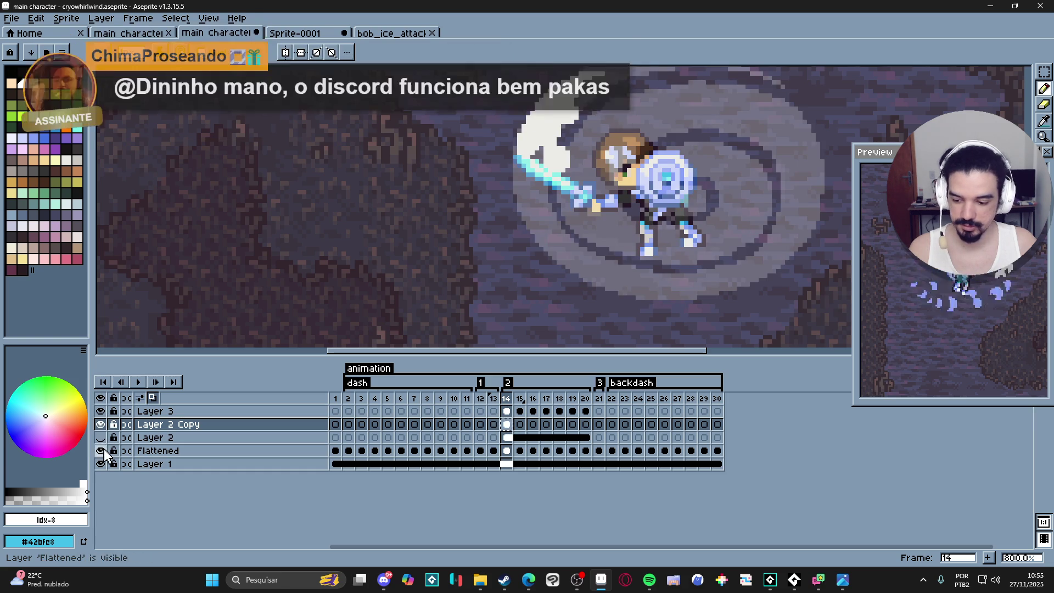
pyautogui.click(101, 450)
pyautogui.click(101, 463)
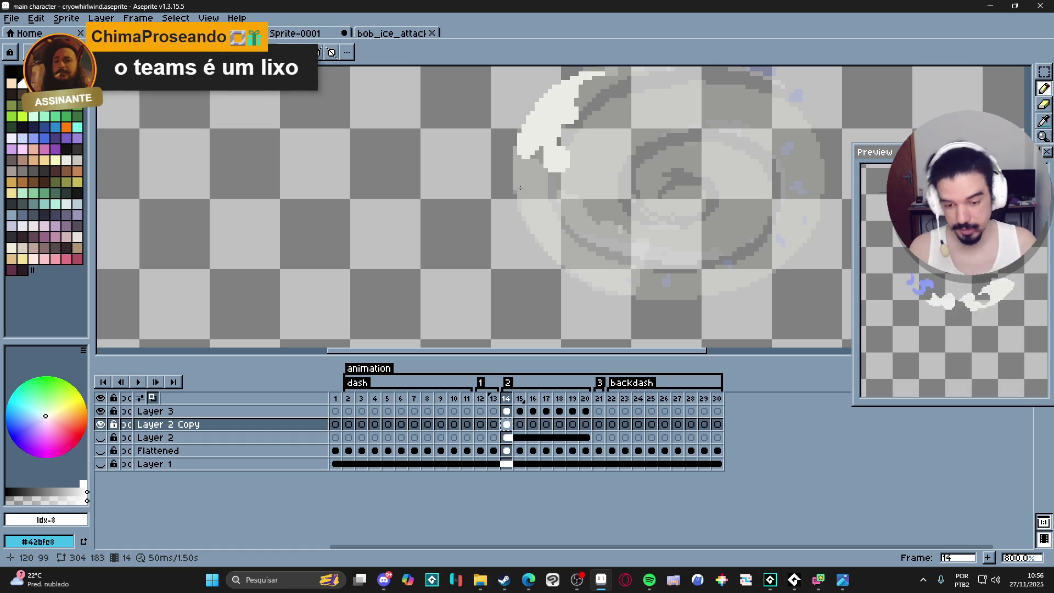
# - Fill the grey swirl on Layer 2 Copy with translucent orange and compare it against the untinted view
pyautogui.press('g')
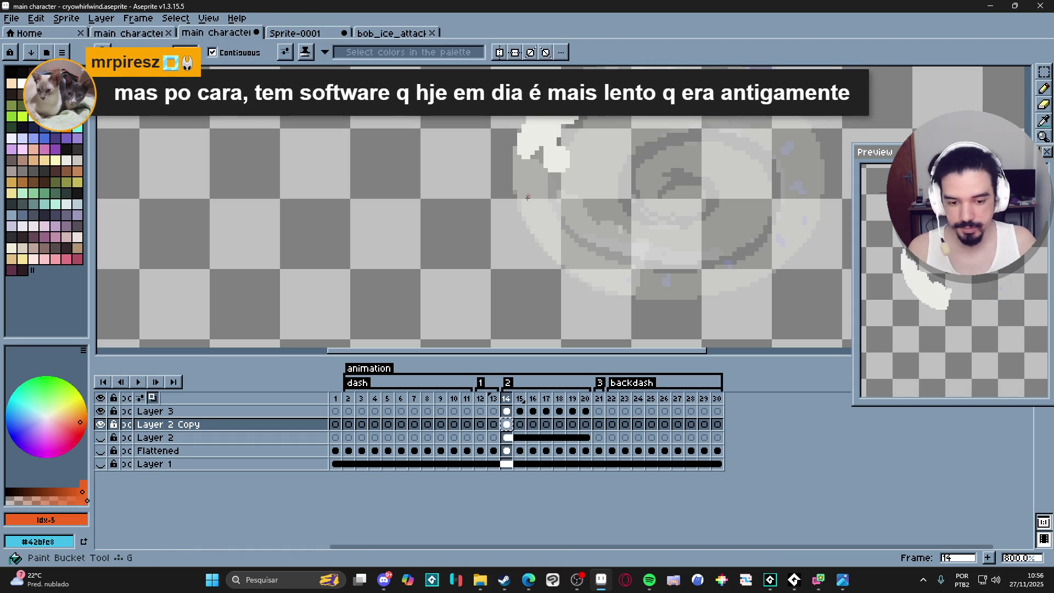
pyautogui.click(530, 201)
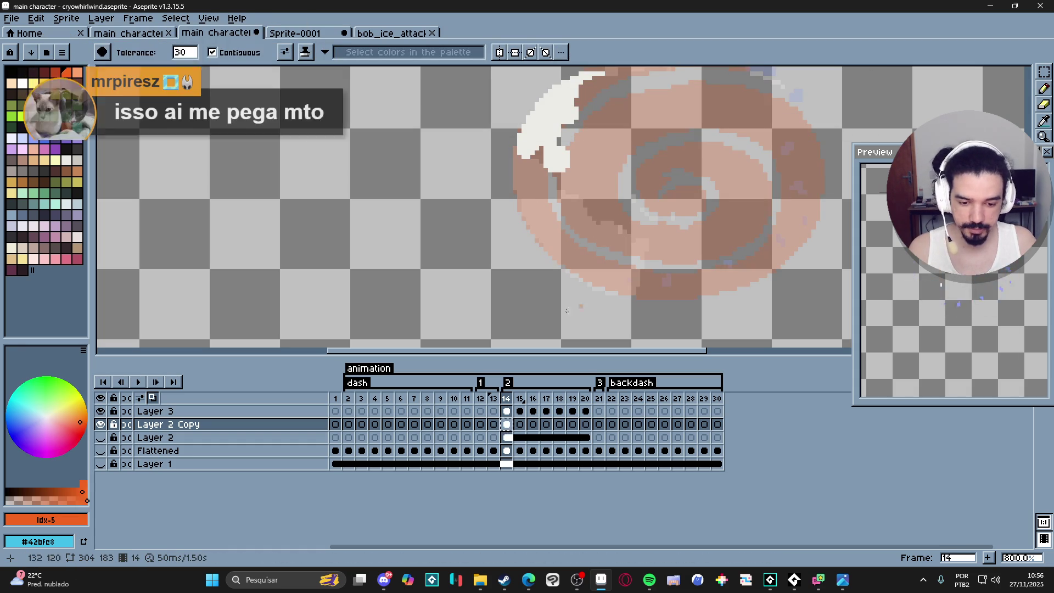
pyautogui.click(101, 425)
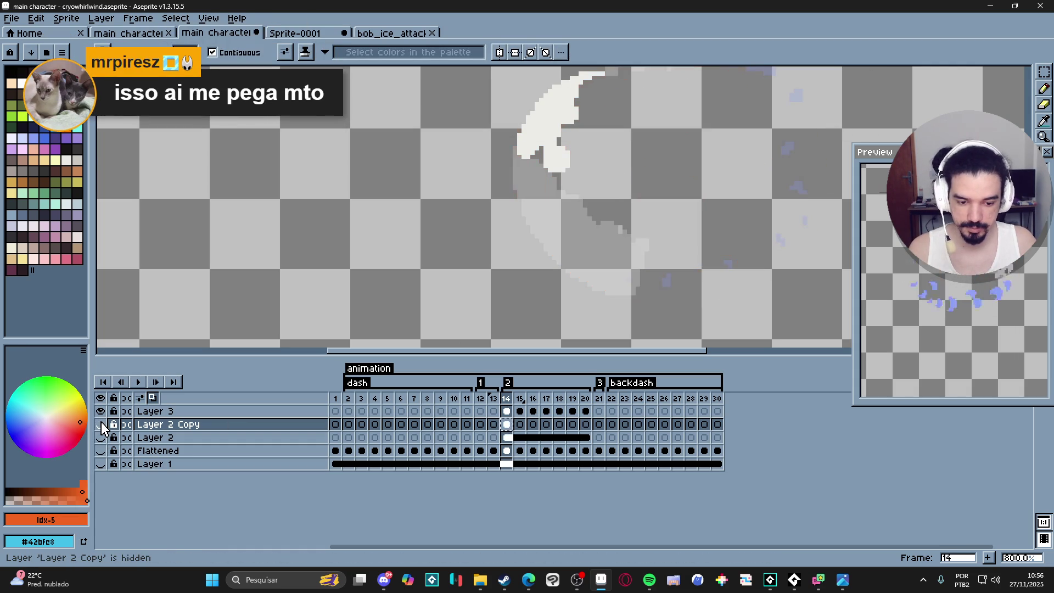
pyautogui.click(101, 424)
# - Zoom and pan the canvas to recentre the orange swirl
pyautogui.press('v')
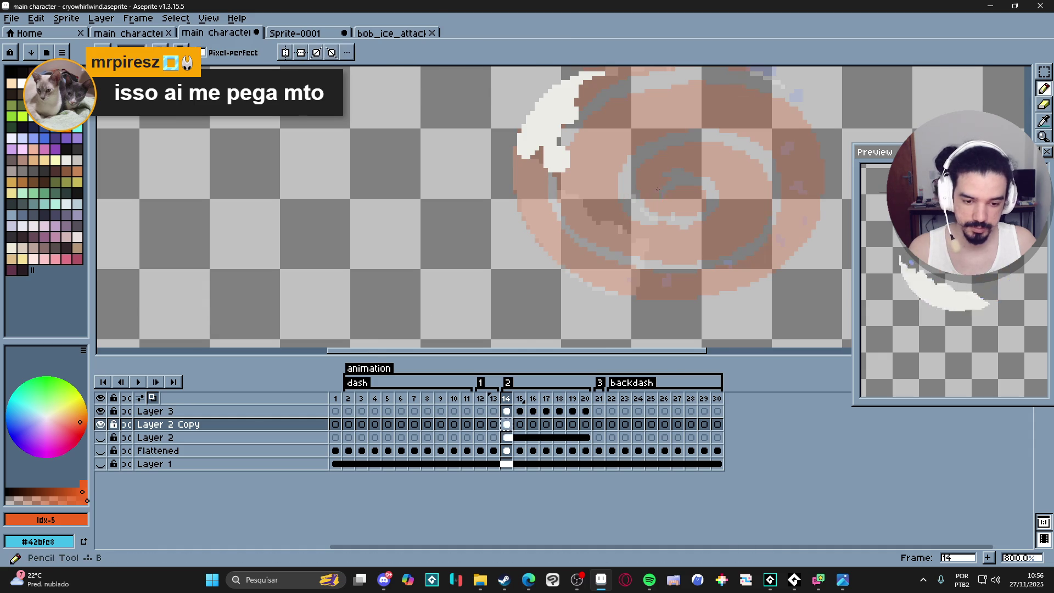
pyautogui.scroll(2, 680, 192)
pyautogui.press('b')
pyautogui.scroll(3, 666, 172)
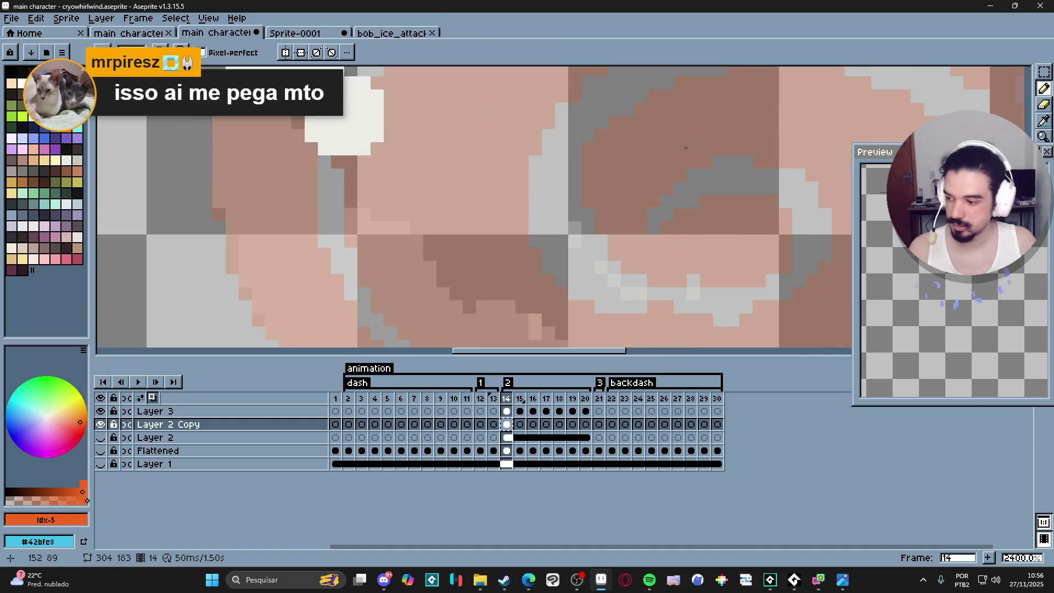
pyautogui.scroll(-6, 685, 148)
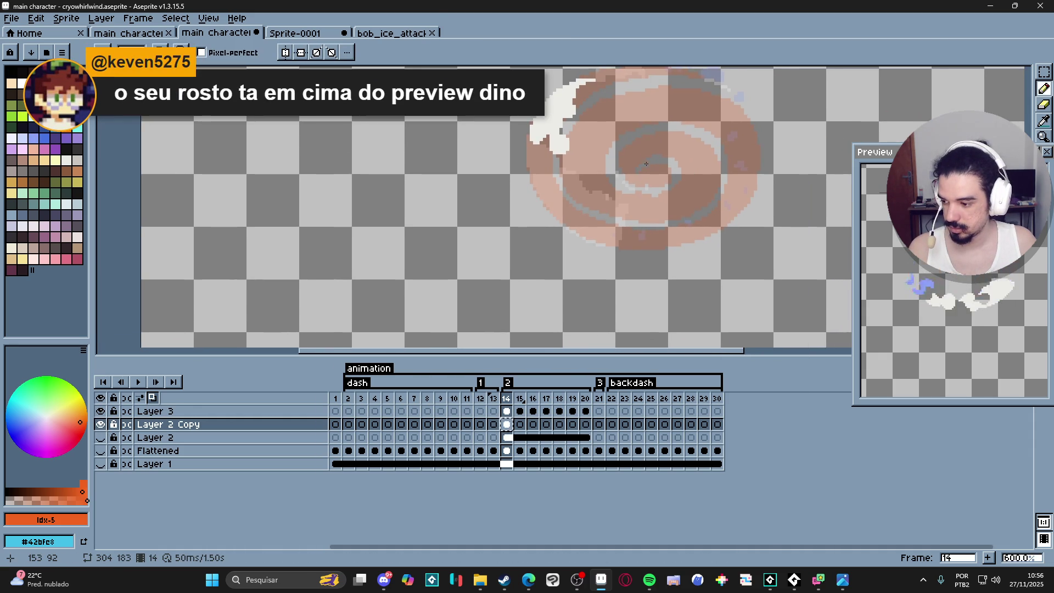
pyautogui.moveTo(646, 164); pyautogui.dragTo(635, 182)
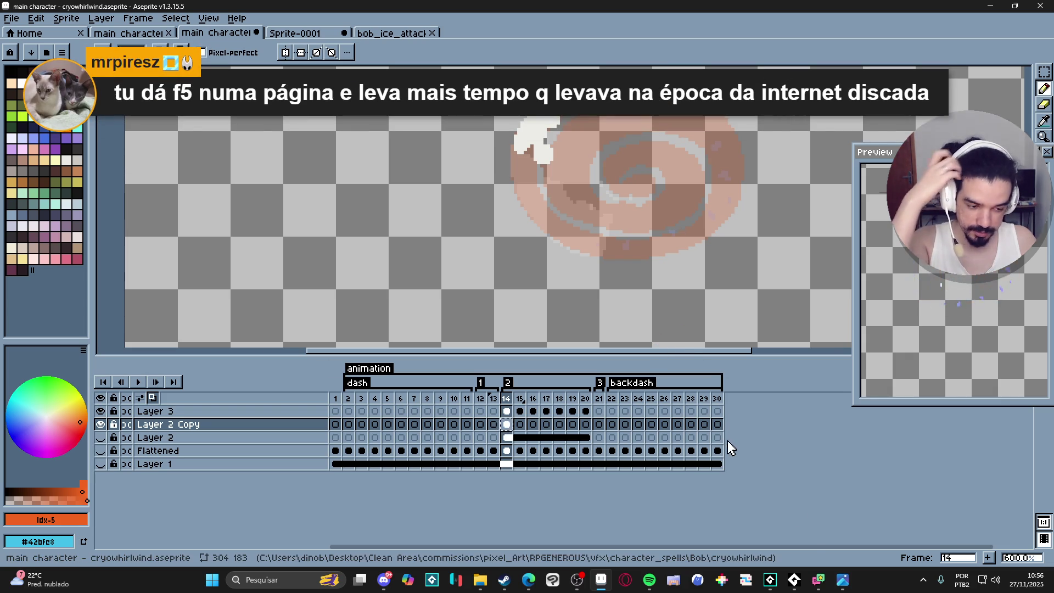
pyautogui.moveTo(771, 583)
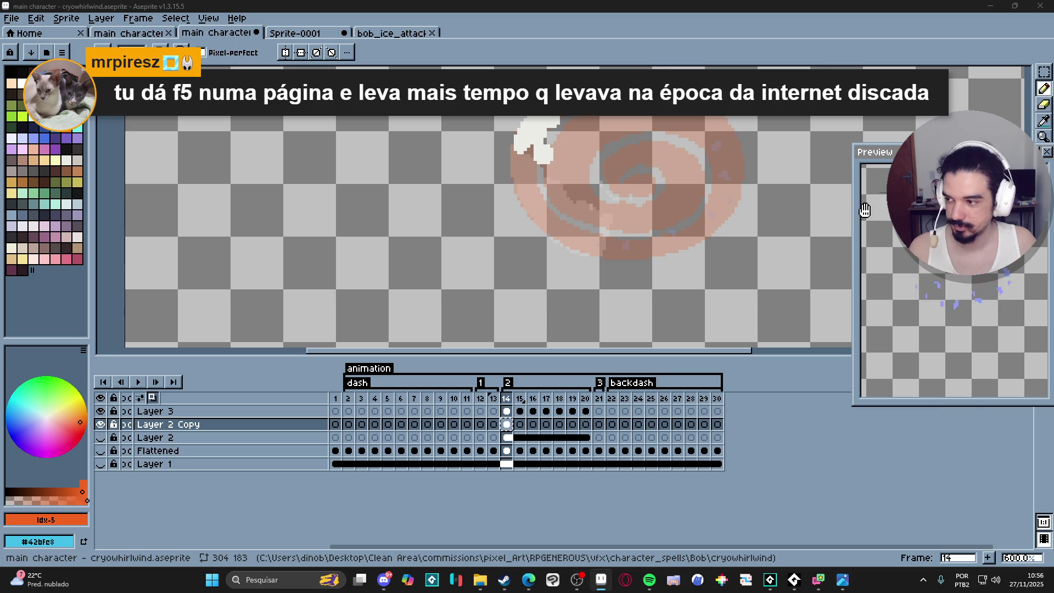
# - Reposition the animation preview window over the canvas, then bring the GameMaker project back to the front
pyautogui.moveTo(916, 156)
pyautogui.mouseDown()
pyautogui.moveTo(824, 244)
pyautogui.moveTo(802, 288)
pyautogui.mouseUp()
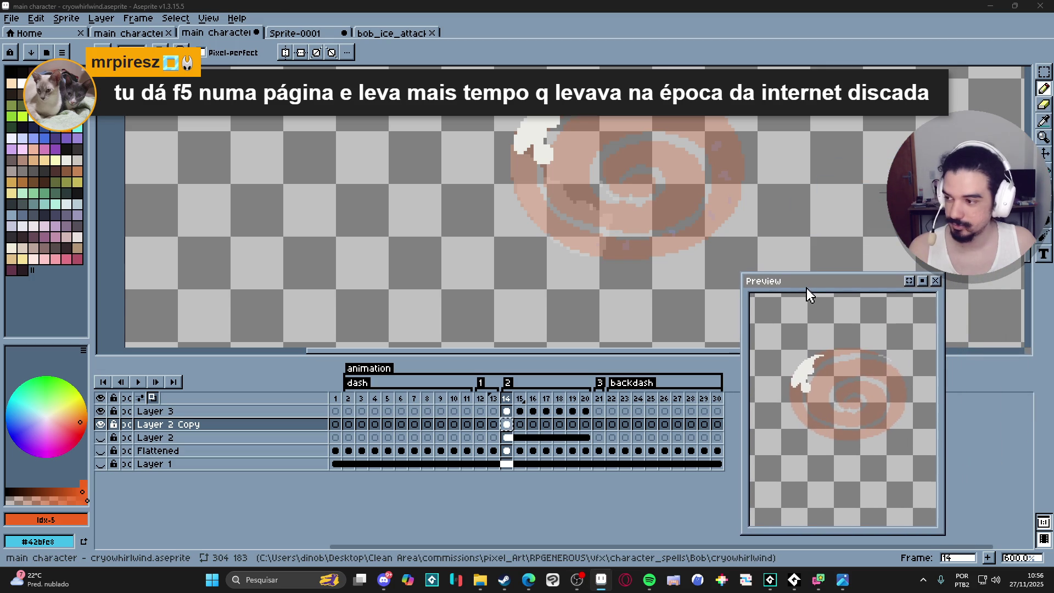
pyautogui.hscroll(2, 529, 199)
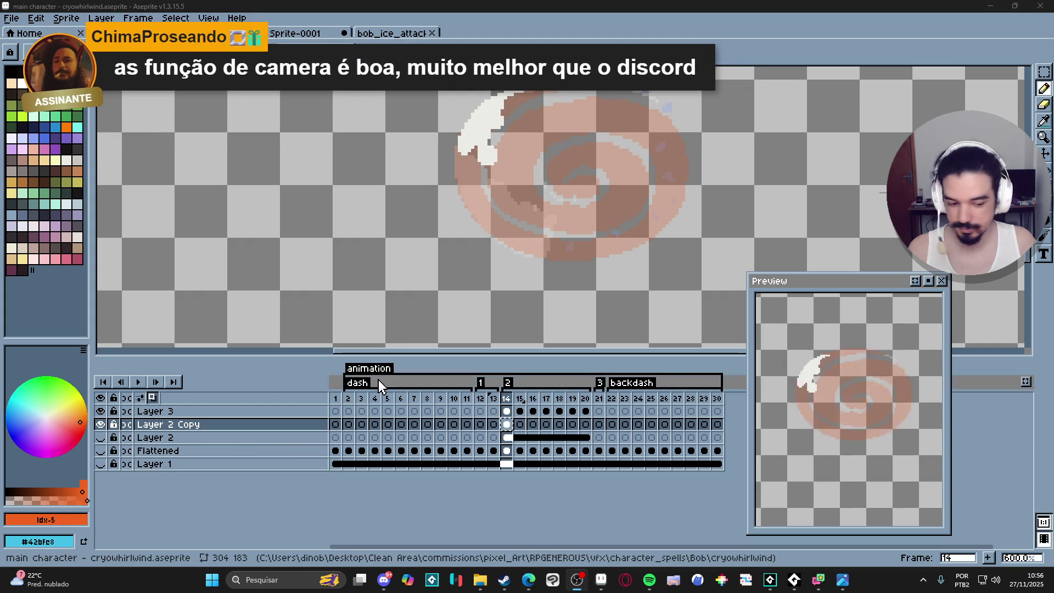
pyautogui.moveTo(851, 293); pyautogui.dragTo(863, 296)
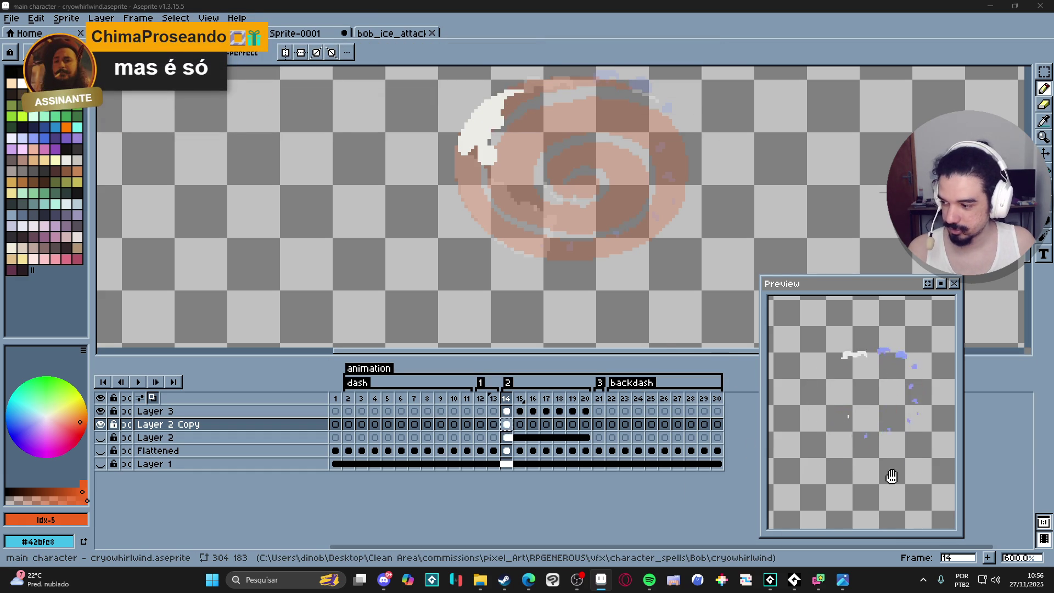
pyautogui.click(771, 580)
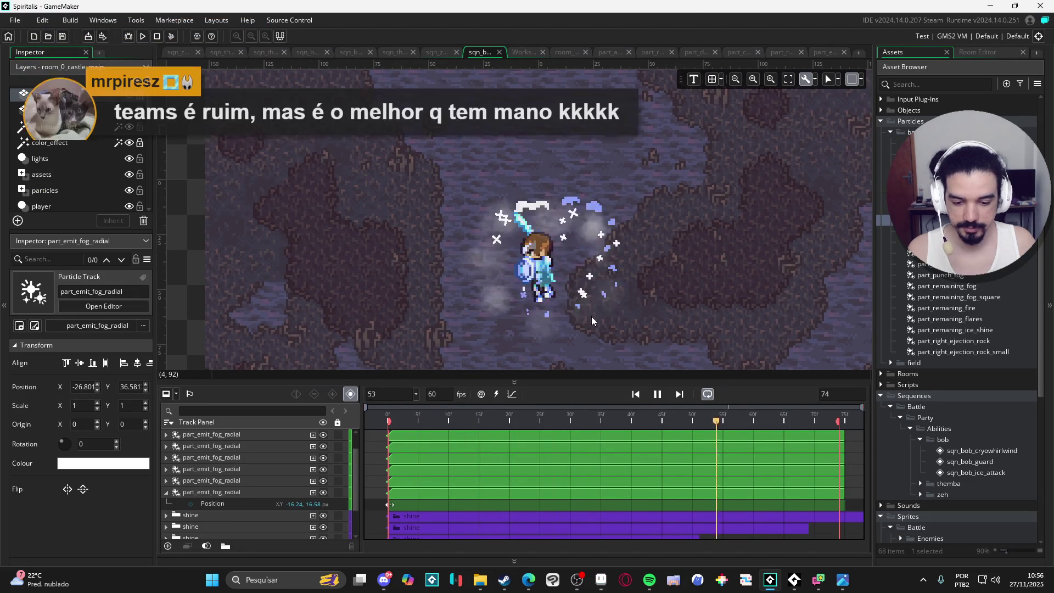
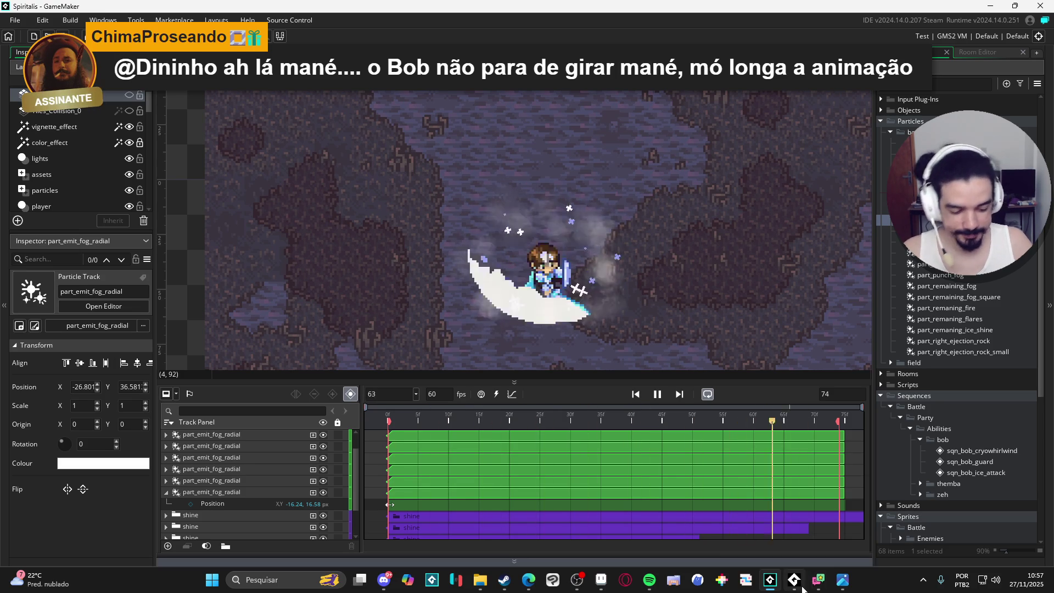
# - Switch from GameMaker to the cryowhirlwind.aseprite file in Aseprite
pyautogui.click(601, 580)
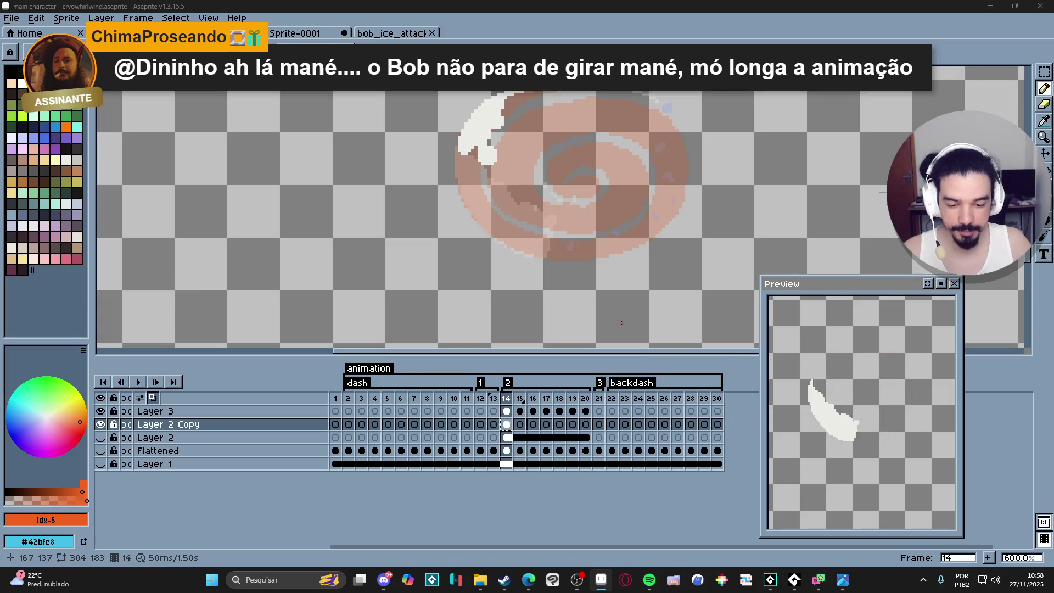
# - Erase a few stray pixels on frame 14, then move to frame 15 and save
pyautogui.moveTo(550, 222); pyautogui.dragTo(523, 242)
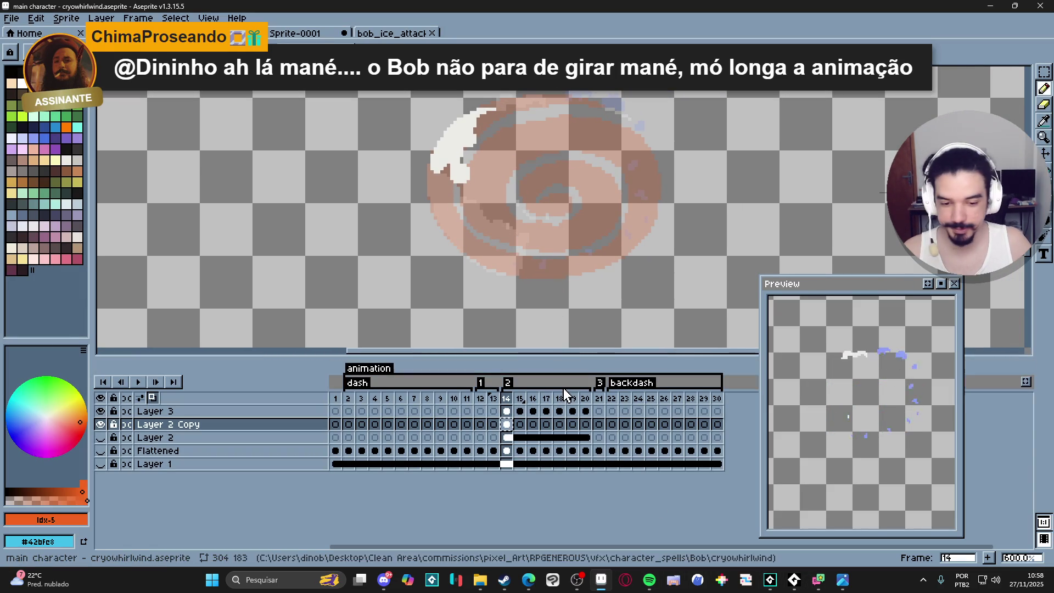
pyautogui.scroll(3, 550, 238)
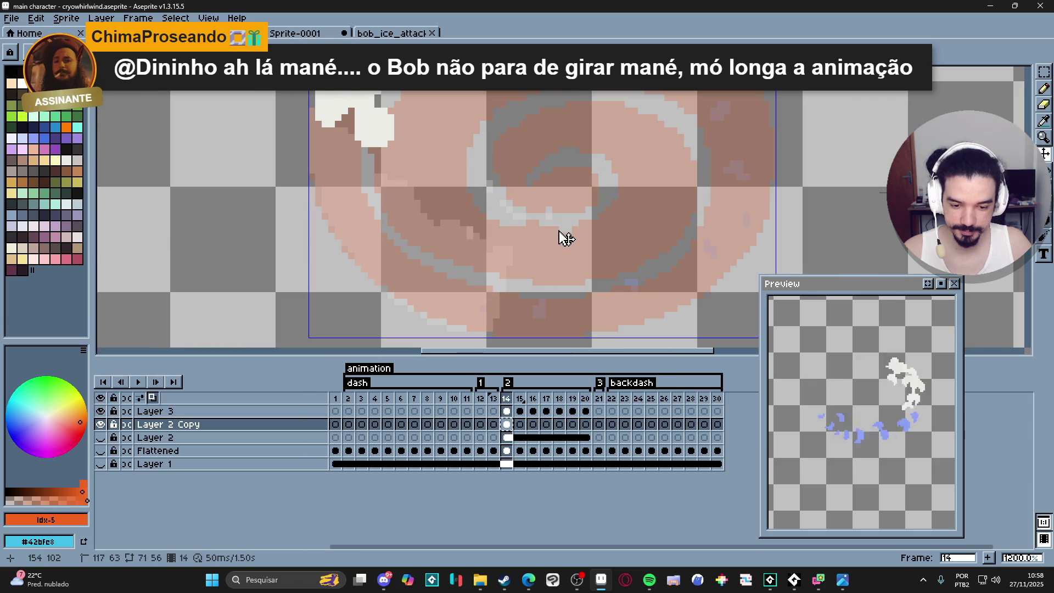
pyautogui.press('e')
pyautogui.moveTo(541, 228)
pyautogui.mouseDown()
pyautogui.moveTo(501, 223)
pyautogui.moveTo(536, 223)
pyautogui.mouseUp()
pyautogui.press('b')
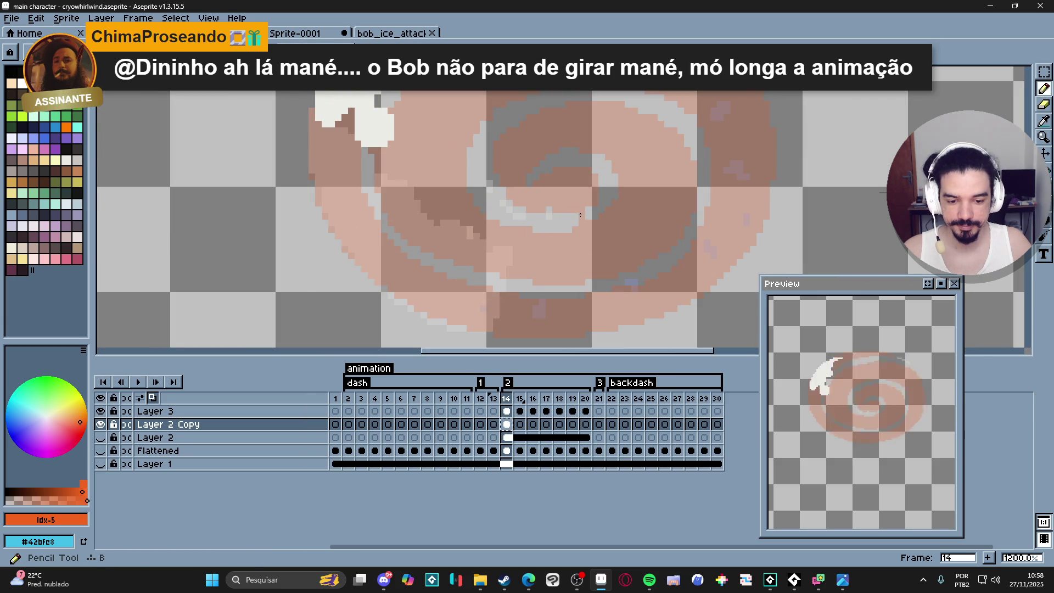
pyautogui.scroll(-3, 549, 209)
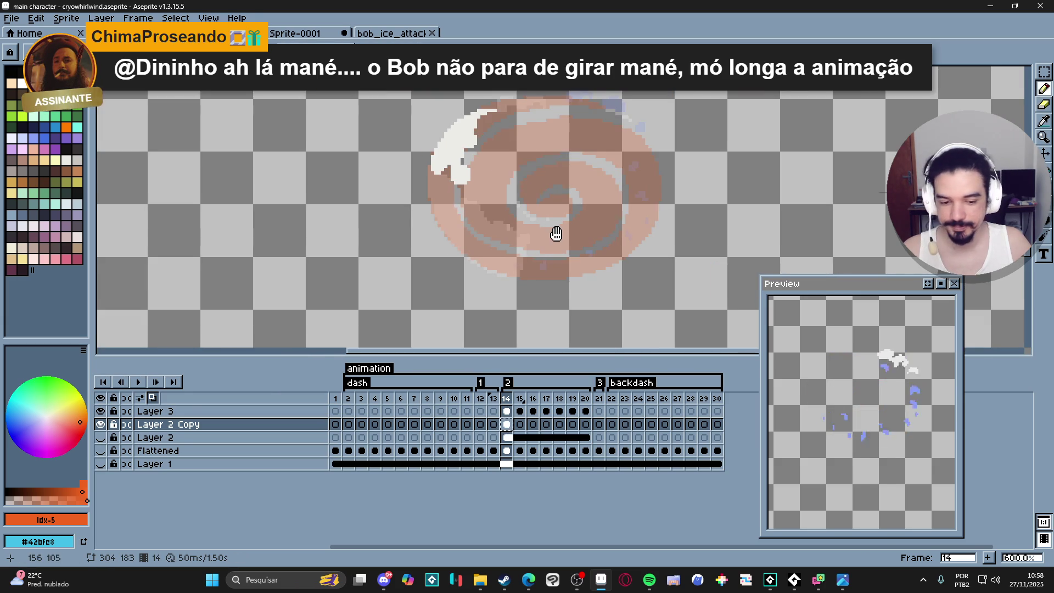
pyautogui.scroll(4, 555, 231)
pyautogui.press('e')
pyautogui.scroll(-1, 568, 219)
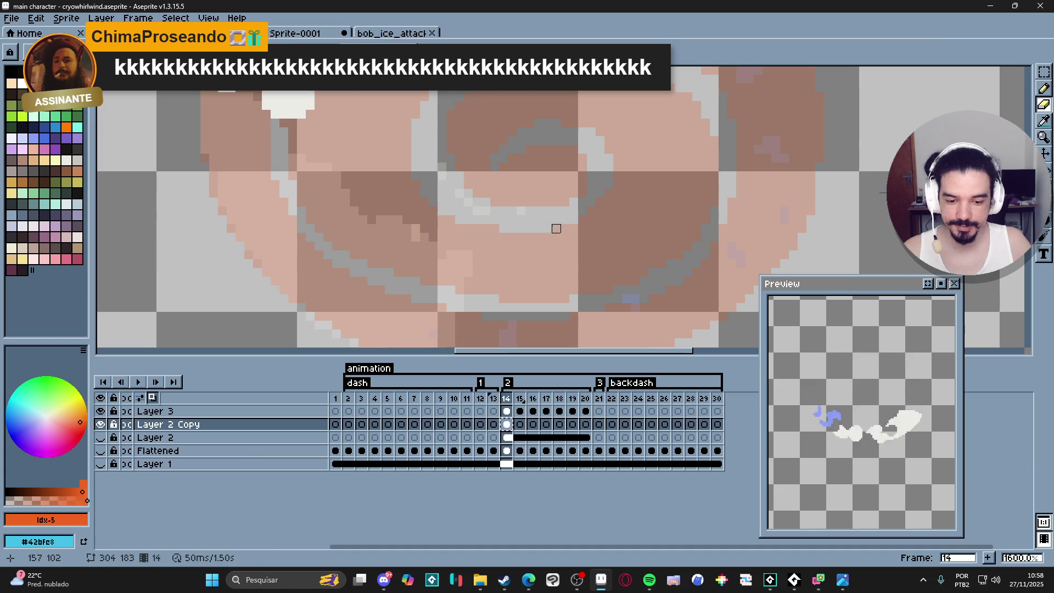
pyautogui.press('b')
pyautogui.scroll(-2, 554, 230)
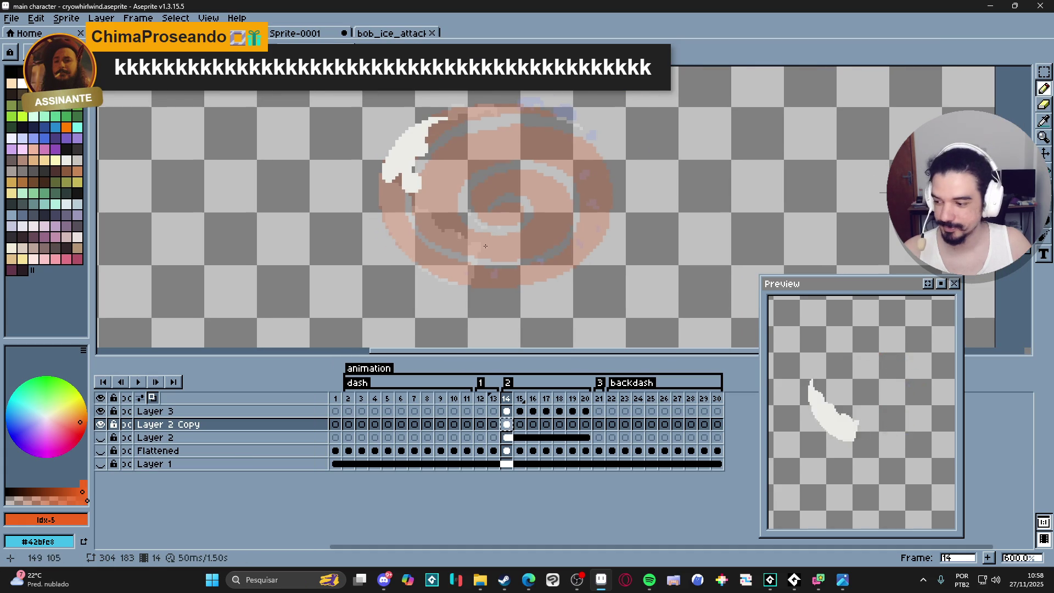
pyautogui.click(520, 425)
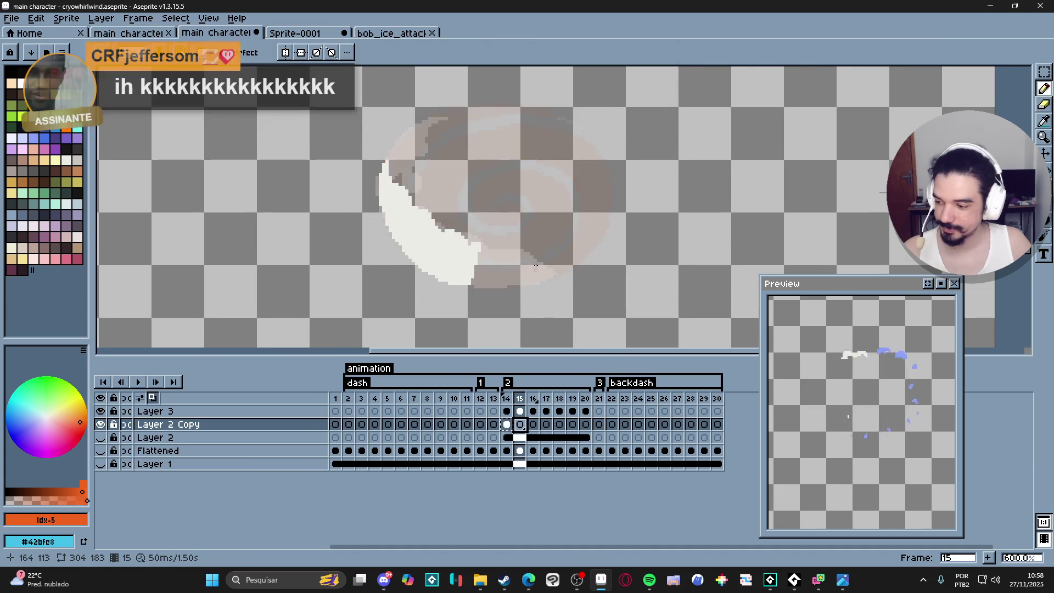
pyautogui.hotkey('ctrl', 's')
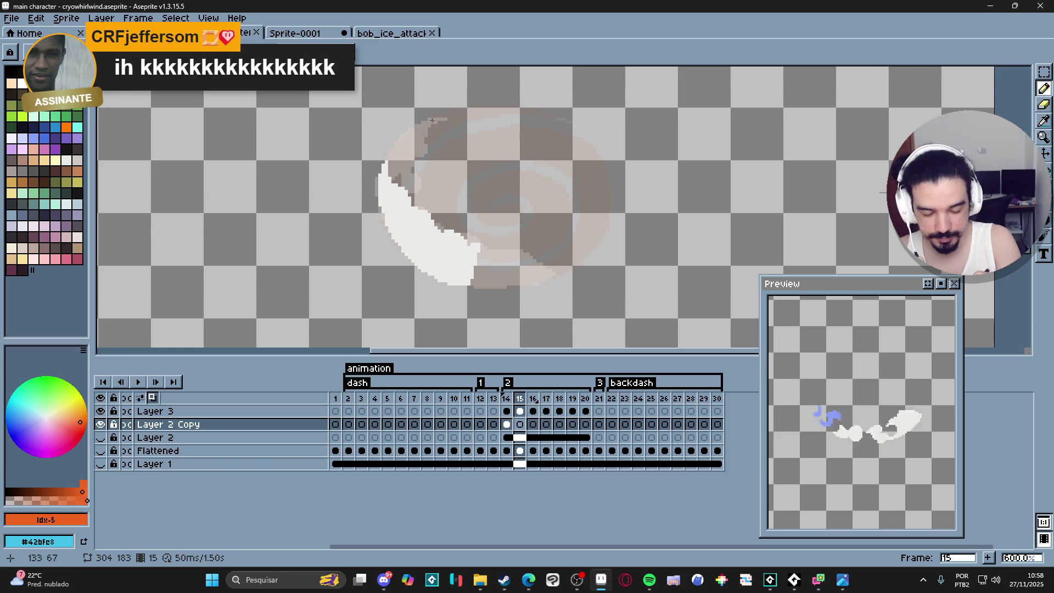
# - Sketch a reddish arc along the swirl's upper-left edge on frame 15
pyautogui.moveTo(432, 120); pyautogui.dragTo(390, 159)
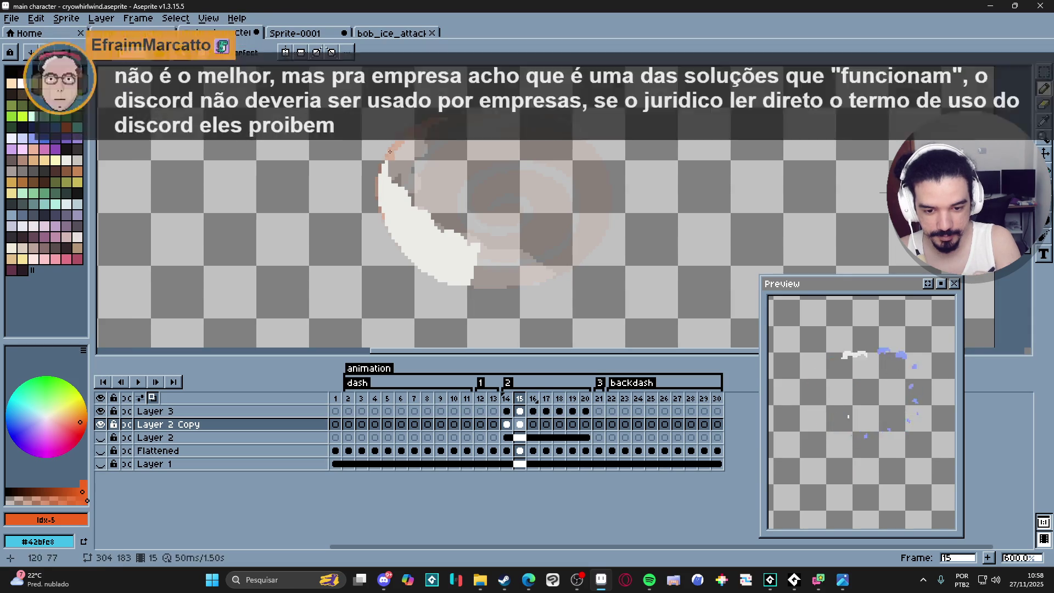
pyautogui.click(439, 117)
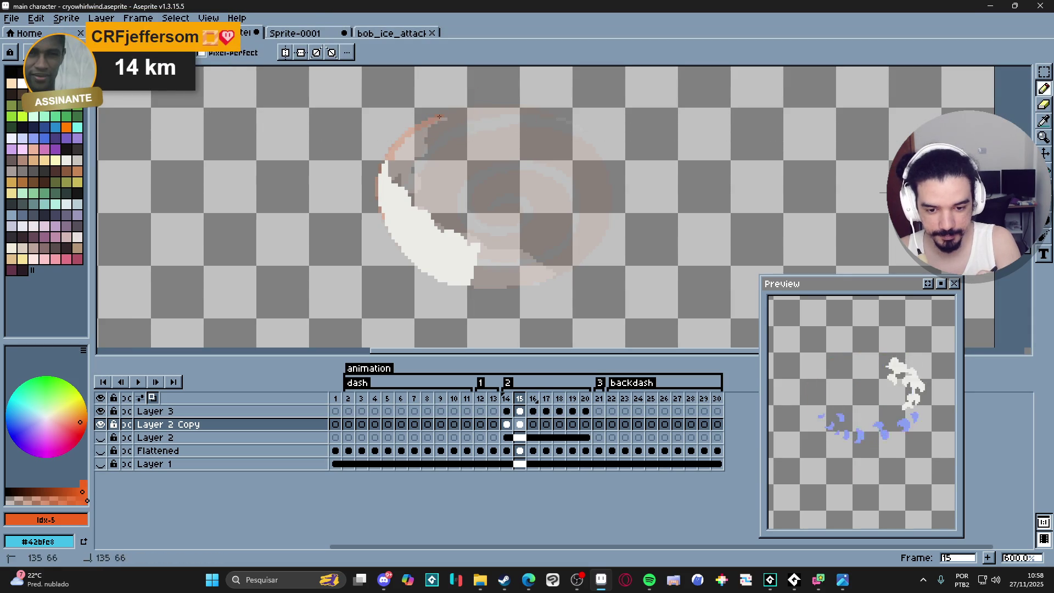
pyautogui.moveTo(439, 117); pyautogui.dragTo(418, 125)
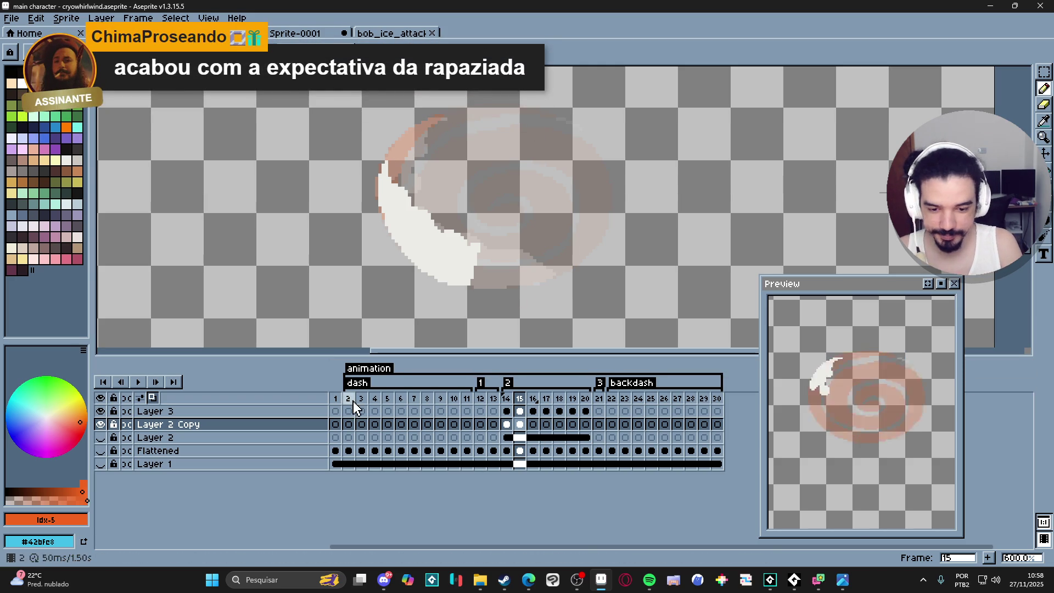
# - Hide Layer 3's white slash and draw red swirl strokes down the left and across the right
pyautogui.click(102, 411)
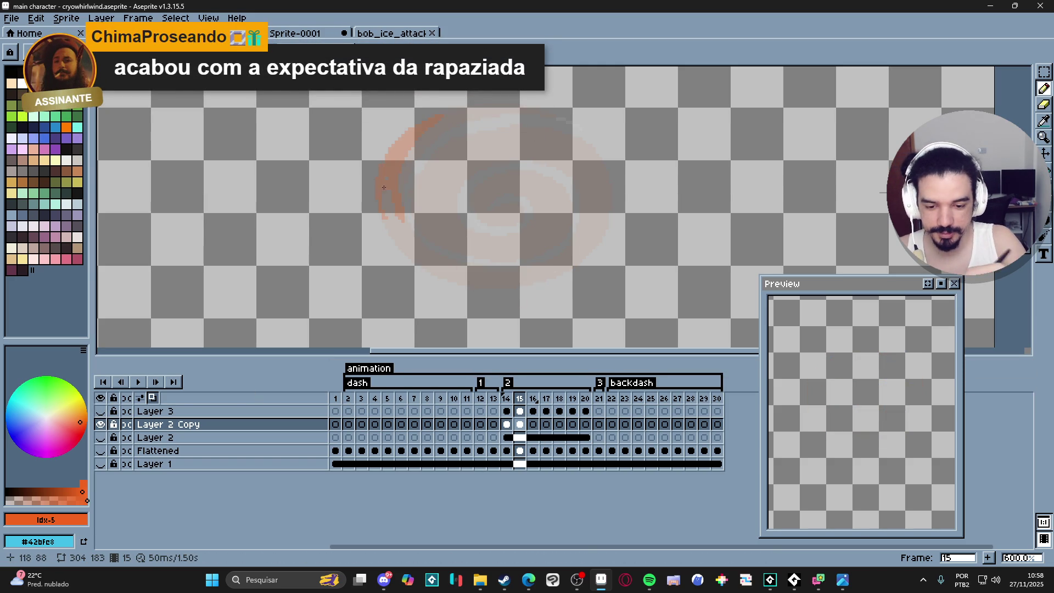
pyautogui.moveTo(384, 222); pyautogui.dragTo(412, 252)
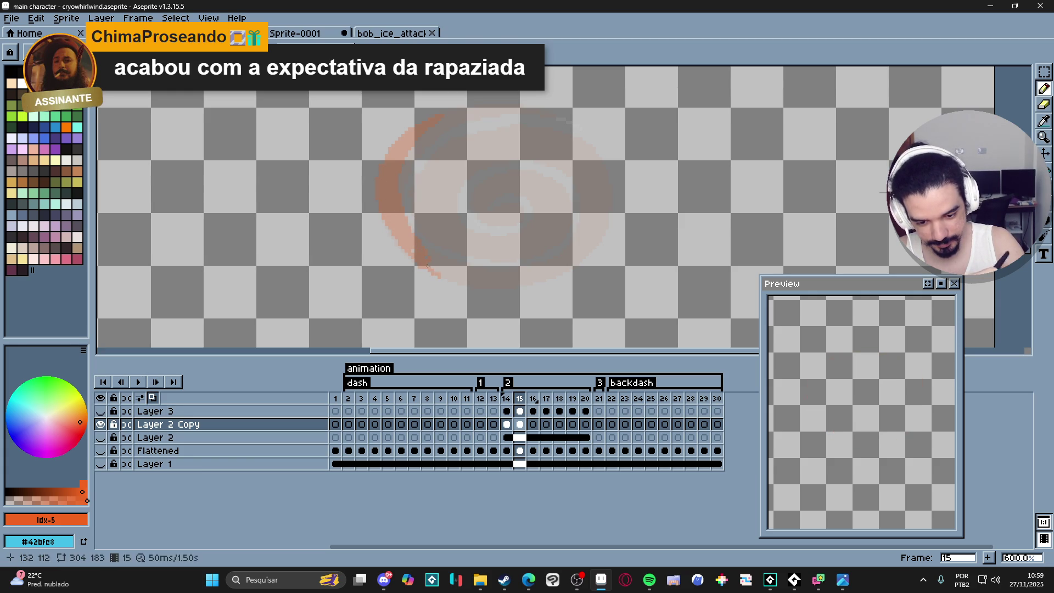
pyautogui.moveTo(428, 266); pyautogui.dragTo(445, 272)
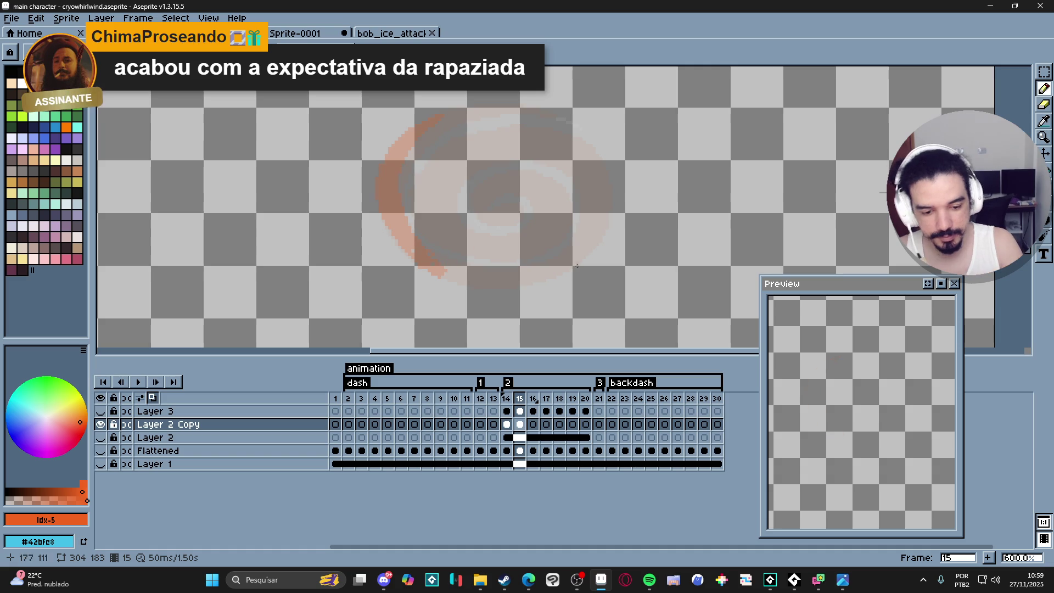
pyautogui.moveTo(577, 240); pyautogui.dragTo(504, 274)
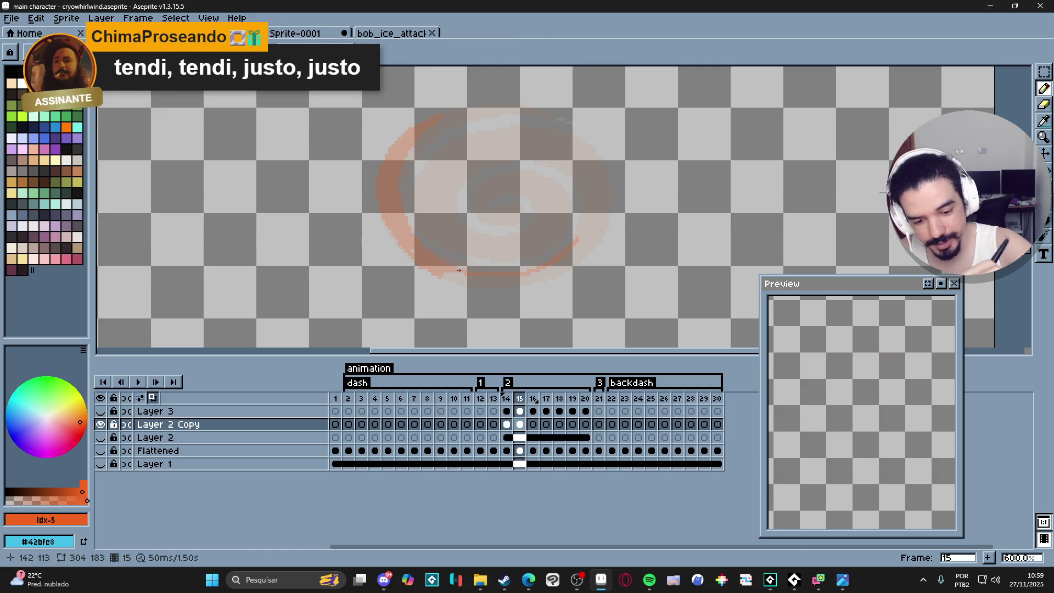
pyautogui.moveTo(413, 244); pyautogui.dragTo(457, 263)
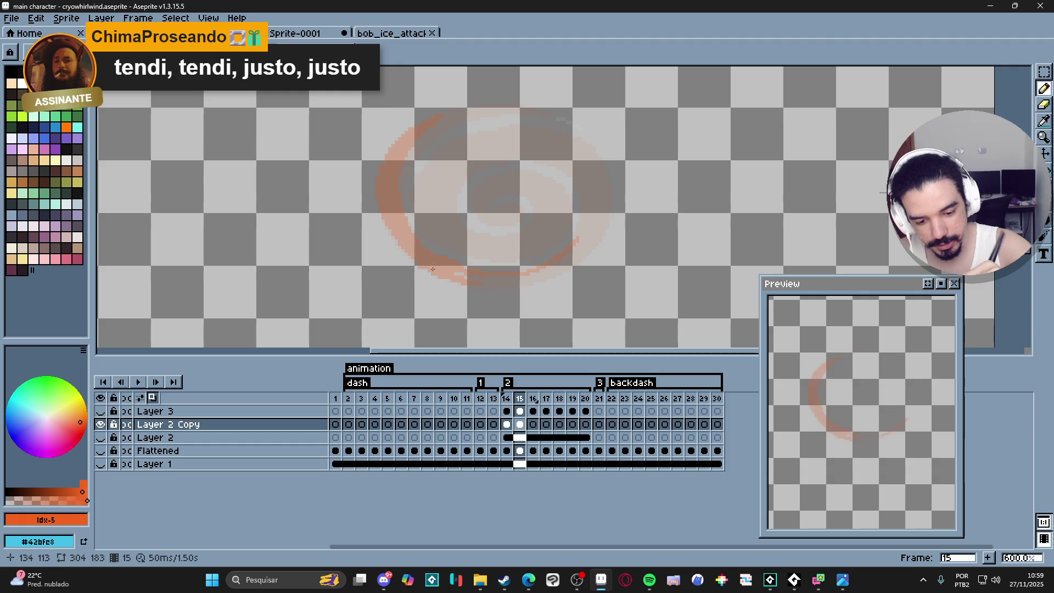
# - Clean up the swirl's lower edge and draw its lower tail curving up to the right
pyautogui.press('e')
pyautogui.moveTo(418, 264); pyautogui.dragTo(424, 270)
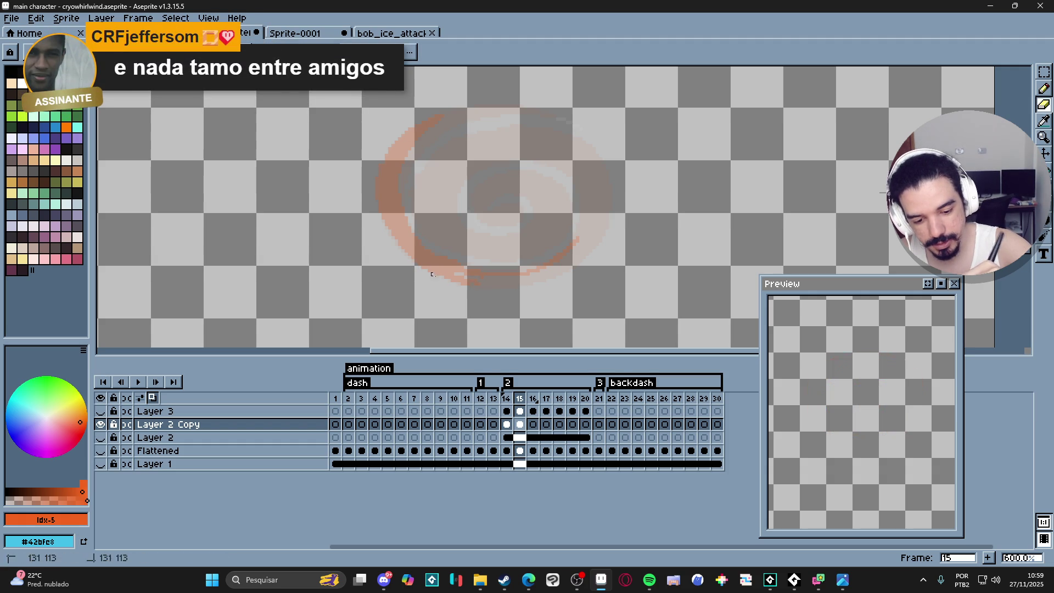
pyautogui.press('b')
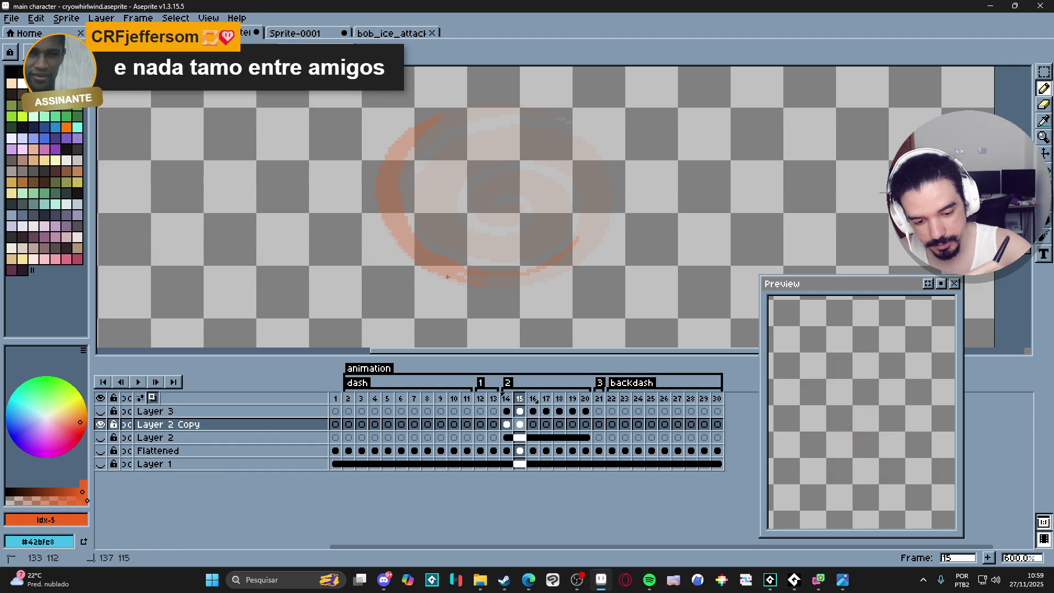
pyautogui.moveTo(447, 277); pyautogui.dragTo(492, 285)
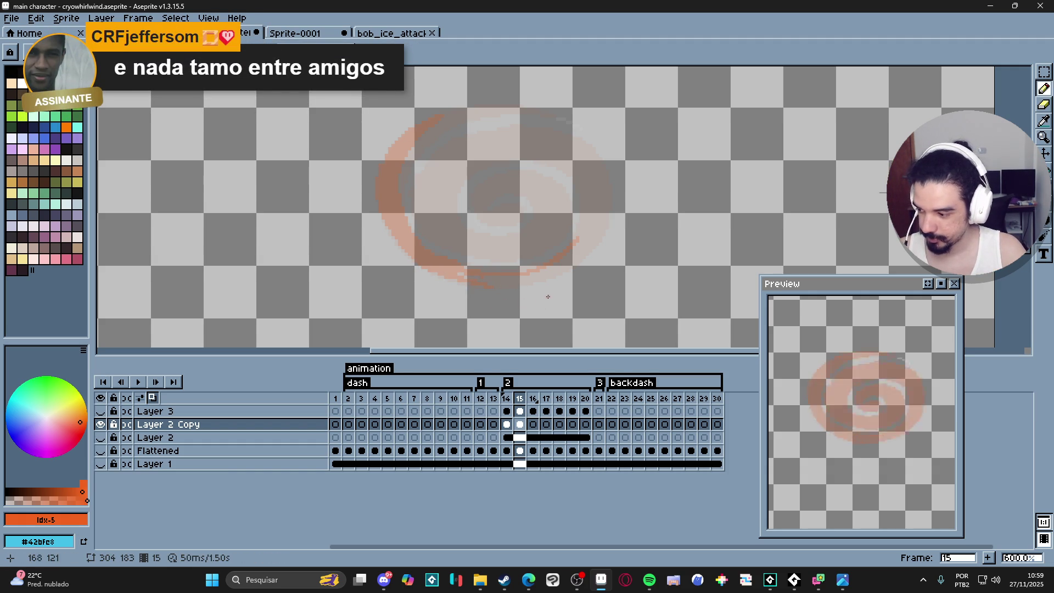
pyautogui.keyDown('shift'); pyautogui.click(537, 281); pyautogui.keyUp('shift')
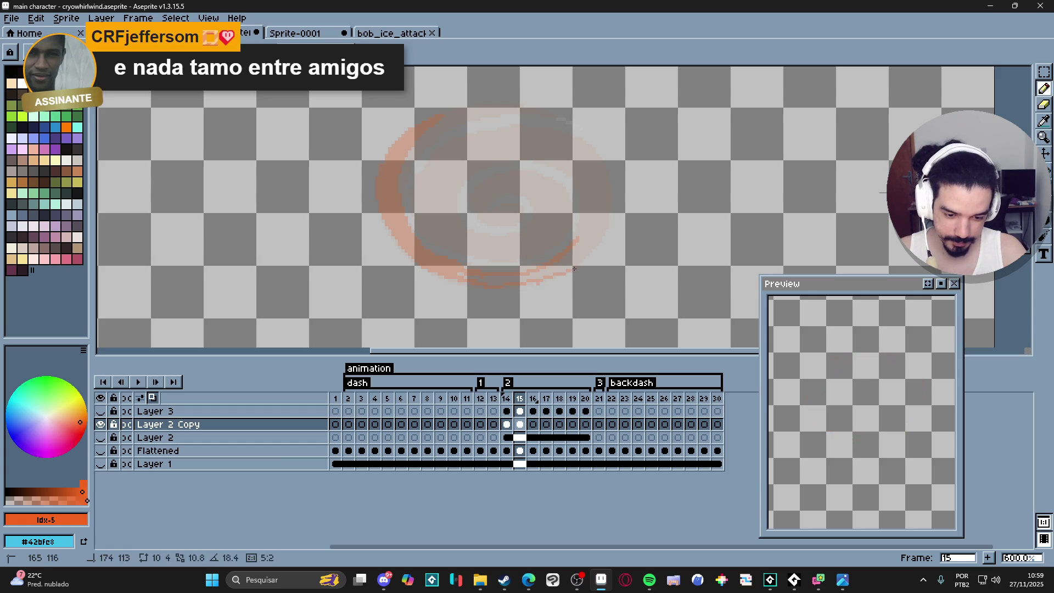
pyautogui.moveTo(538, 282); pyautogui.dragTo(604, 230)
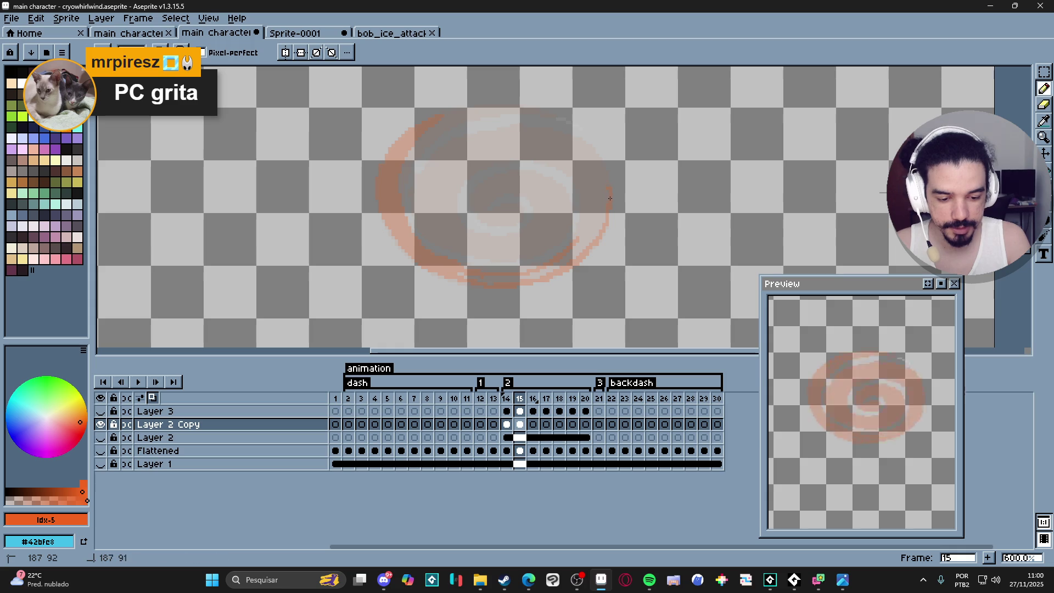
# - Draw orange arcs across the swirl's top and inner ring, undoing the last stroke
pyautogui.moveTo(544, 129)
pyautogui.mouseDown()
pyautogui.moveTo(486, 131)
pyautogui.moveTo(439, 156)
pyautogui.moveTo(417, 206)
pyautogui.mouseUp()
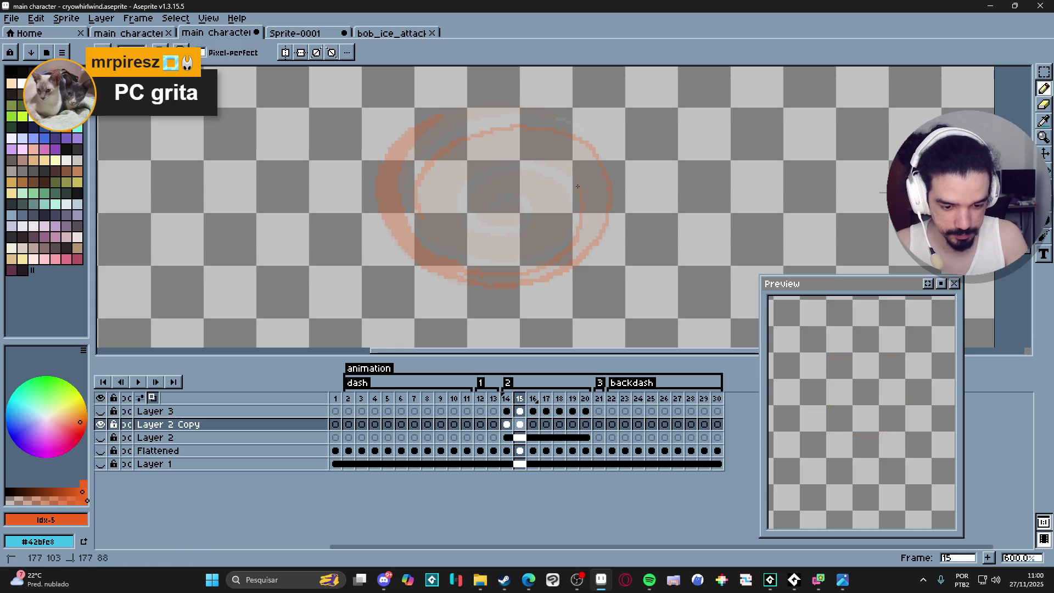
pyautogui.moveTo(519, 152)
pyautogui.mouseDown()
pyautogui.moveTo(458, 175)
pyautogui.moveTo(454, 213)
pyautogui.mouseUp()
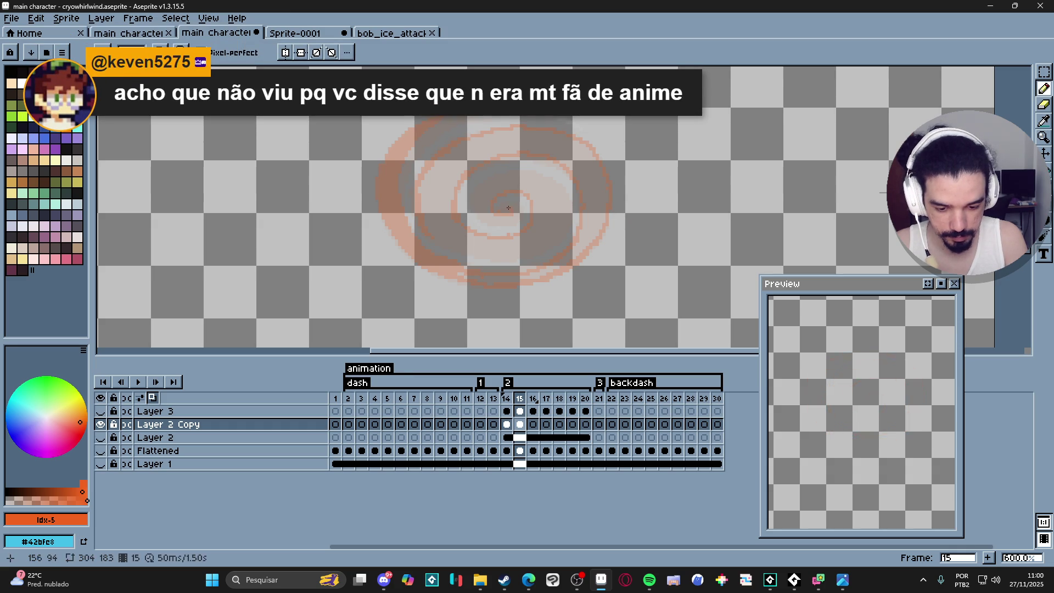
pyautogui.moveTo(501, 208); pyautogui.dragTo(516, 215)
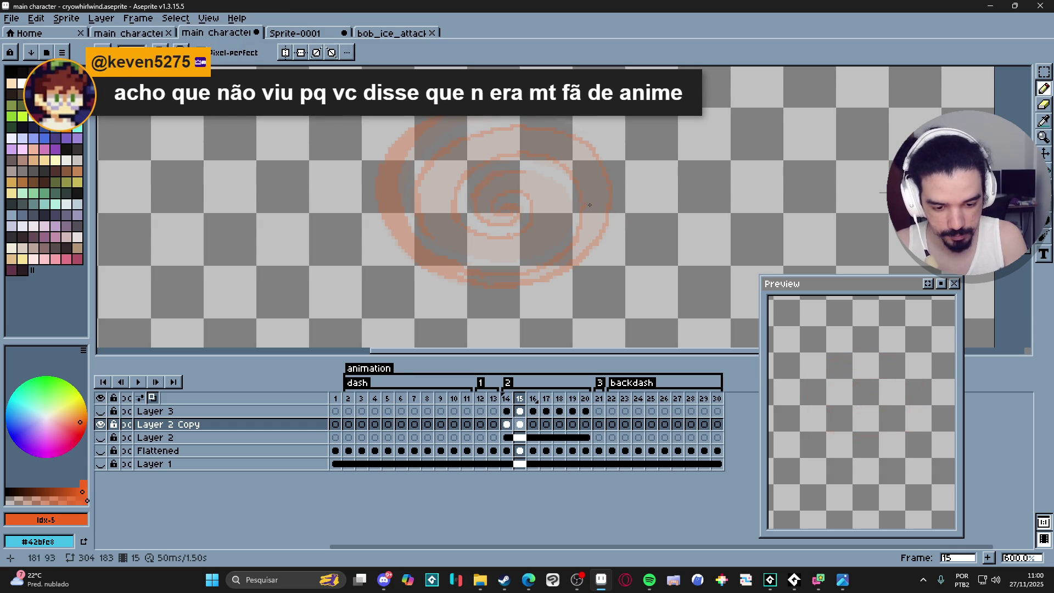
pyautogui.moveTo(569, 204); pyautogui.dragTo(568, 224)
pyautogui.moveTo(553, 181); pyautogui.dragTo(570, 210)
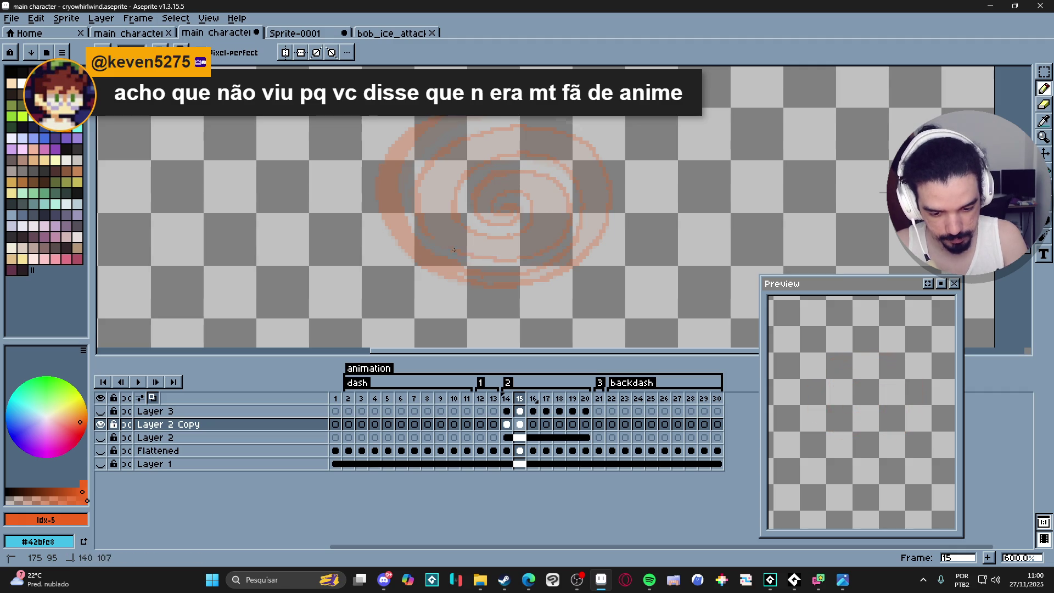
pyautogui.hotkey('ctrl', 'z')
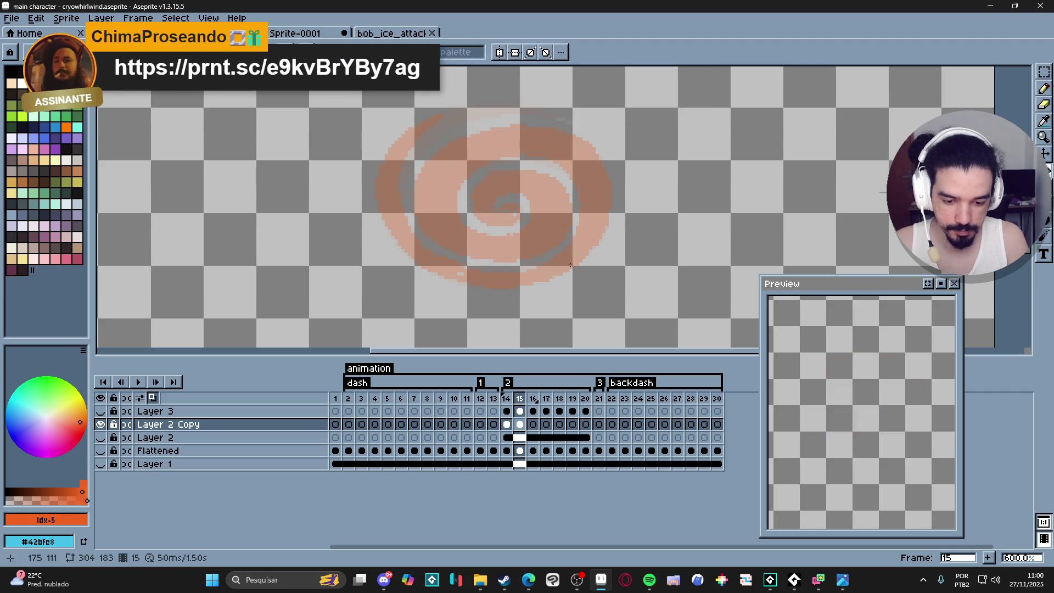
# - Select and then deselect the frame 15 column across all layers
pyautogui.press('b')
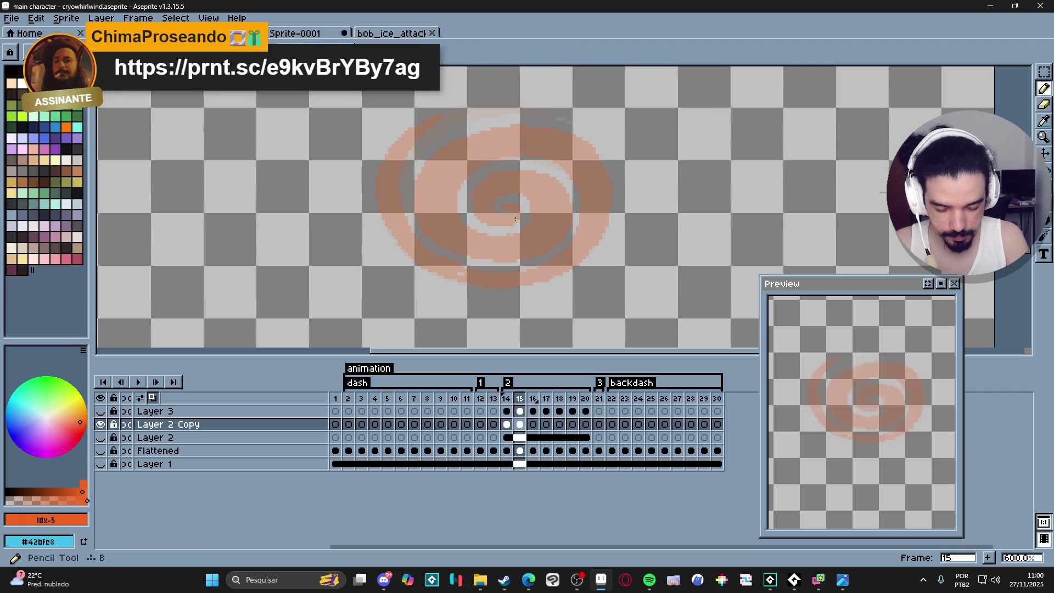
pyautogui.click(519, 398)
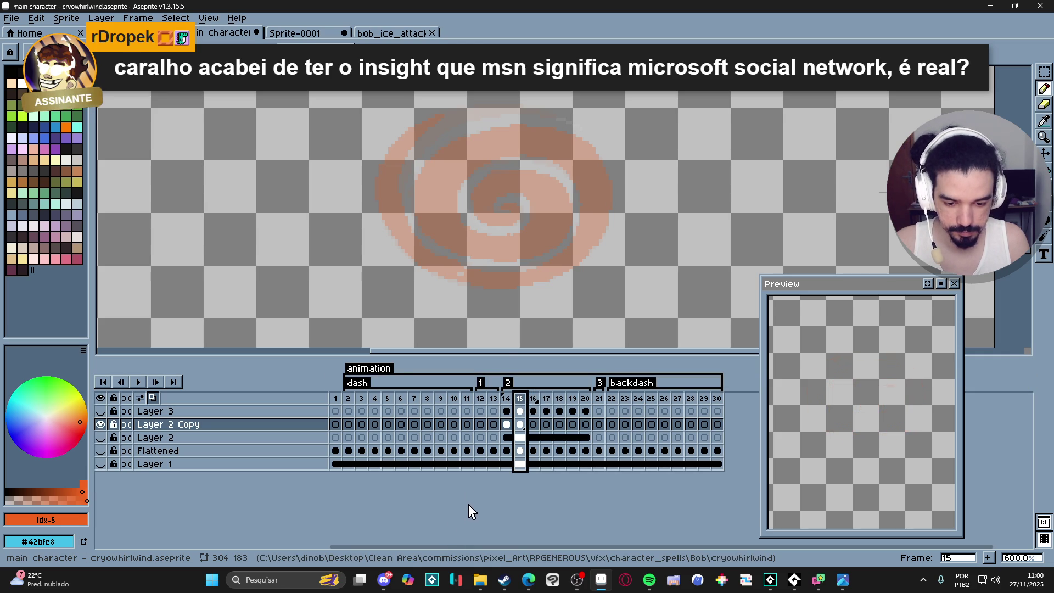
pyautogui.press('e')
pyautogui.press('Escape')
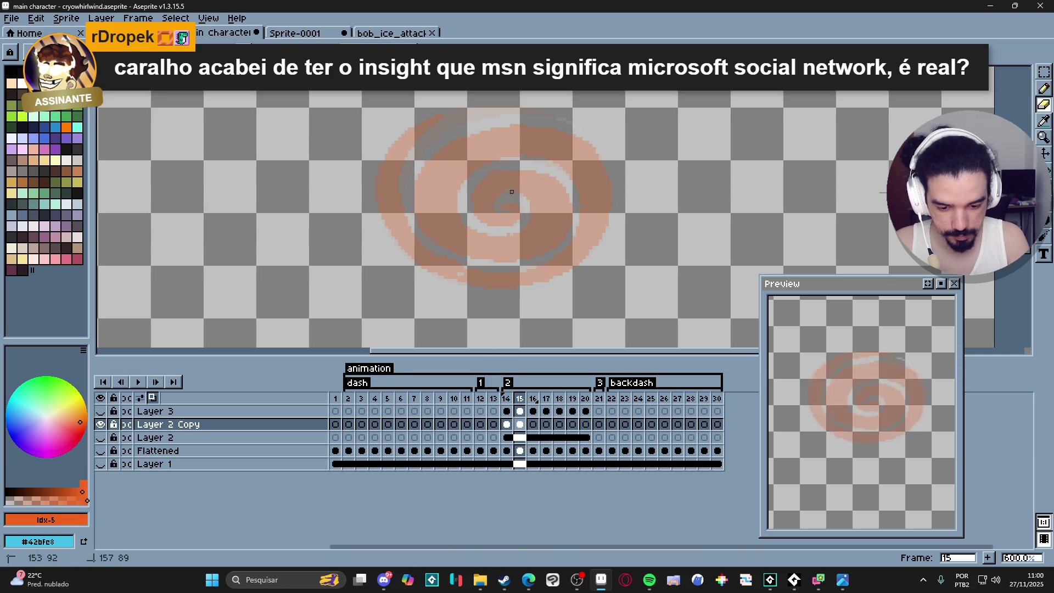
pyautogui.press('b')
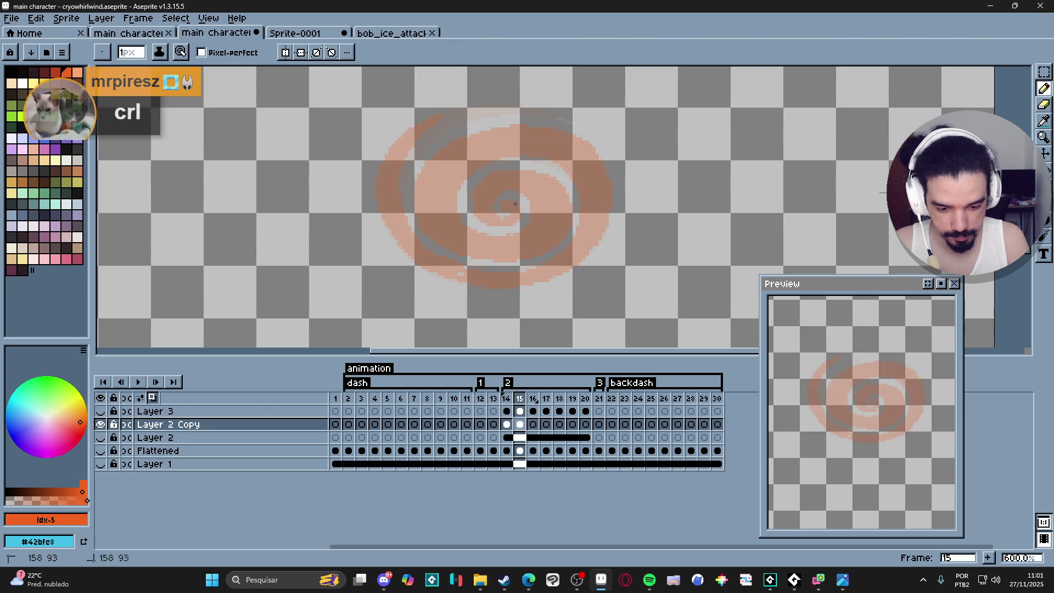
pyautogui.press('e')
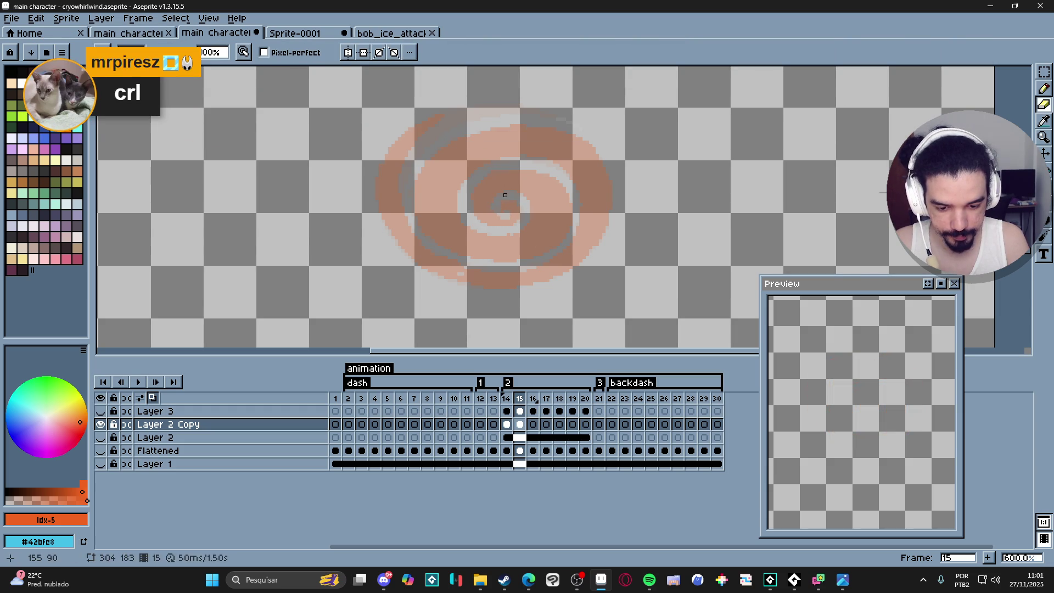
pyautogui.press('b')
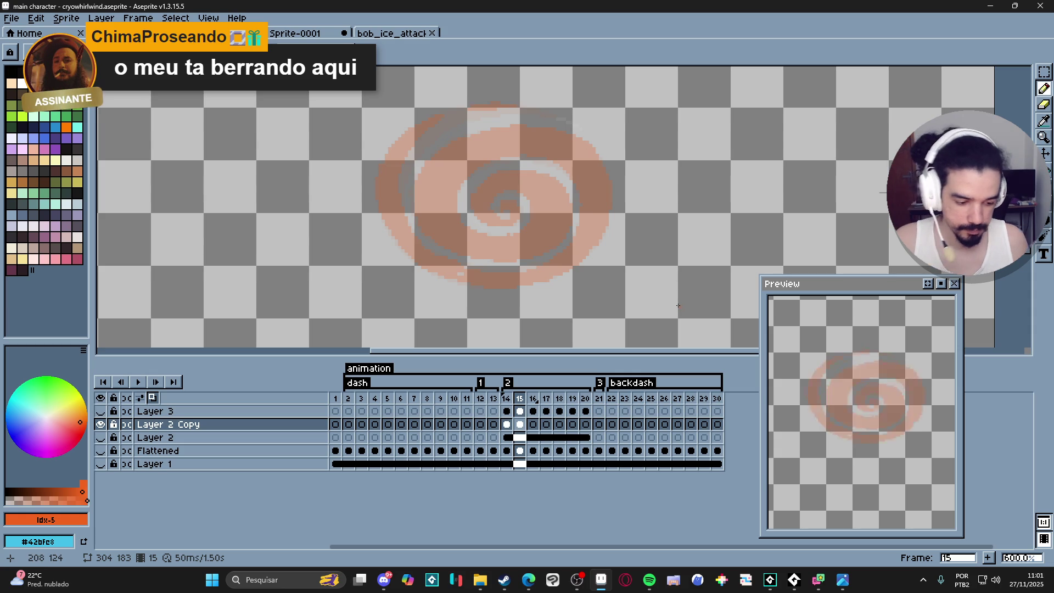
# - Review Layer 2 Copy on frames 14, 15 and 16, then bring GameMaker forward
pyautogui.click(507, 424)
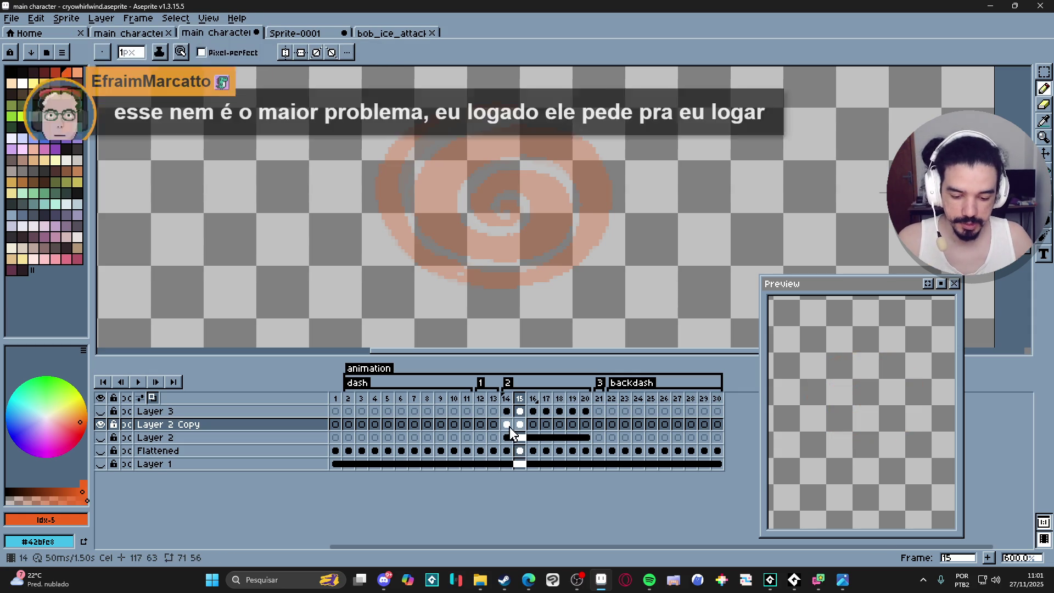
pyautogui.click(520, 425)
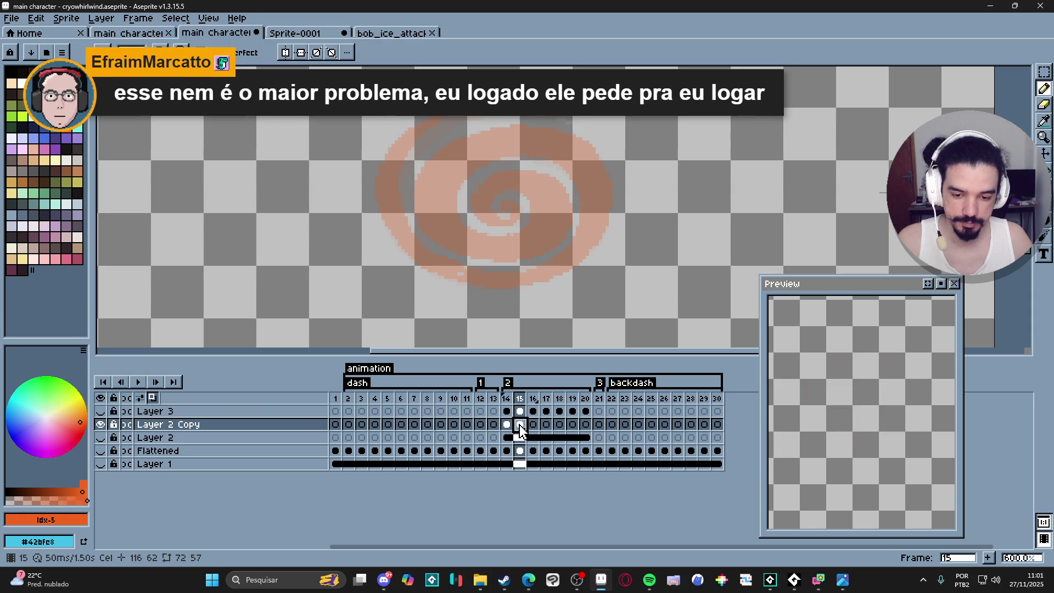
pyautogui.click(533, 426)
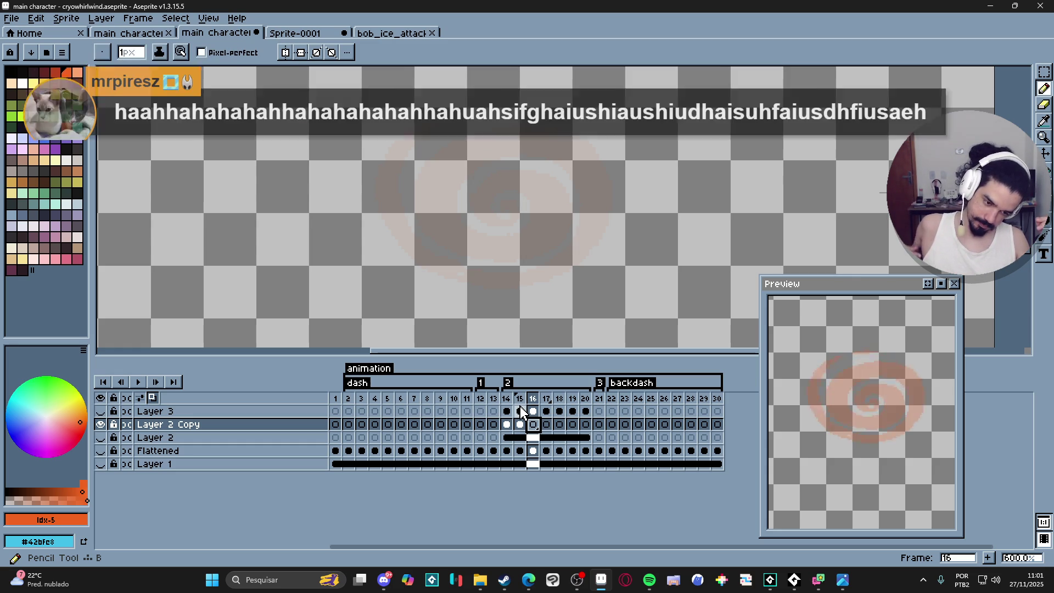
pyautogui.click(796, 580)
pyautogui.click(795, 579)
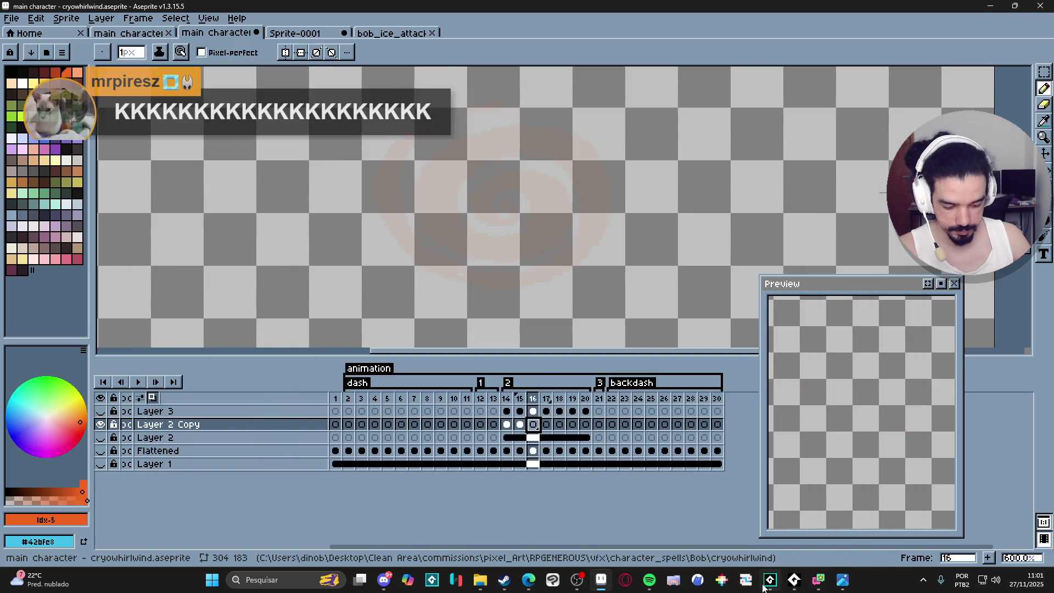
# - Watch the updated cryowhirlwind sequence replay in GameMaker, then switch to the web browser
pyautogui.click(765, 584)
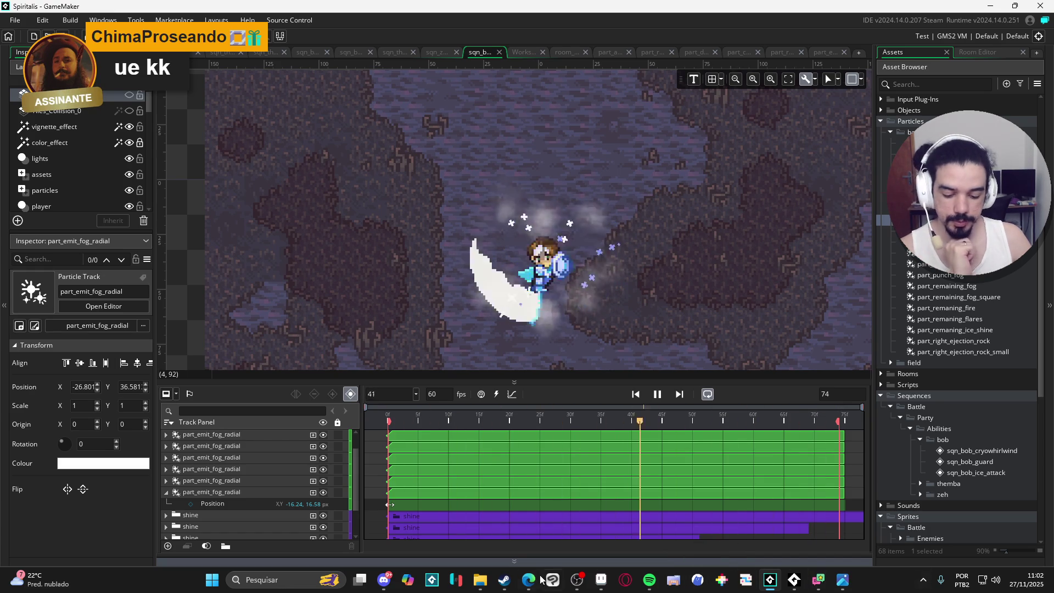
pyautogui.click(488, 521)
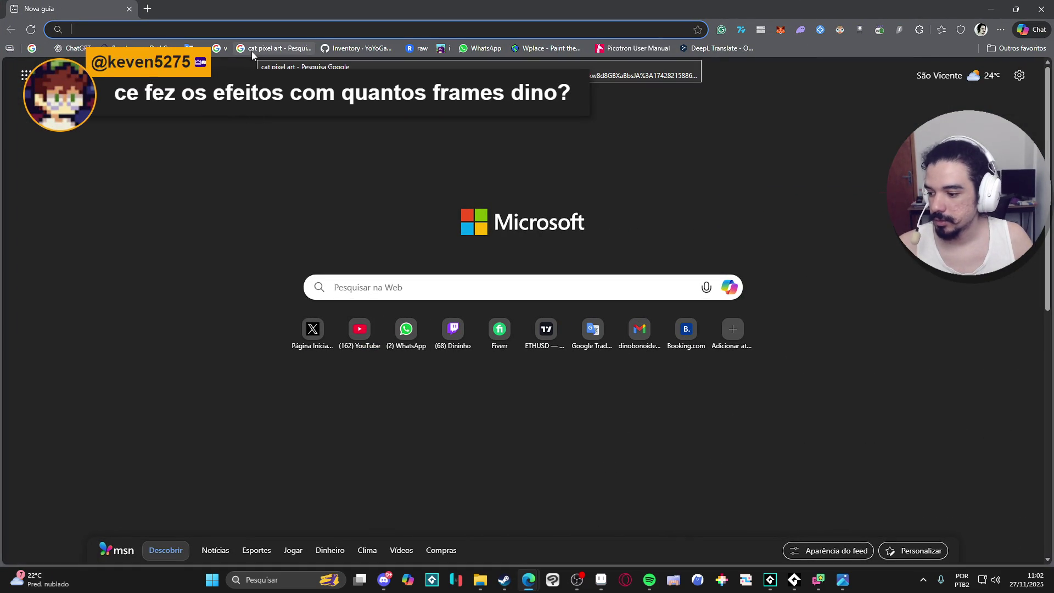
# - Back in Aseprite on frame 14, make all hidden layers visible, including Layer 3's slash
pyautogui.click(601, 586)
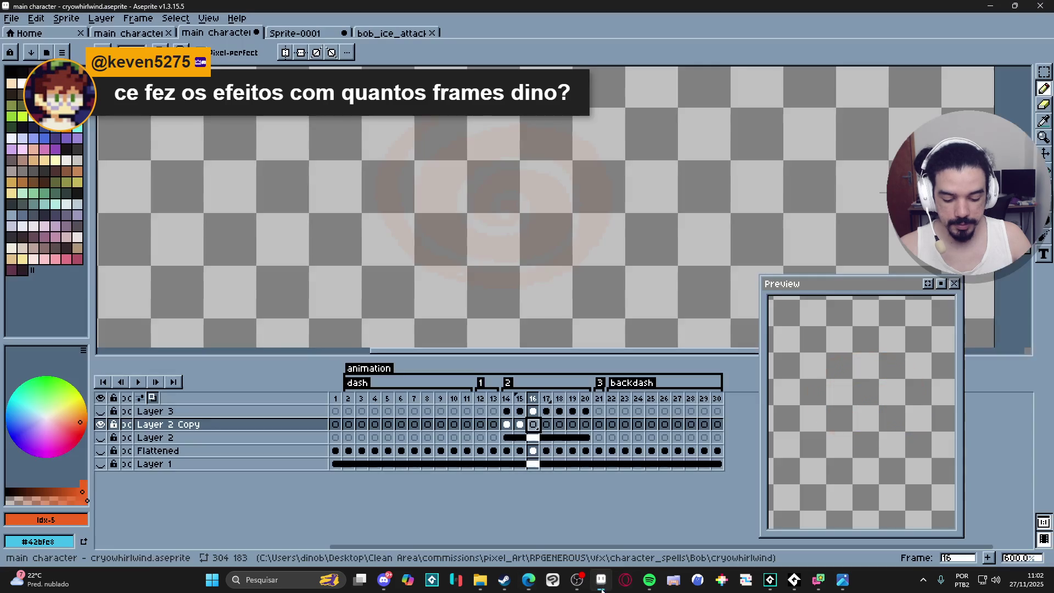
pyautogui.click(508, 401)
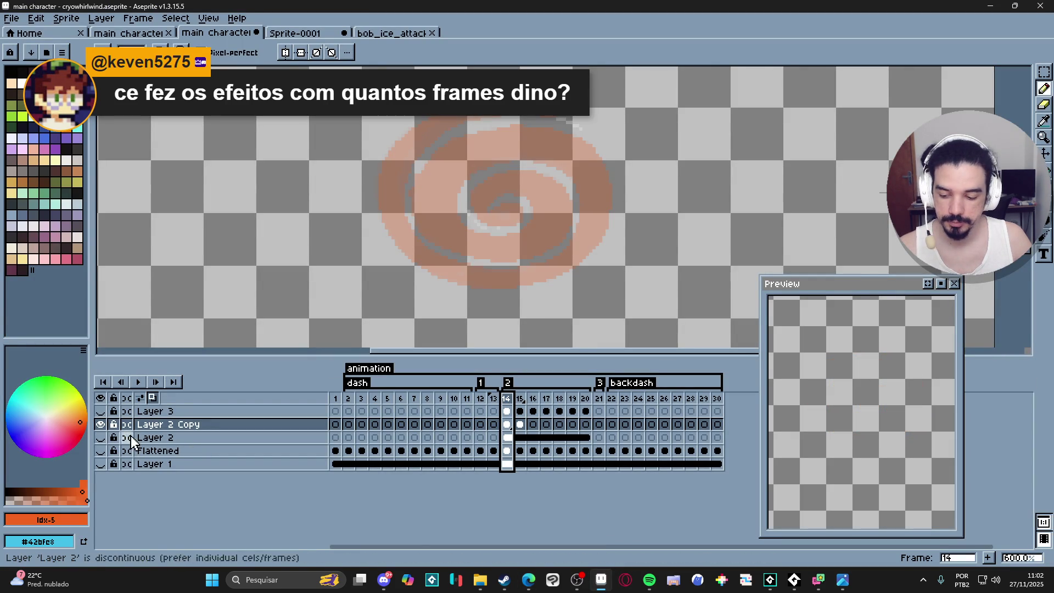
pyautogui.click(101, 437)
pyautogui.click(101, 451)
pyautogui.click(101, 464)
pyautogui.click(100, 411)
pyautogui.click(100, 411)
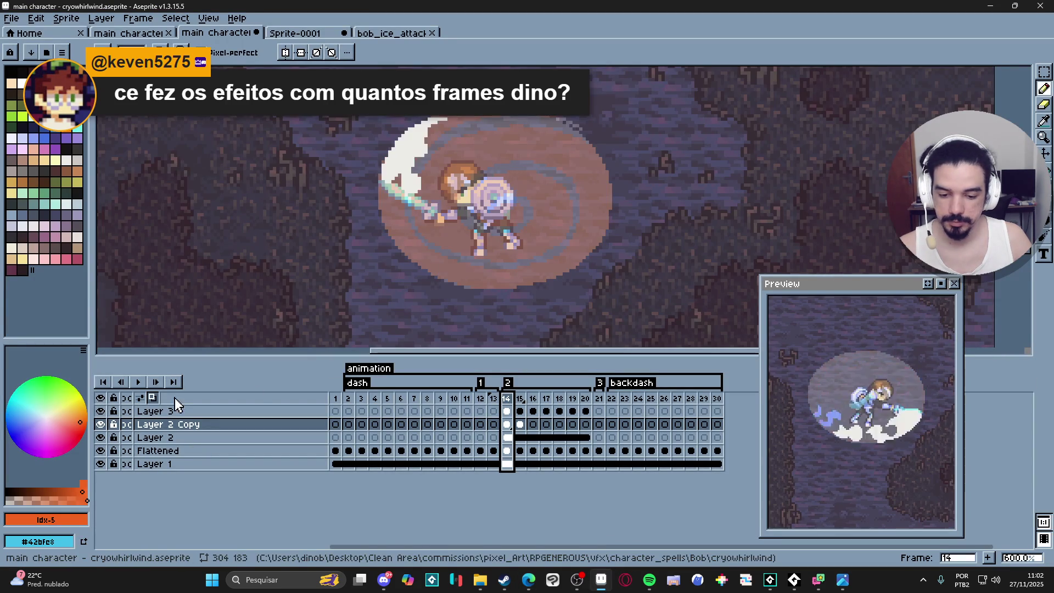
# - Select Layer 3's cels up to frame 20 and hide Layer 2 Copy and Layer 2
pyautogui.click(521, 412)
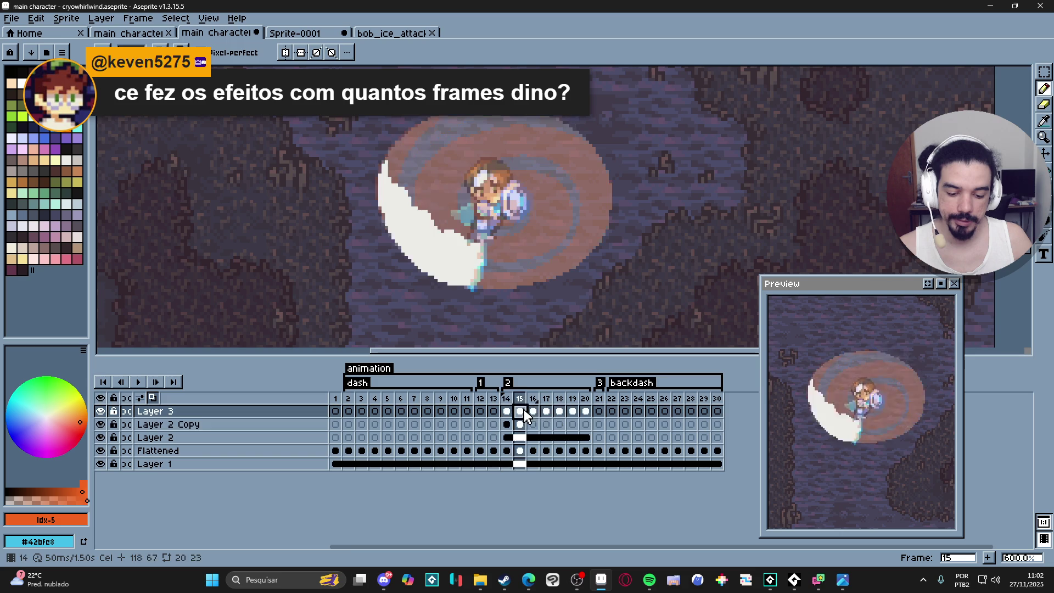
pyautogui.click(585, 411)
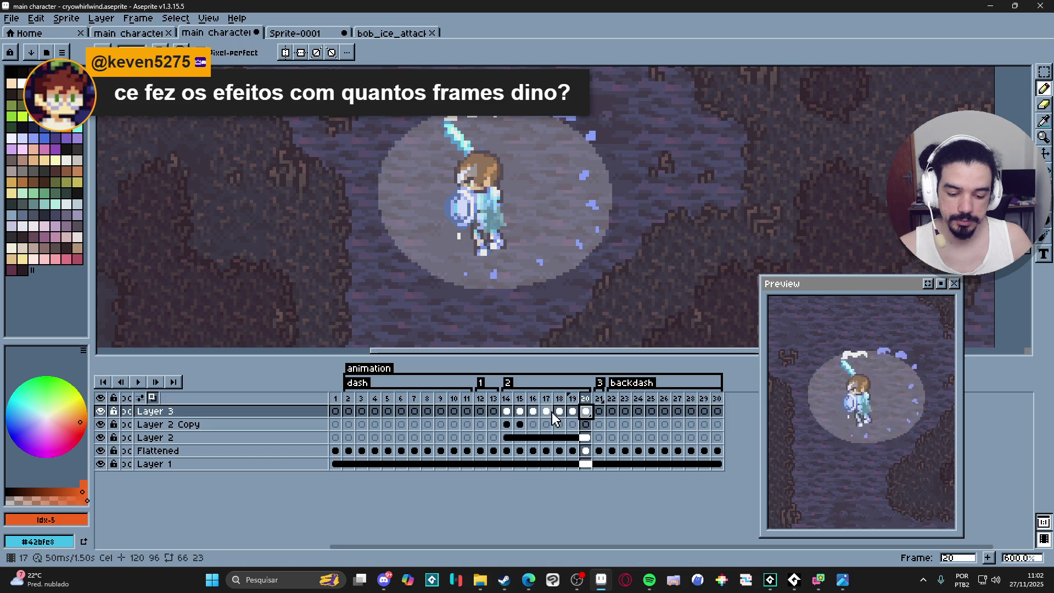
pyautogui.keyDown('shift'); pyautogui.click(508, 416); pyautogui.keyUp('shift')
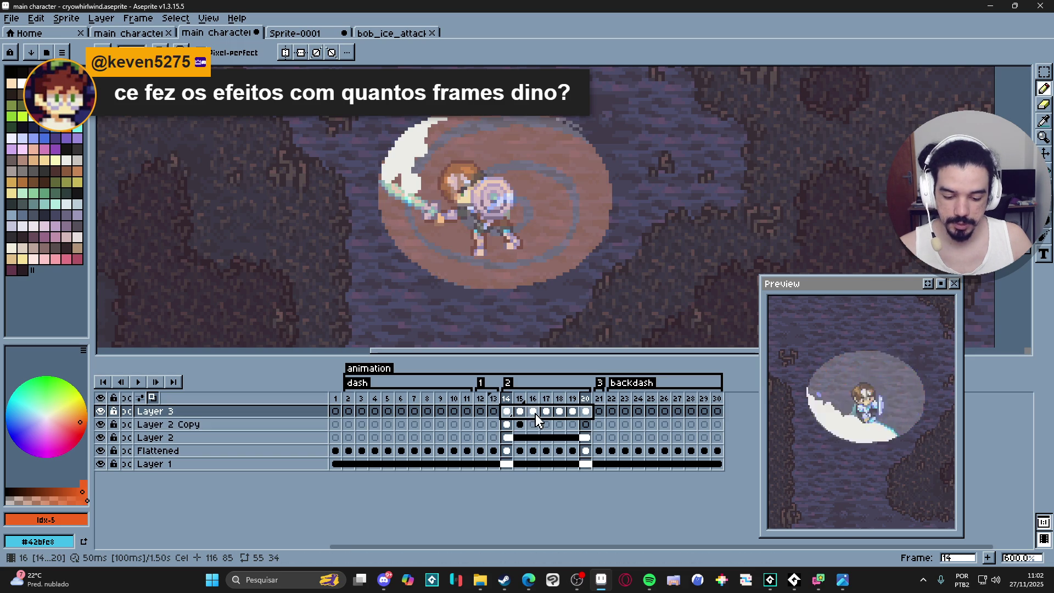
pyautogui.click(588, 412)
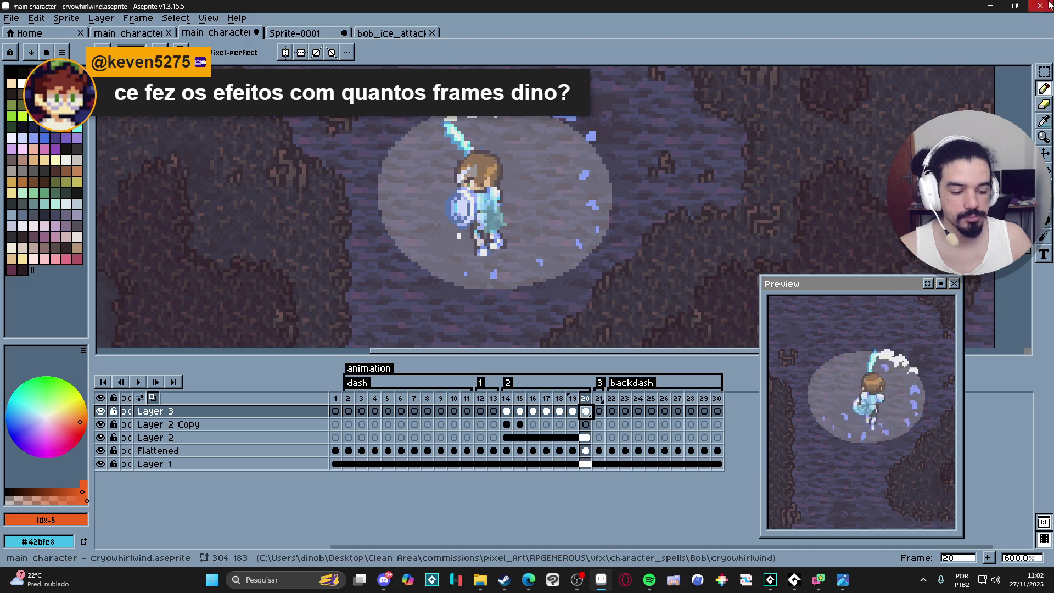
pyautogui.click(99, 424)
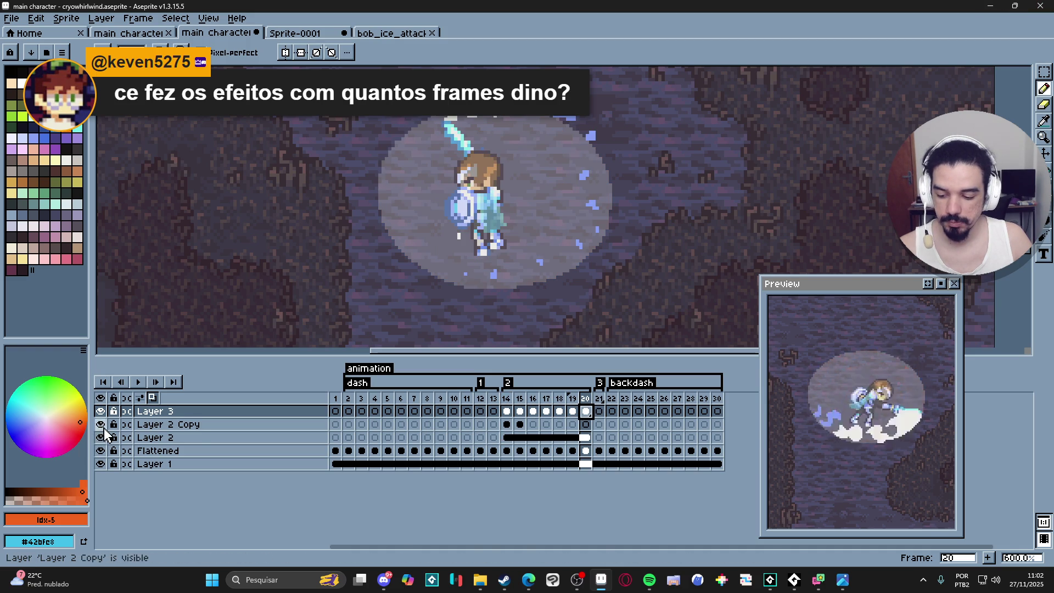
pyautogui.click(101, 438)
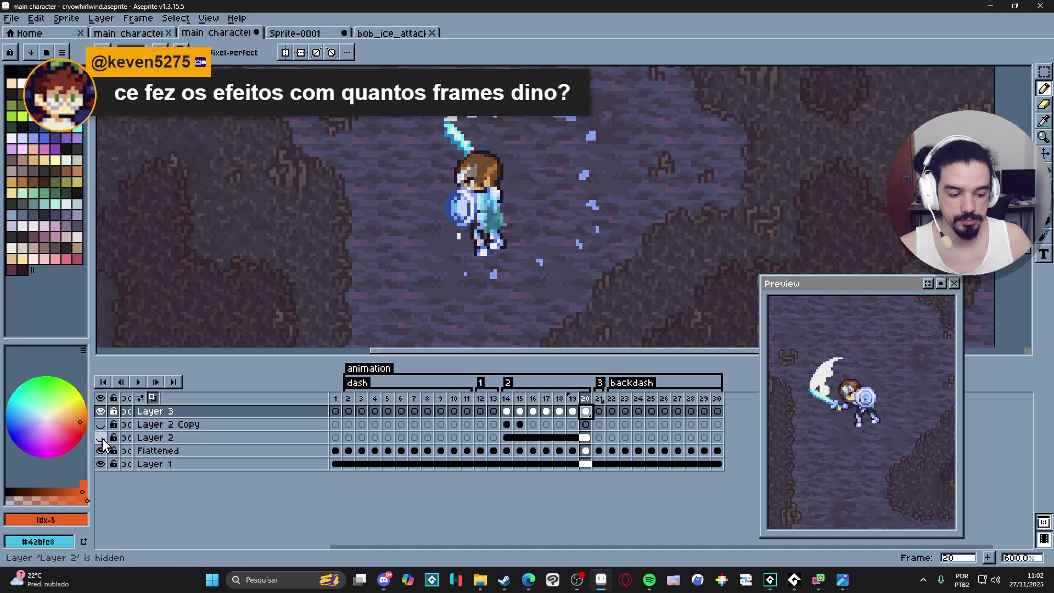
# - Search Google Images for 'ice hurryca vfx gif' and view the Mini Ice Storm Shield GIF
pyautogui.click(997, 5)
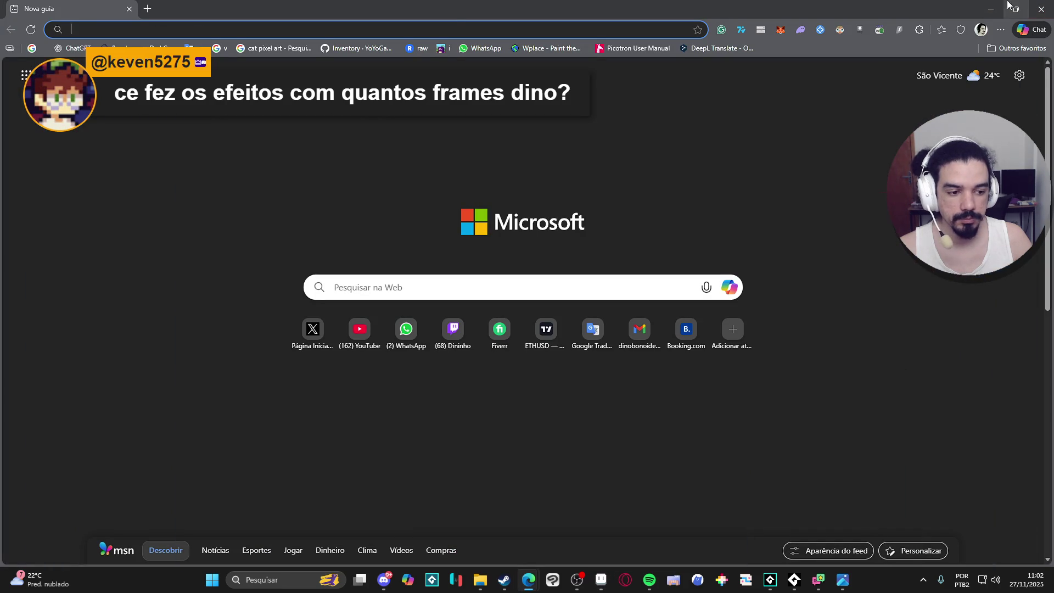
pyautogui.write('i')
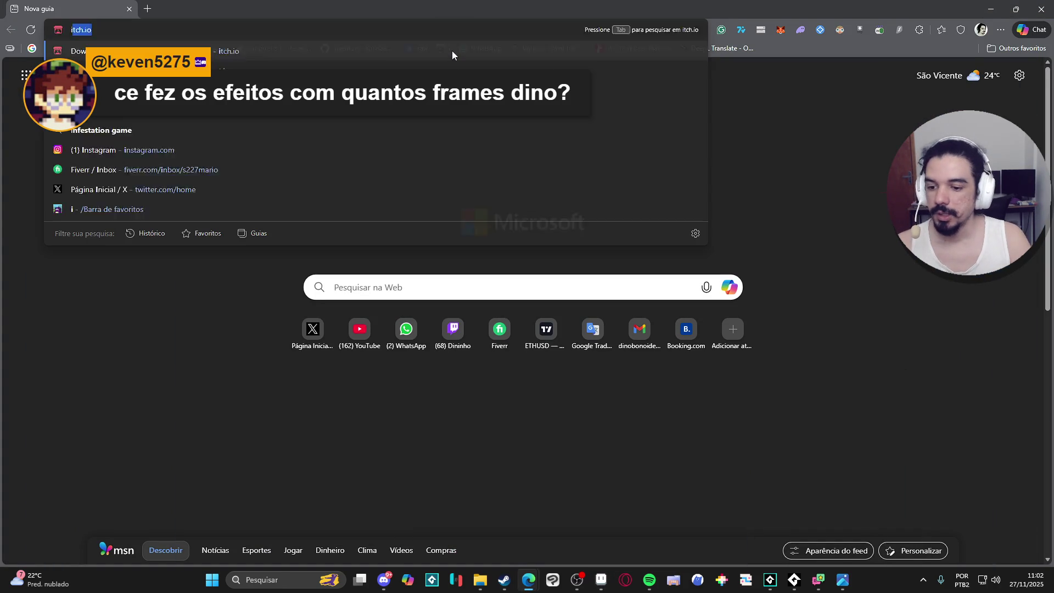
pyautogui.write('ce hurryca')
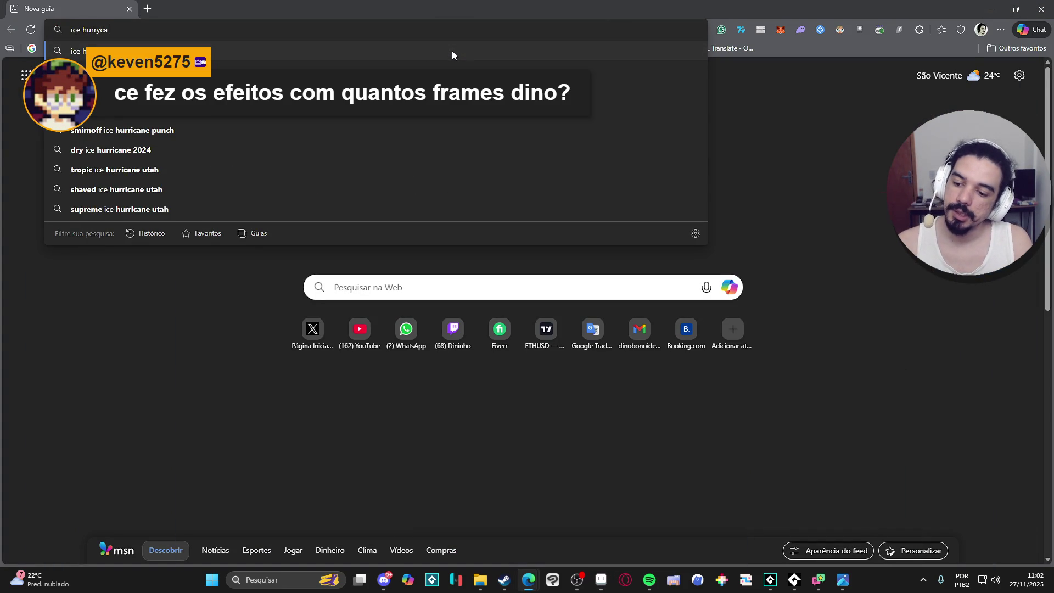
pyautogui.write('n vfx gif')
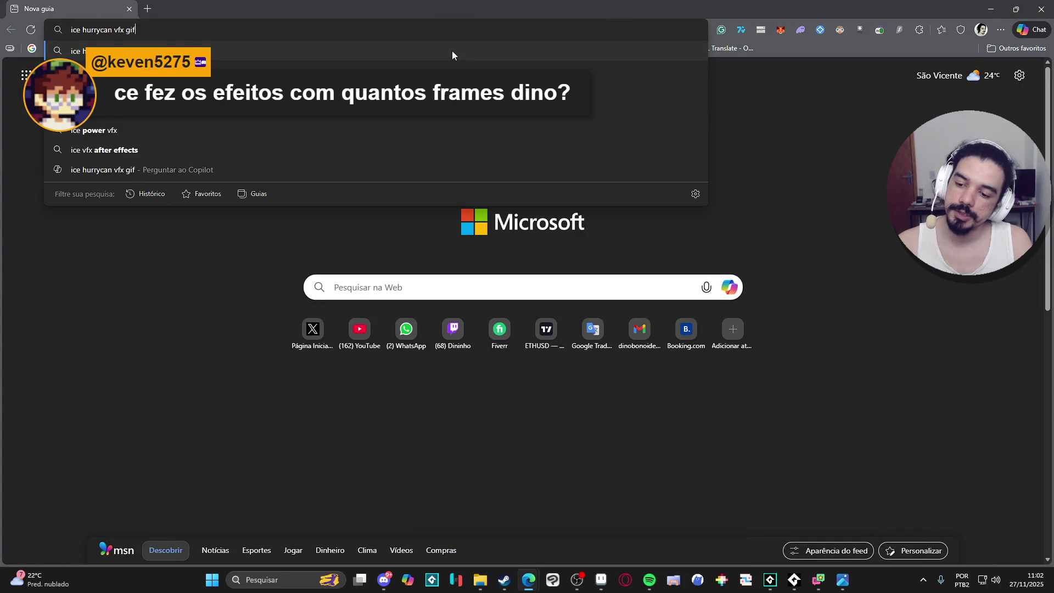
pyautogui.press('Return')
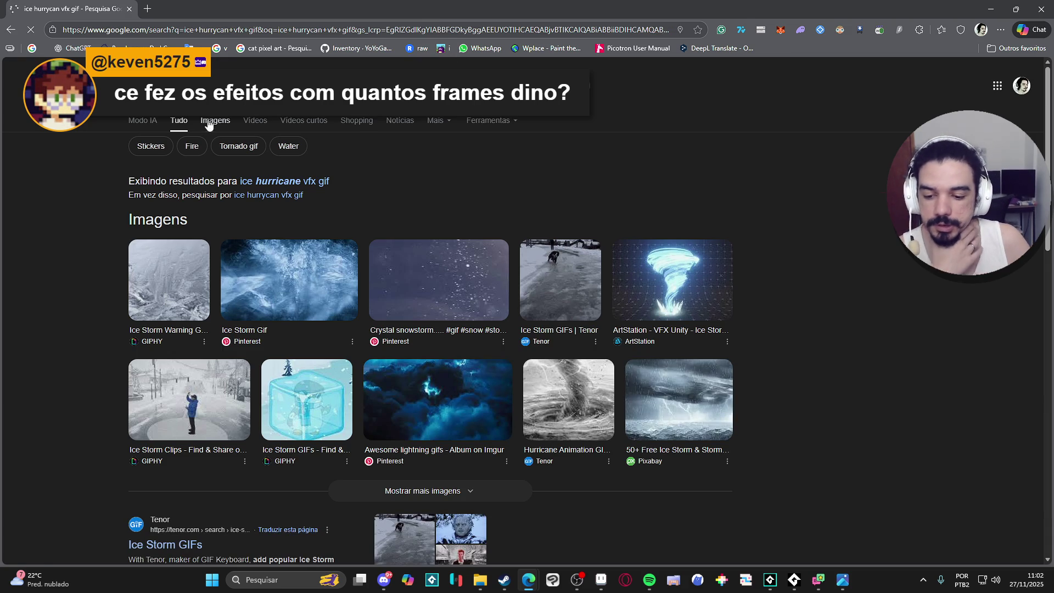
pyautogui.click(207, 120)
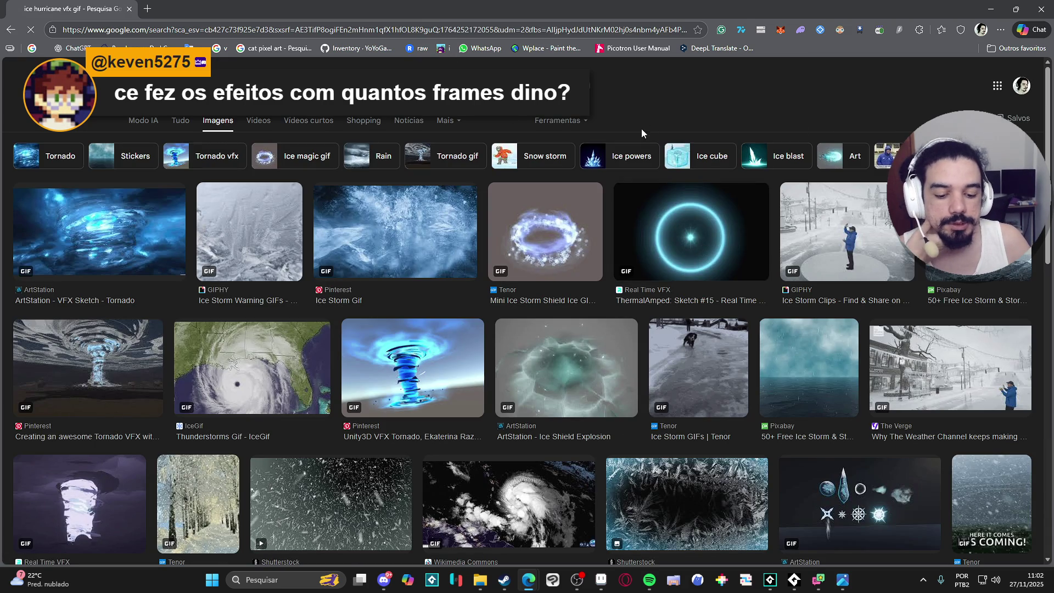
pyautogui.click(555, 257)
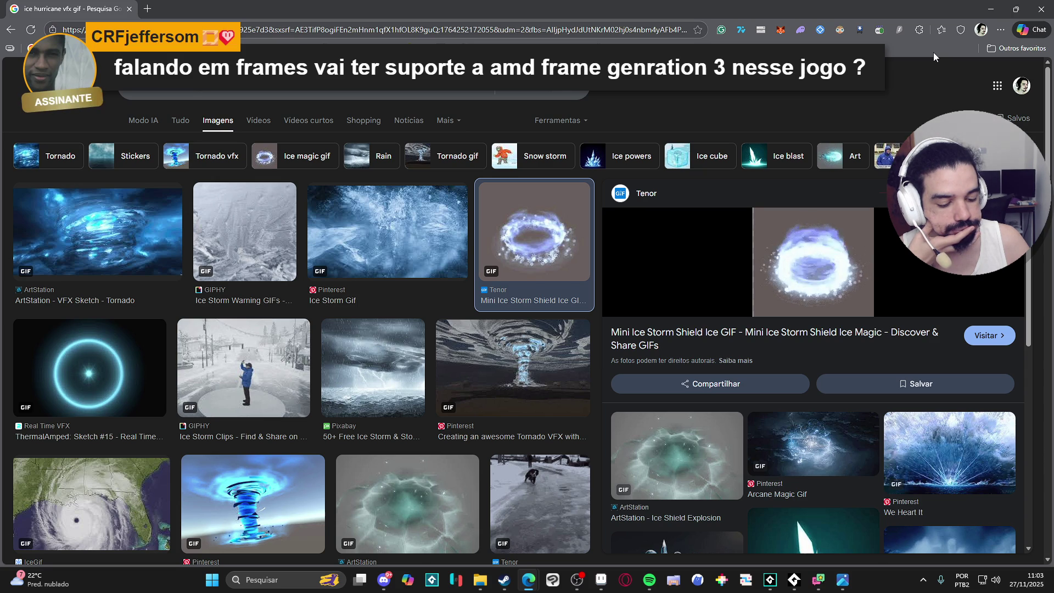
pyautogui.click(991, 8)
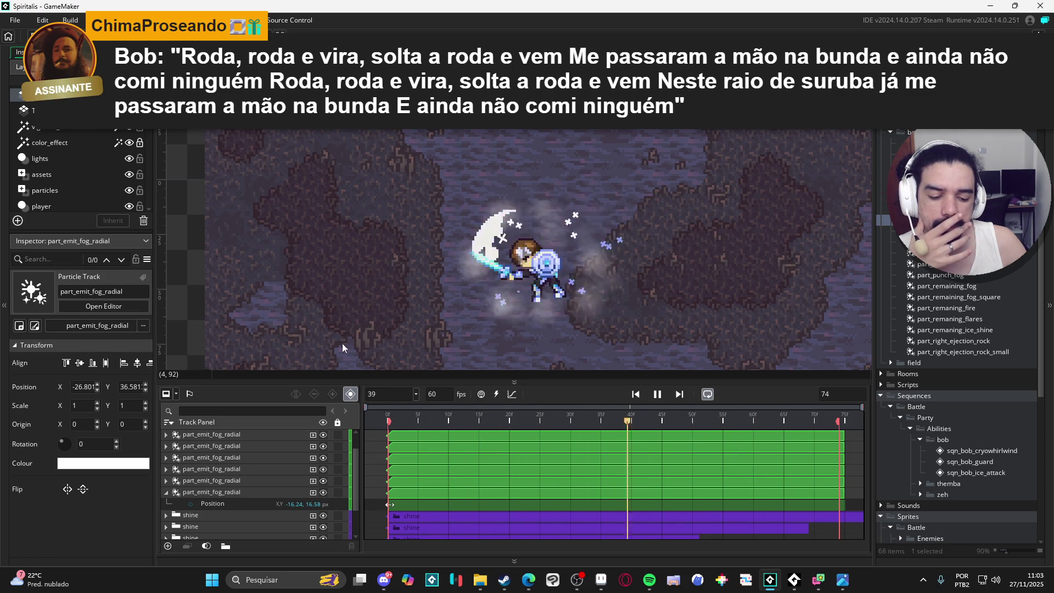
# - Pause the GameMaker sequence at frame 37, recheck the ice GIF, then return to Aseprite
pyautogui.click(252, 434)
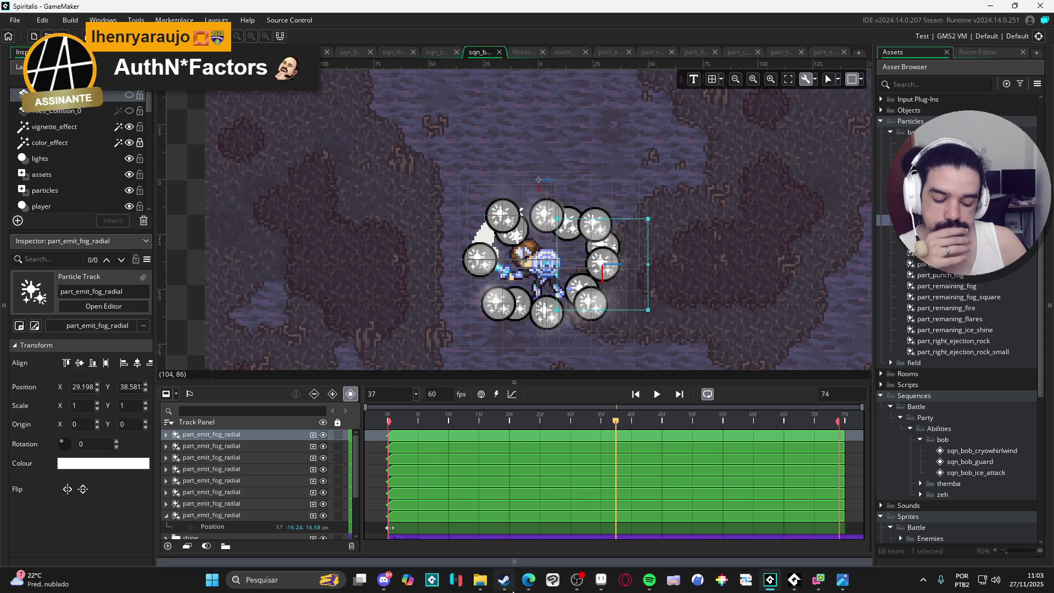
pyautogui.moveTo(526, 583)
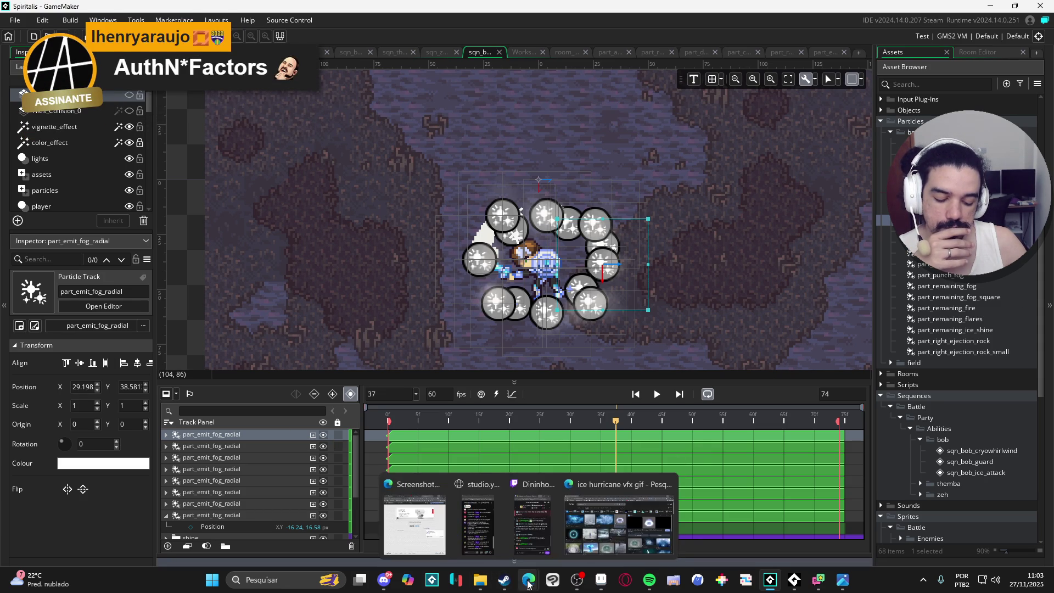
pyautogui.click(606, 536)
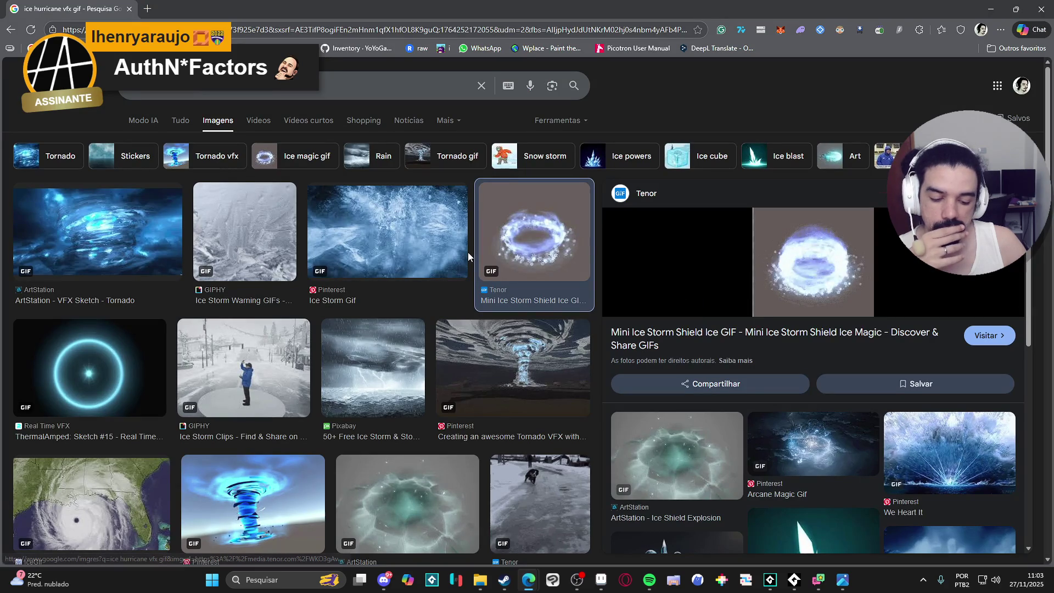
pyautogui.click(990, 9)
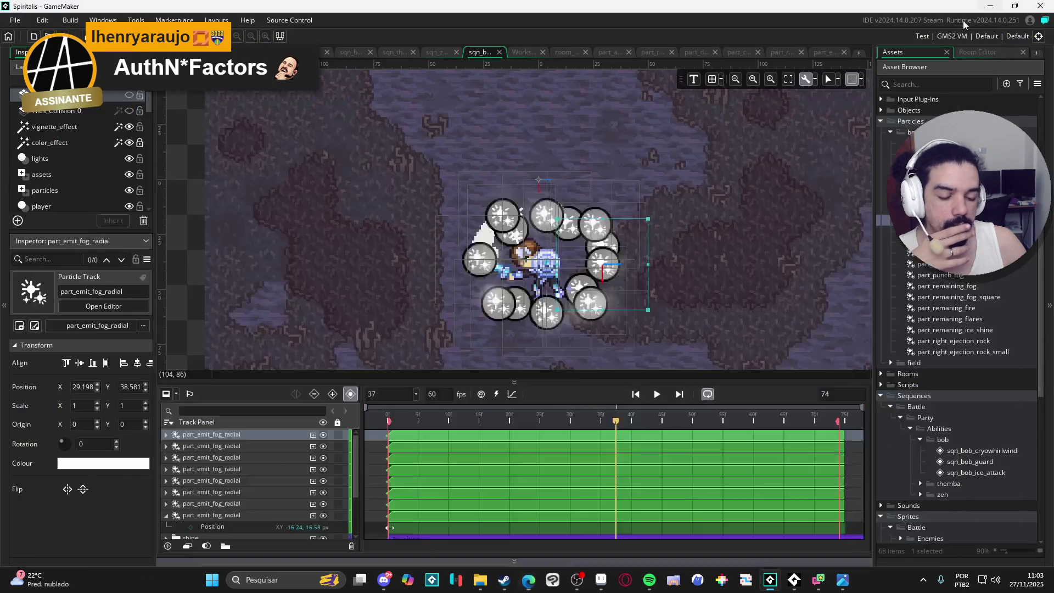
pyautogui.click(602, 579)
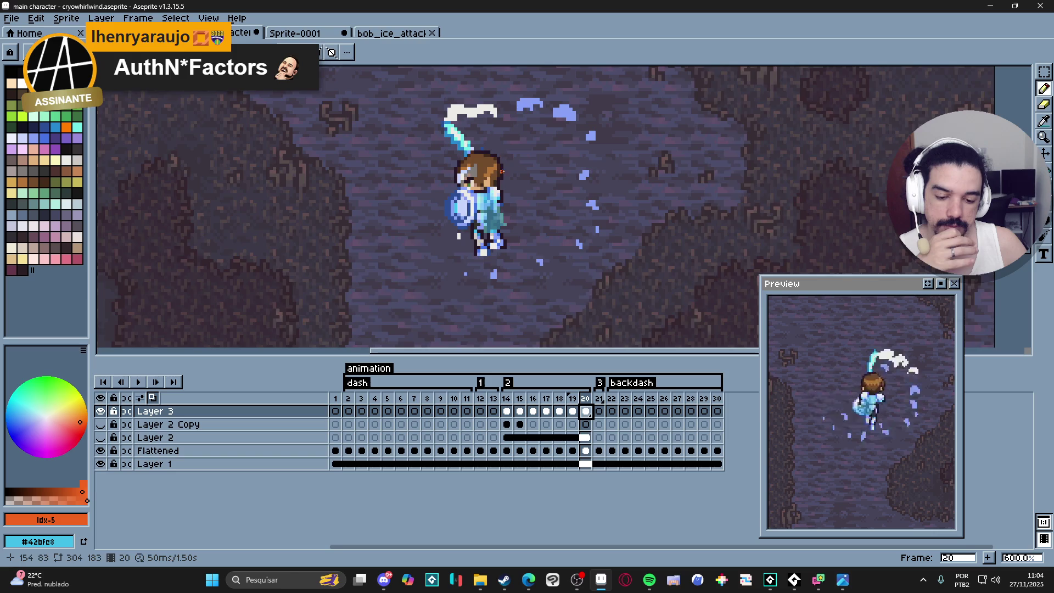
# - Scroll the timeline to review Layer 3's white swirl trailing the character on frame 20
pyautogui.scroll(-2, 511, 174)
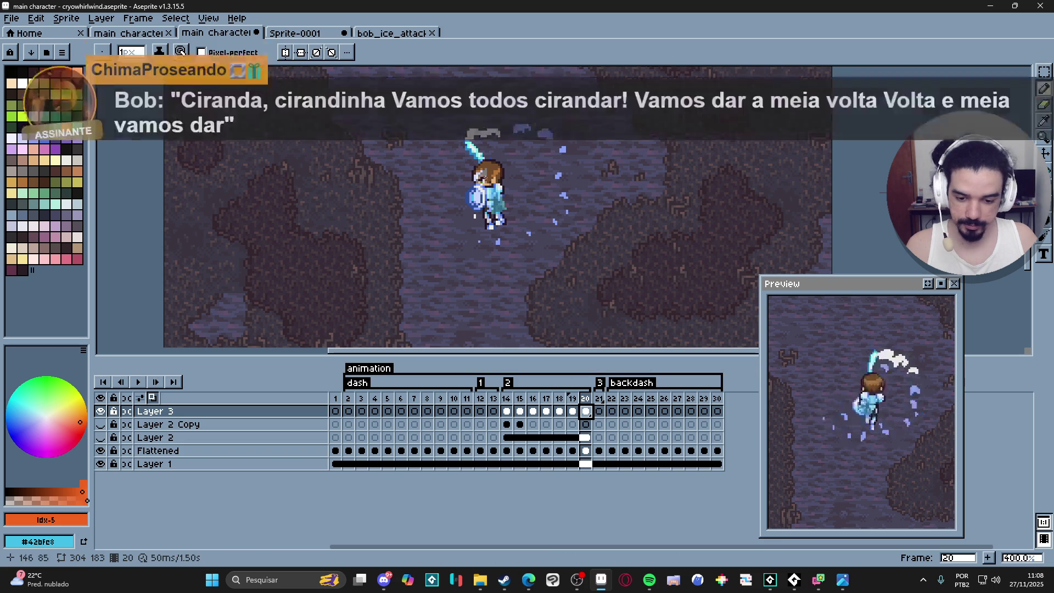
# - On frame 17, pick #ccbbc7 and paint a large pale disc on a new Layer 4 above Layer 2
pyautogui.click(546, 411)
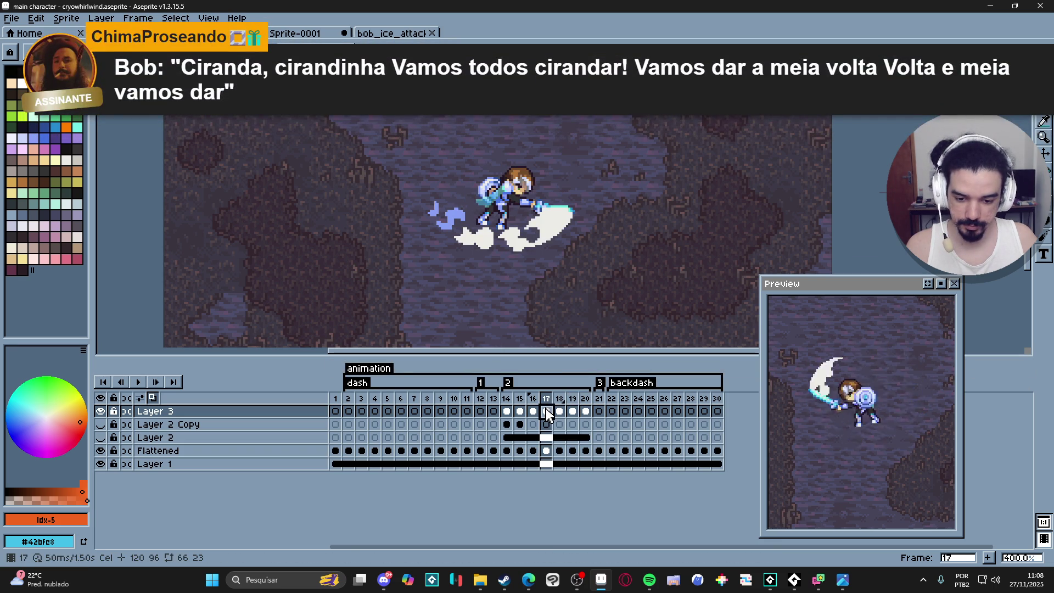
pyautogui.click(100, 437)
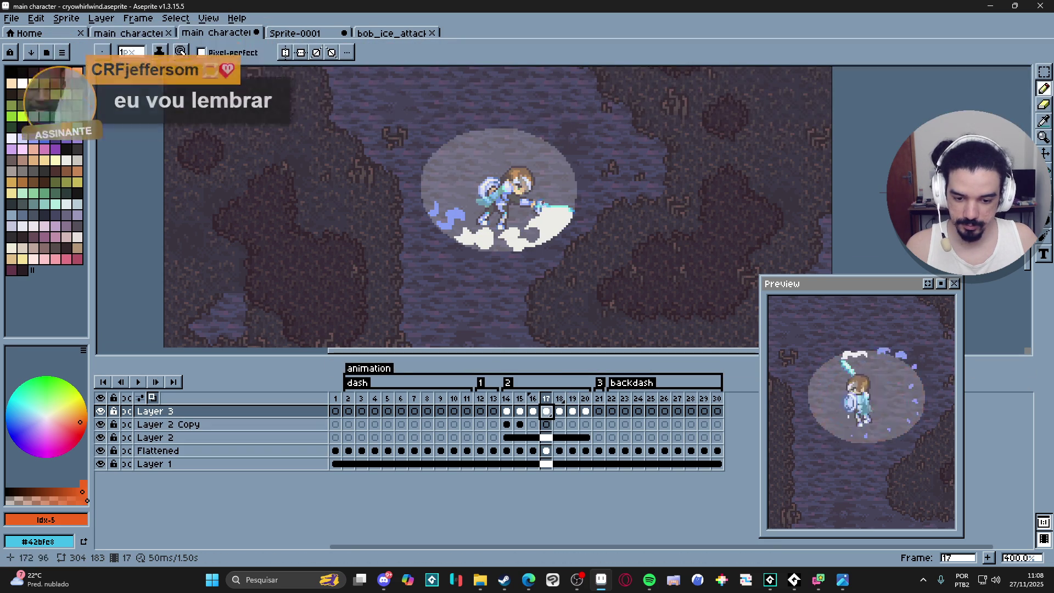
pyautogui.keyDown('alt'); pyautogui.click(541, 159); pyautogui.keyUp('alt')
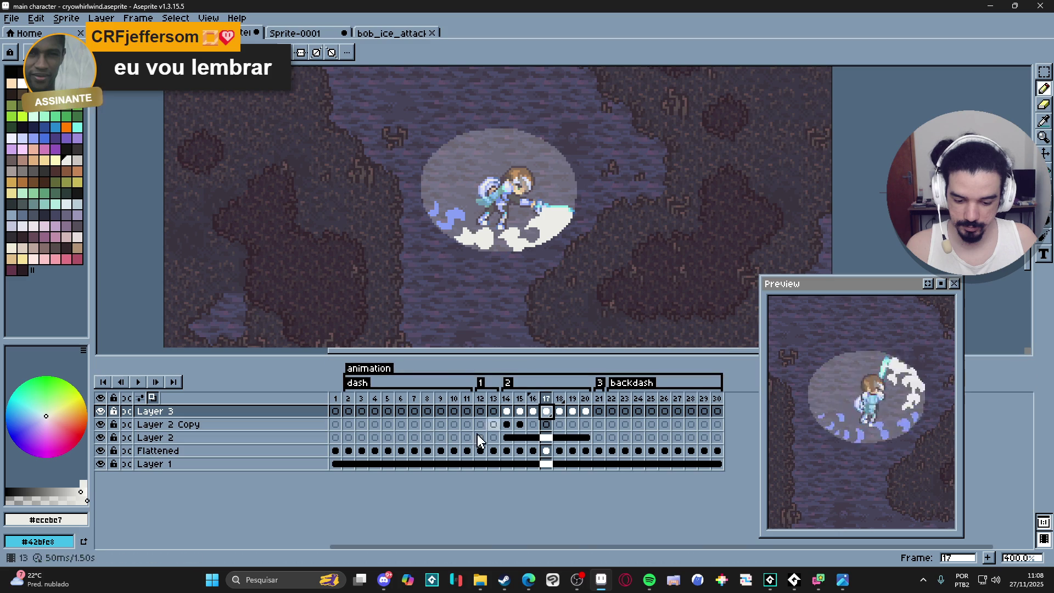
pyautogui.click(213, 438)
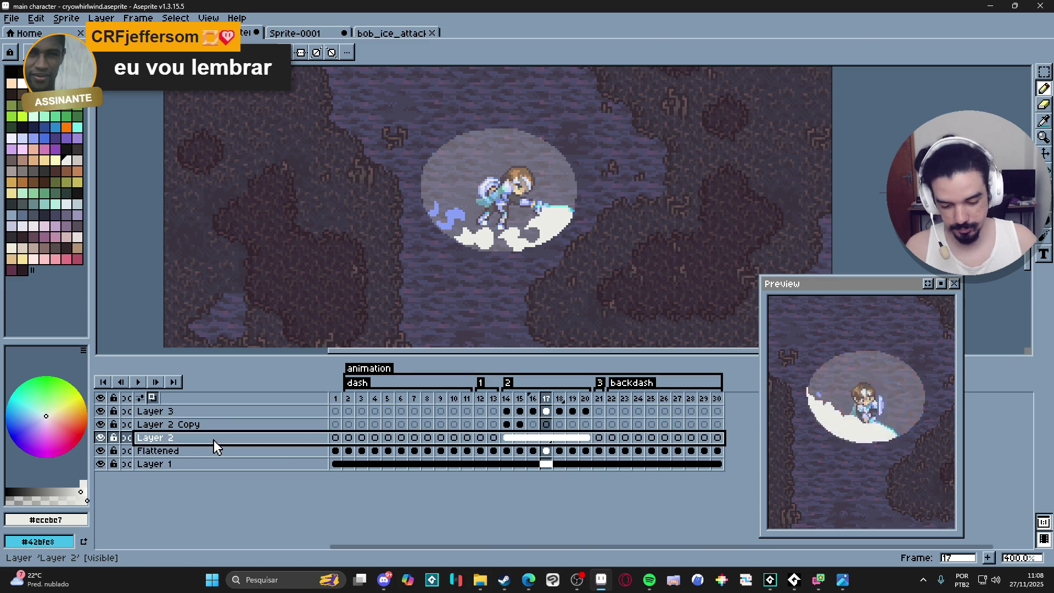
pyautogui.hotkey('shift', 'n')
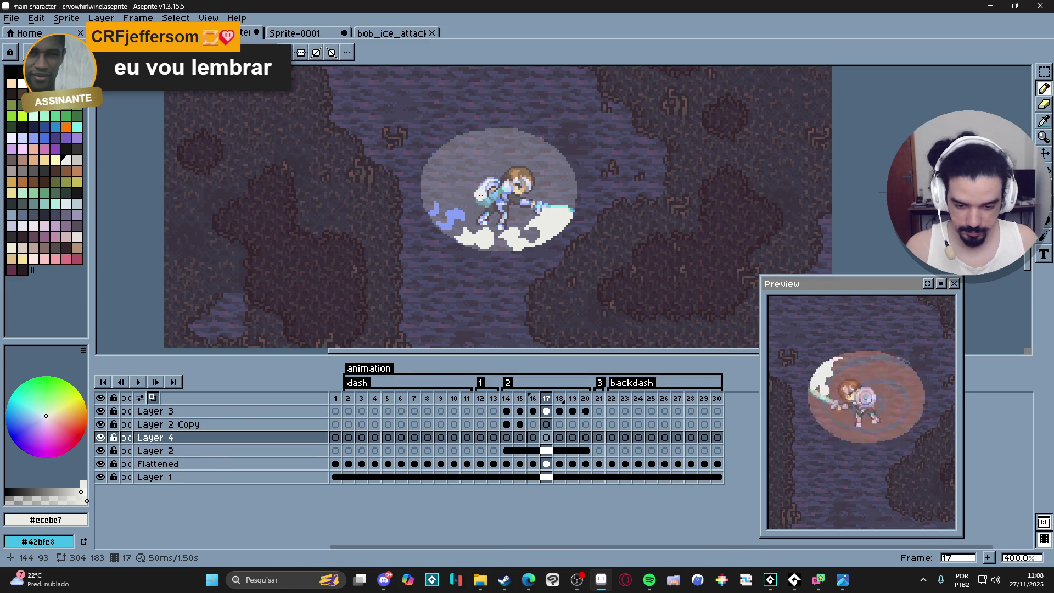
pyautogui.moveTo(480, 195)
pyautogui.mouseDown()
pyautogui.moveTo(490, 205)
pyautogui.moveTo(505, 194)
pyautogui.mouseUp()
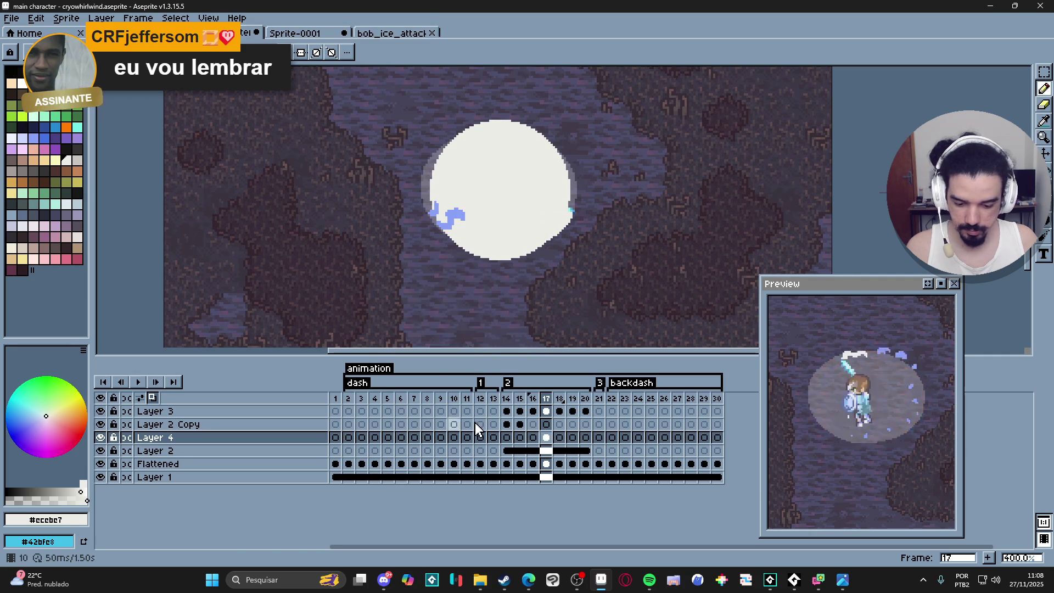
pyautogui.press('e')
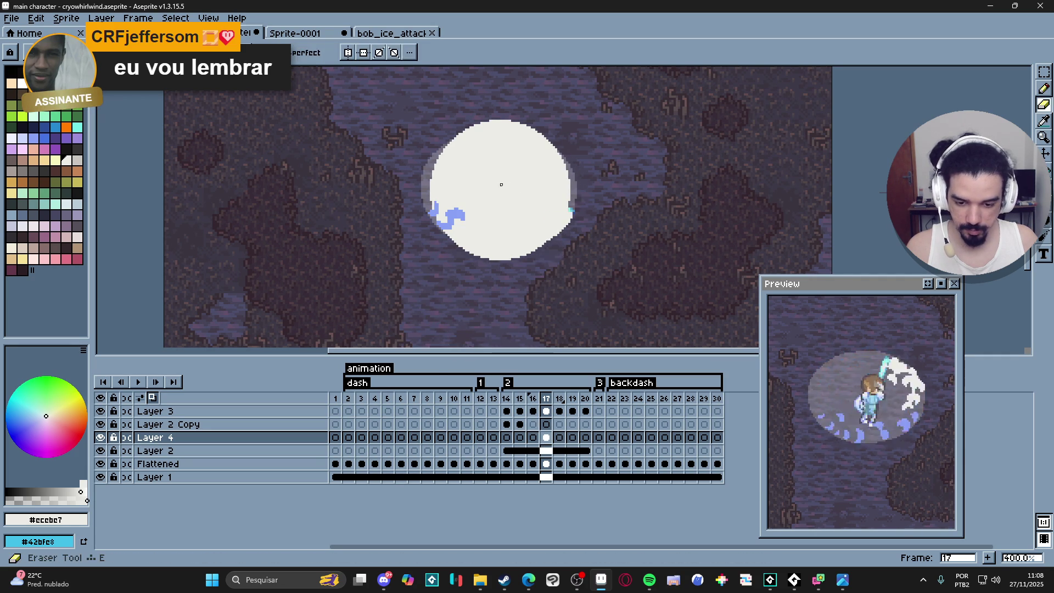
# - Set Layer 4's opacity to 53%
pyautogui.doubleClick(314, 438)
pyautogui.click(141, 232)
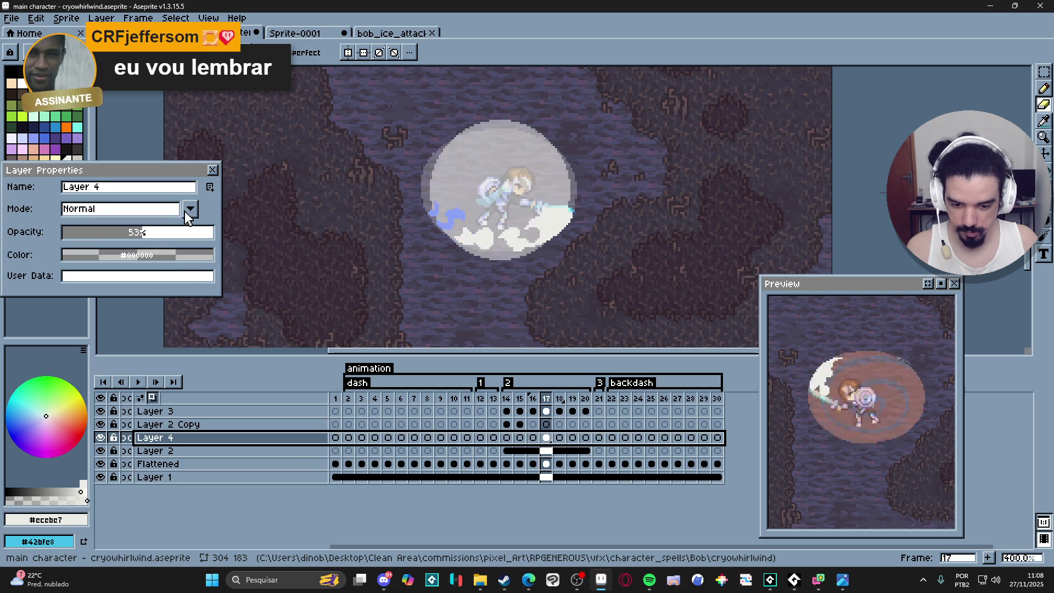
pyautogui.press('Return')
# - Hide Layer 2 and erase the pale disc's centre with a larger eraser, leaving a ring
pyautogui.click(100, 451)
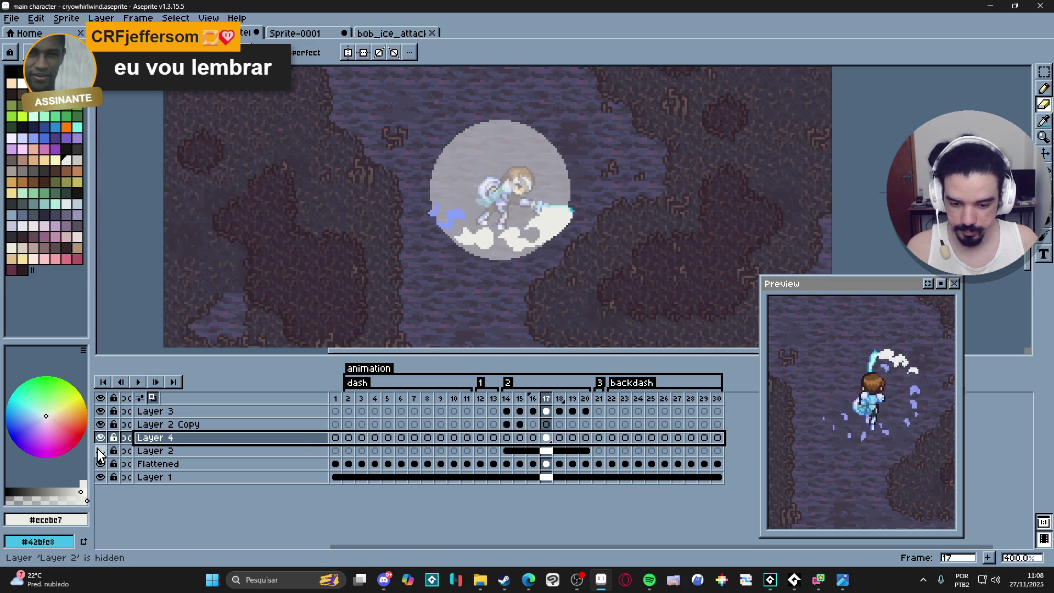
pyautogui.press('+')
pyautogui.press('+')
pyautogui.press('+')
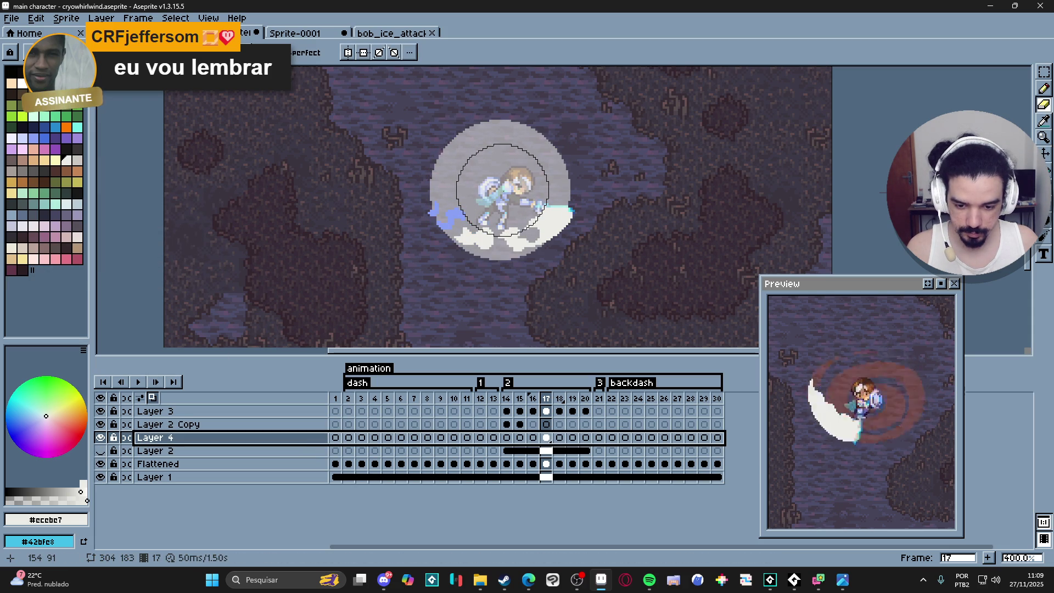
pyautogui.click(502, 190)
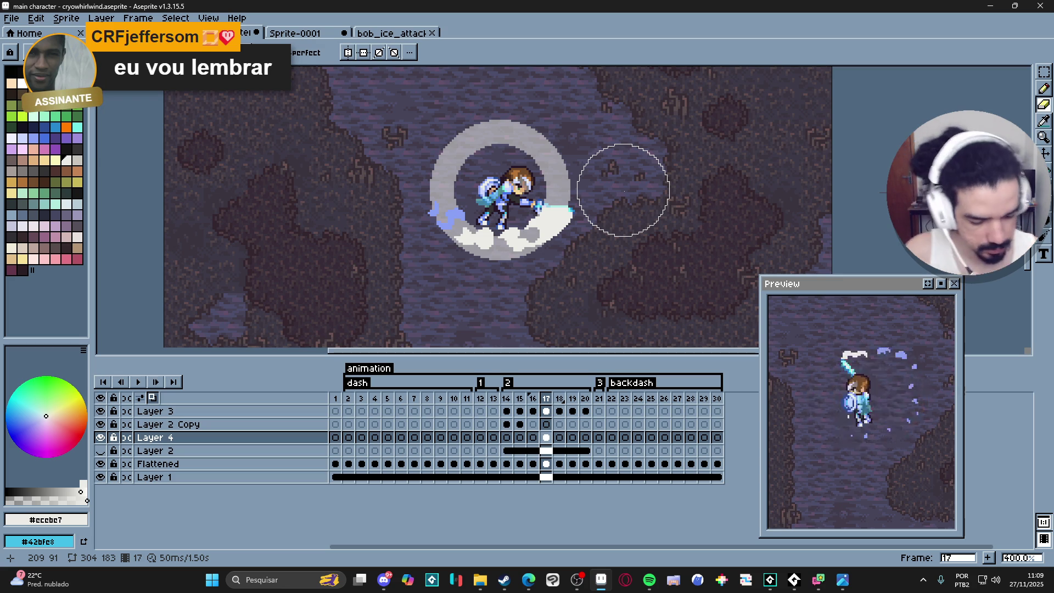
pyautogui.press('b')
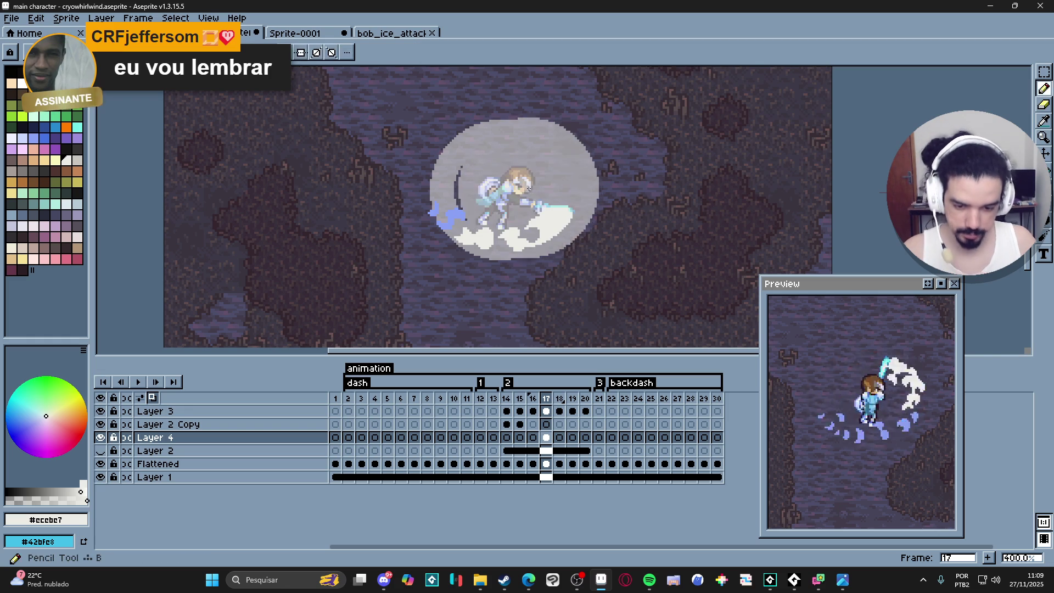
pyautogui.click(531, 163)
pyautogui.hotkey('ctrl', 'z')
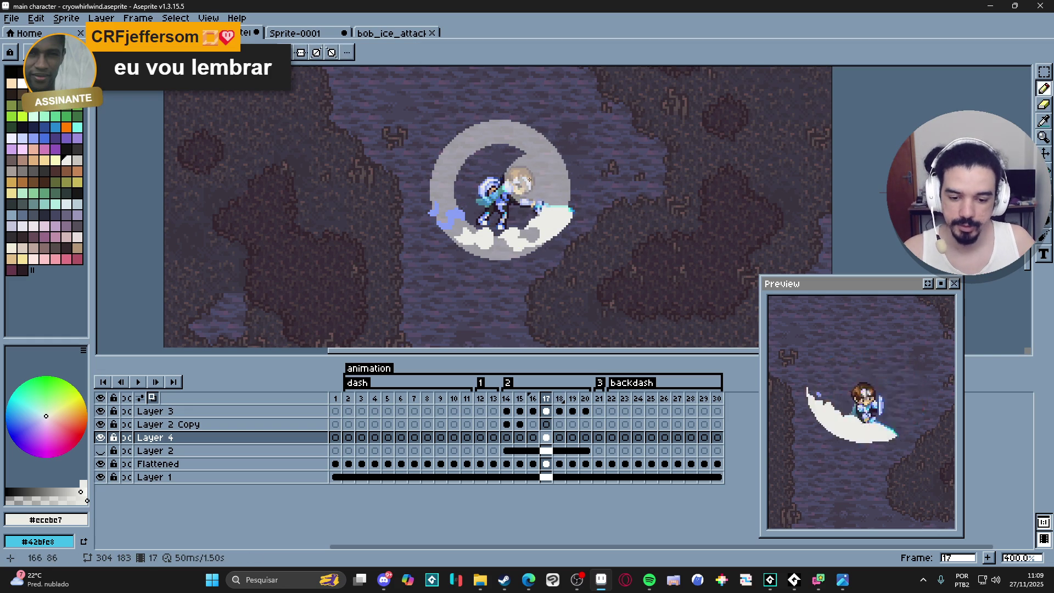
pyautogui.scroll(1, 480, 145)
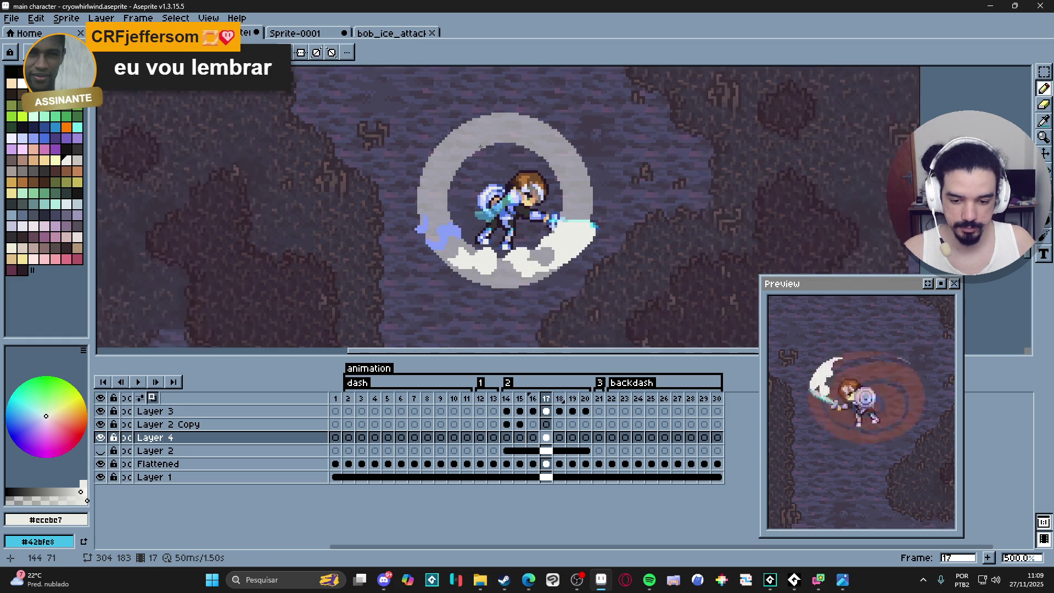
pyautogui.press('e')
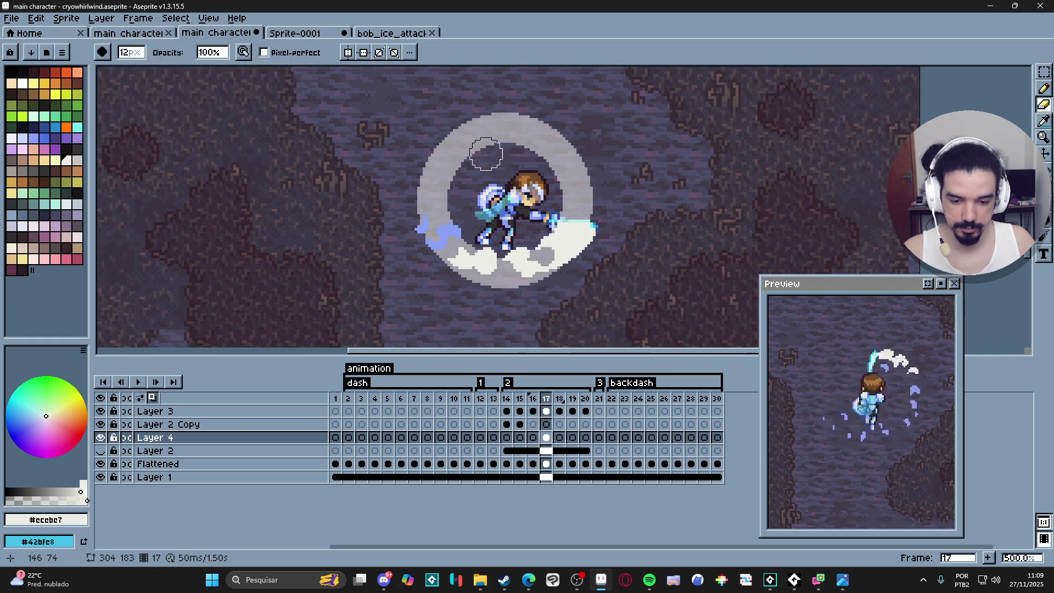
pyautogui.press('b')
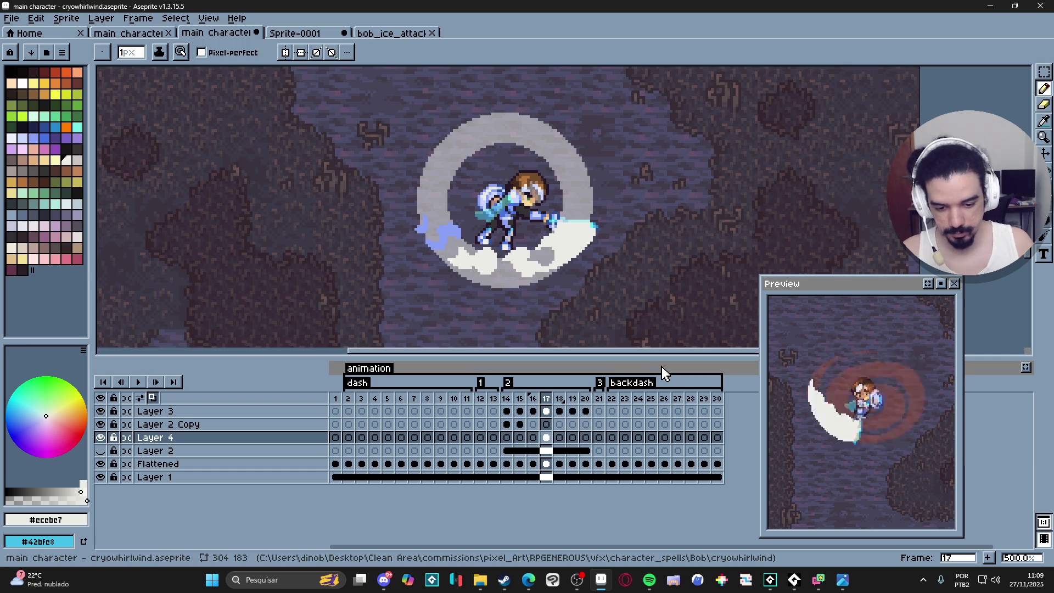
# - Hide the Flattened, Layer 2 Copy and Layer 3 layers to isolate Layer 4's ring
pyautogui.click(100, 464)
pyautogui.click(100, 477)
pyautogui.click(100, 476)
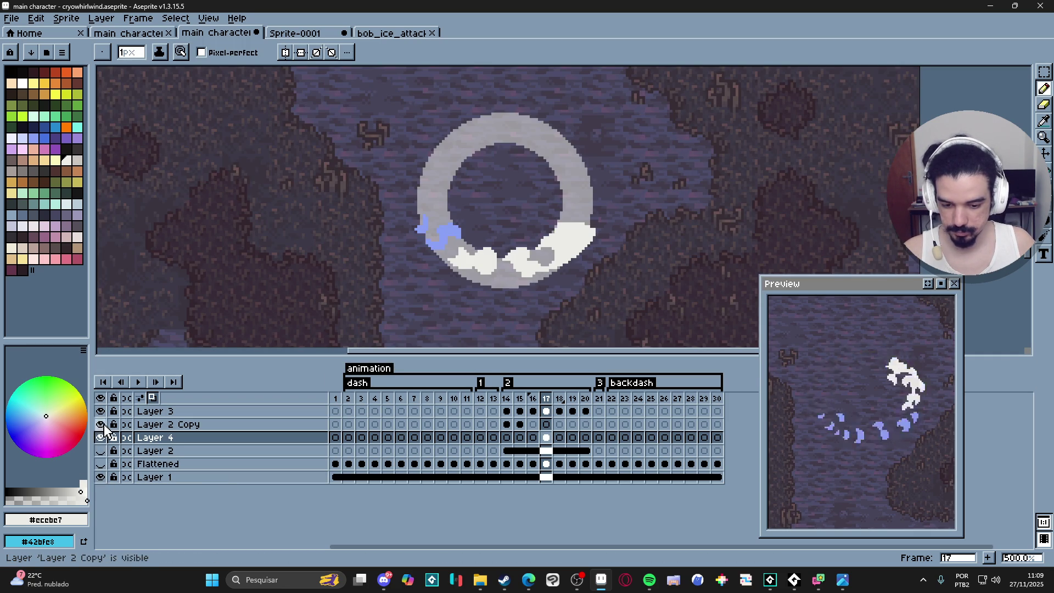
pyautogui.click(100, 424)
pyautogui.click(101, 437)
pyautogui.click(101, 438)
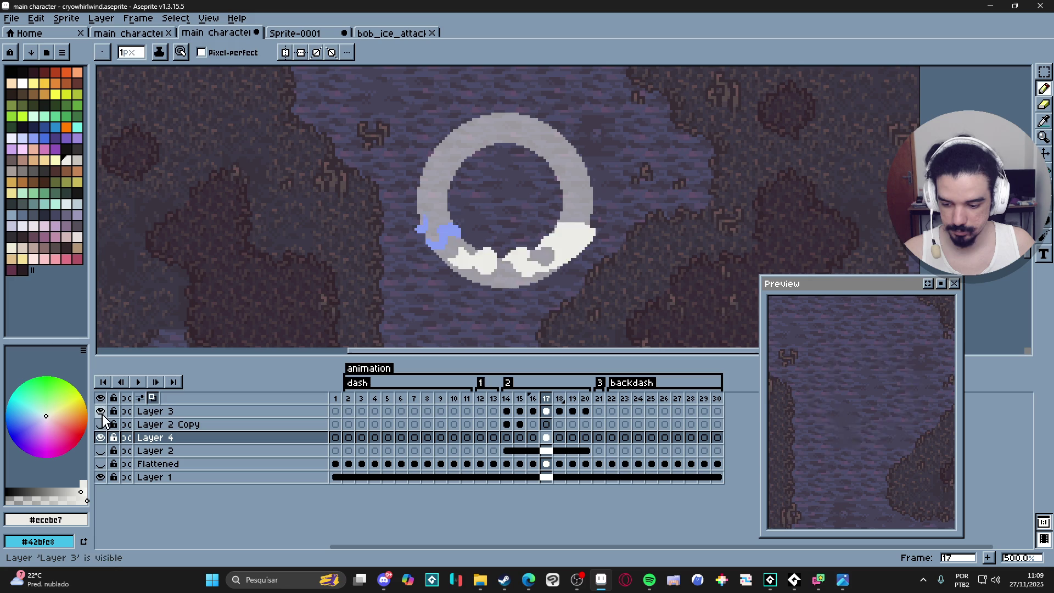
pyautogui.click(100, 411)
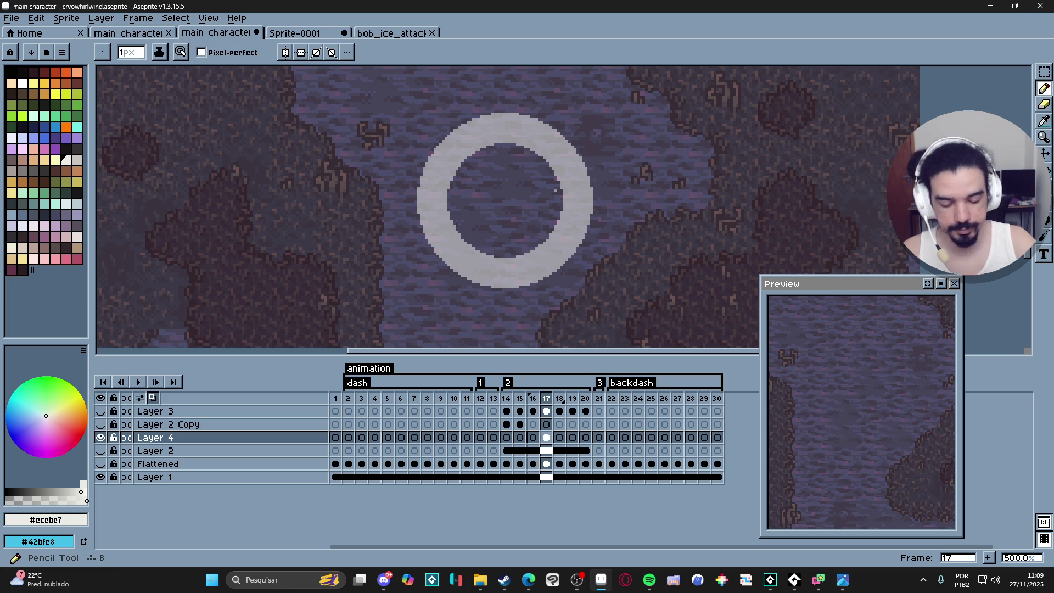
# - Draw a trial curved stroke inside the ring's right side, then undo it
pyautogui.moveTo(555, 201); pyautogui.dragTo(560, 204)
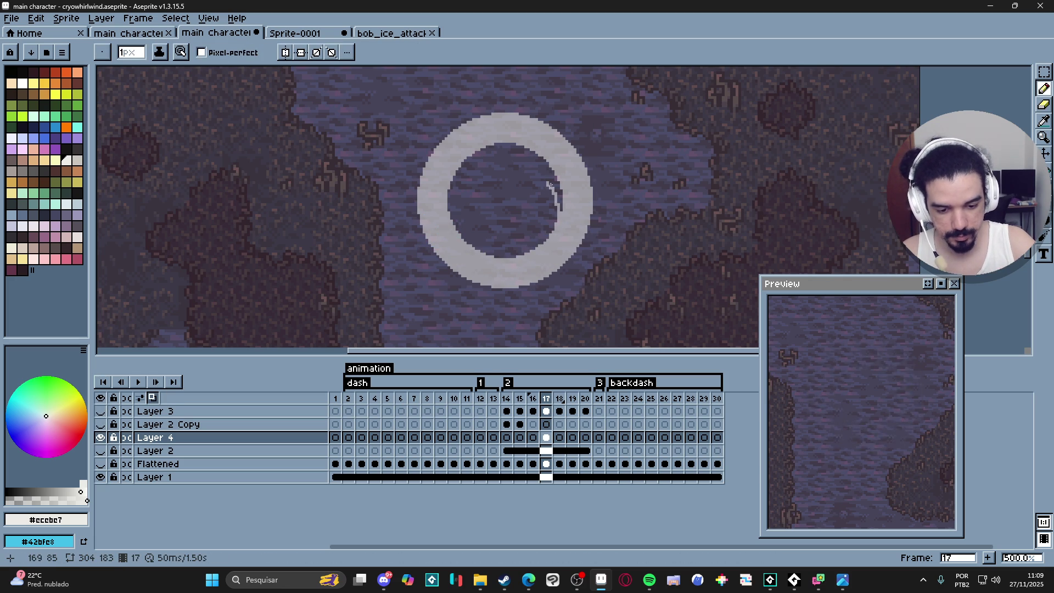
pyautogui.press('e')
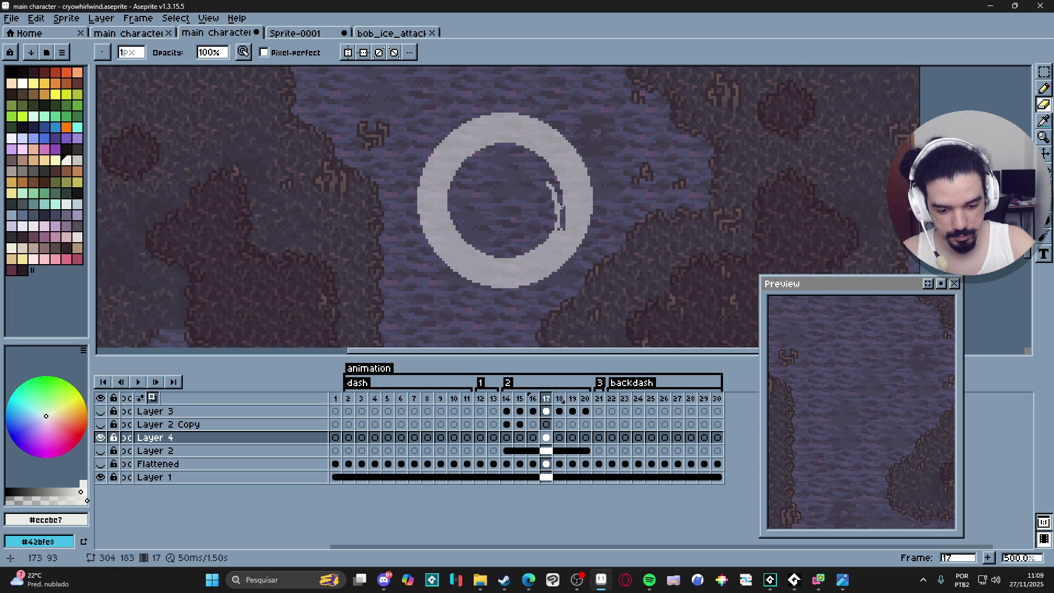
pyautogui.press('b')
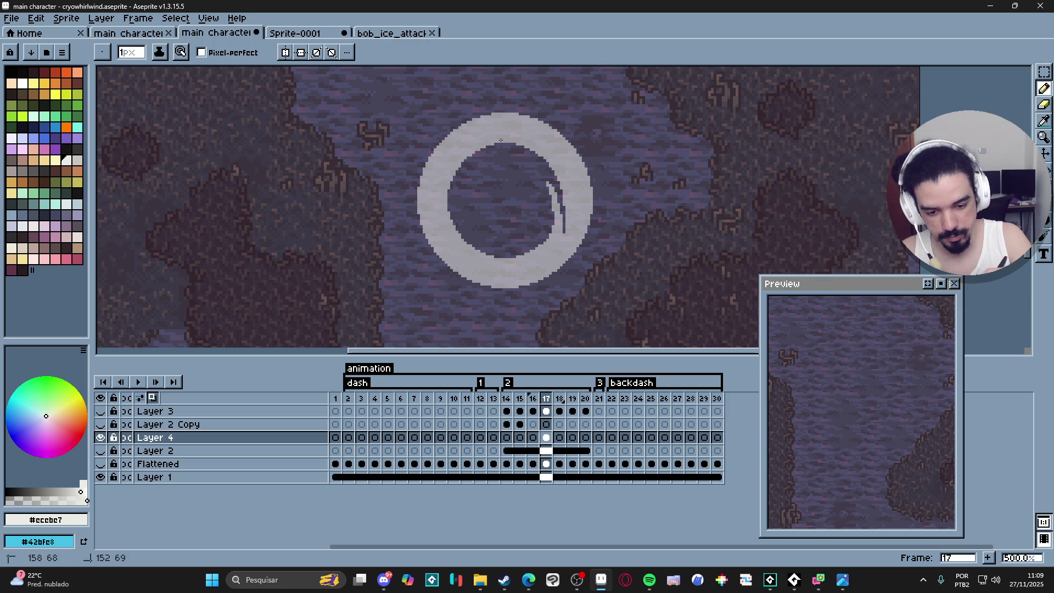
pyautogui.moveTo(459, 182); pyautogui.dragTo(461, 202)
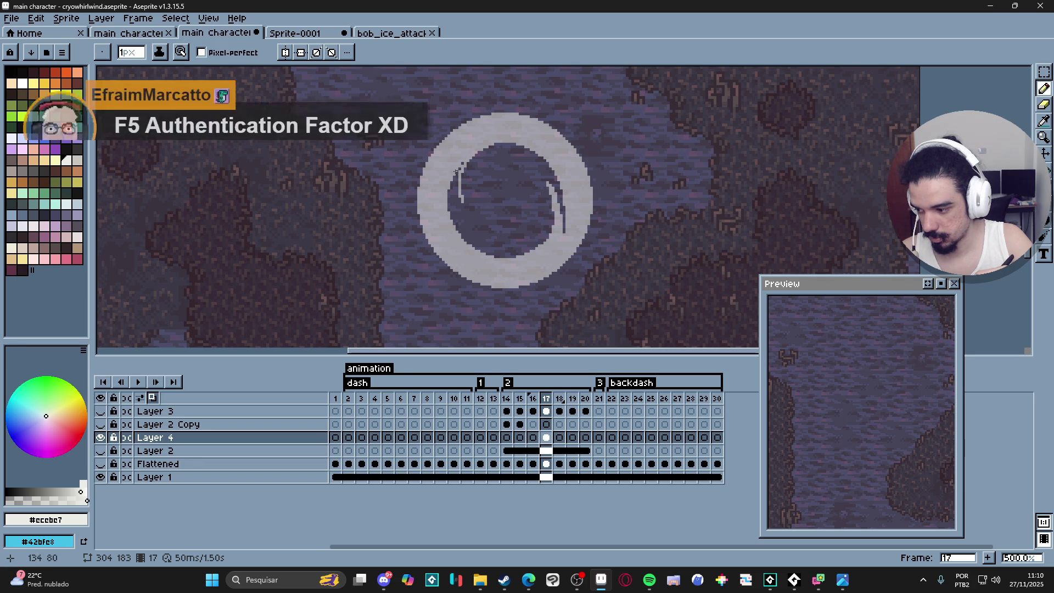
pyautogui.click(467, 147)
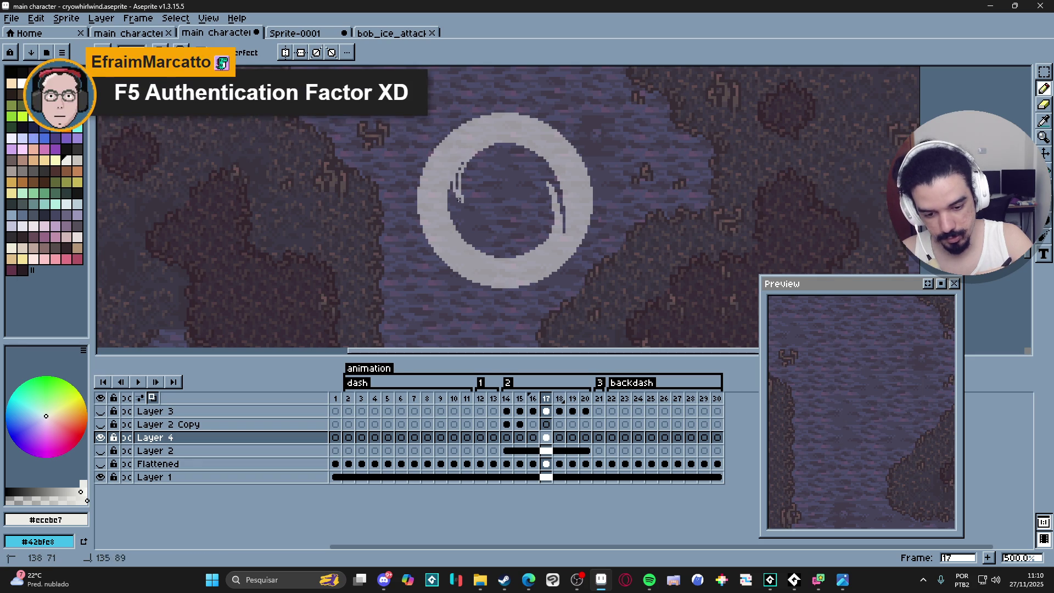
pyautogui.hotkey('ctrl', 'z')
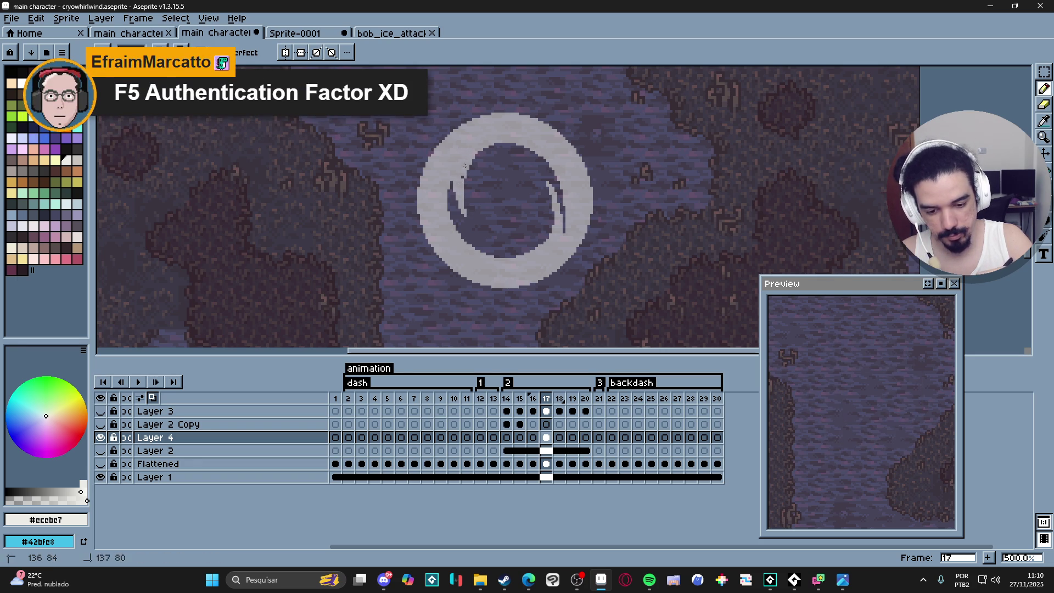
# - Carve swirl arcs inside the ring's upper-left side with the eraser
pyautogui.press('e')
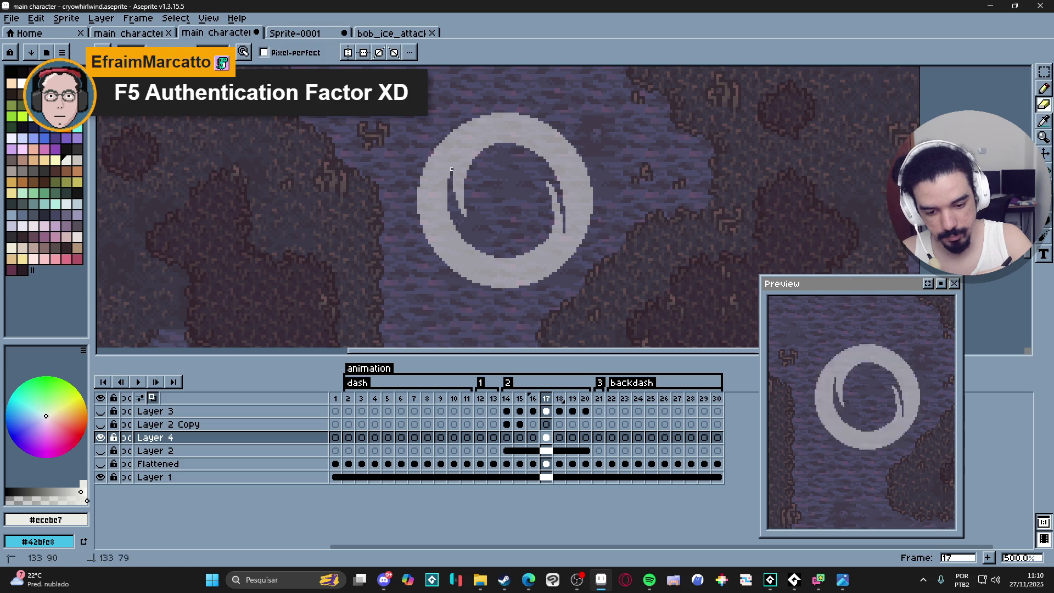
pyautogui.press('b')
pyautogui.press('e')
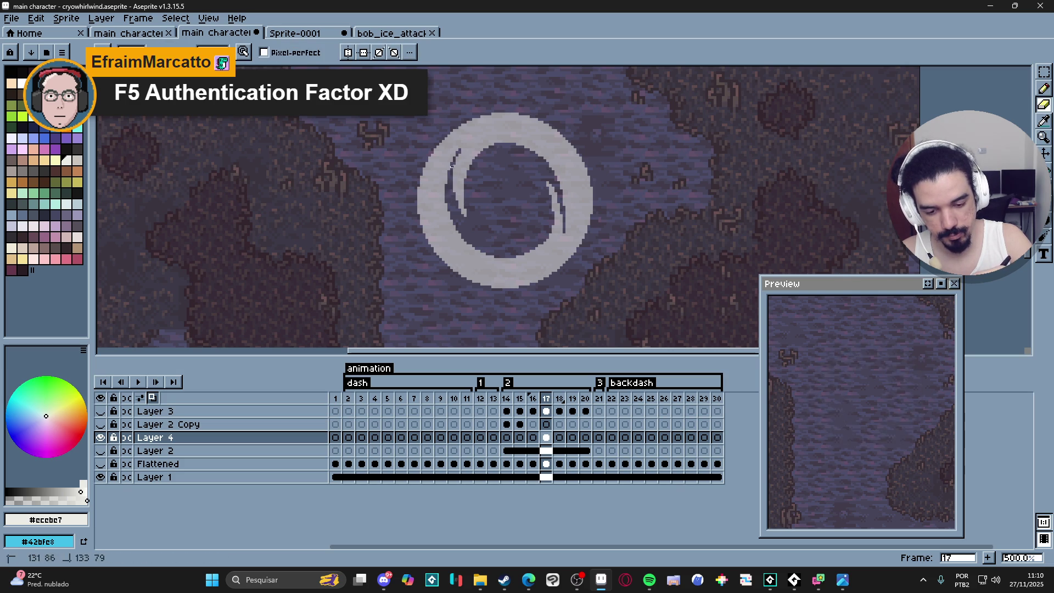
pyautogui.press('b')
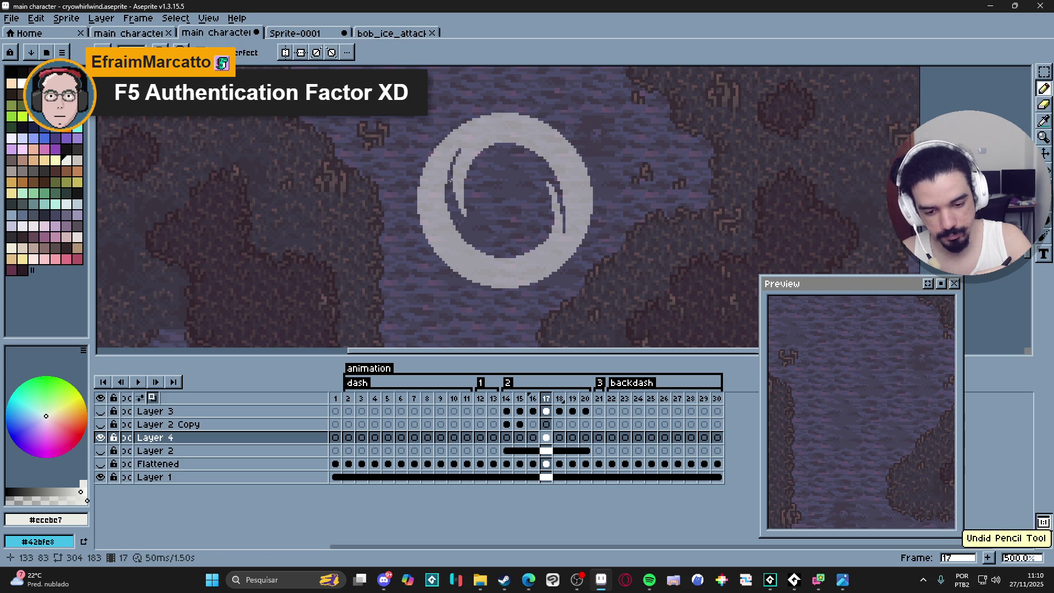
pyautogui.press('e')
pyautogui.moveTo(467, 142); pyautogui.dragTo(449, 168)
pyautogui.press('b')
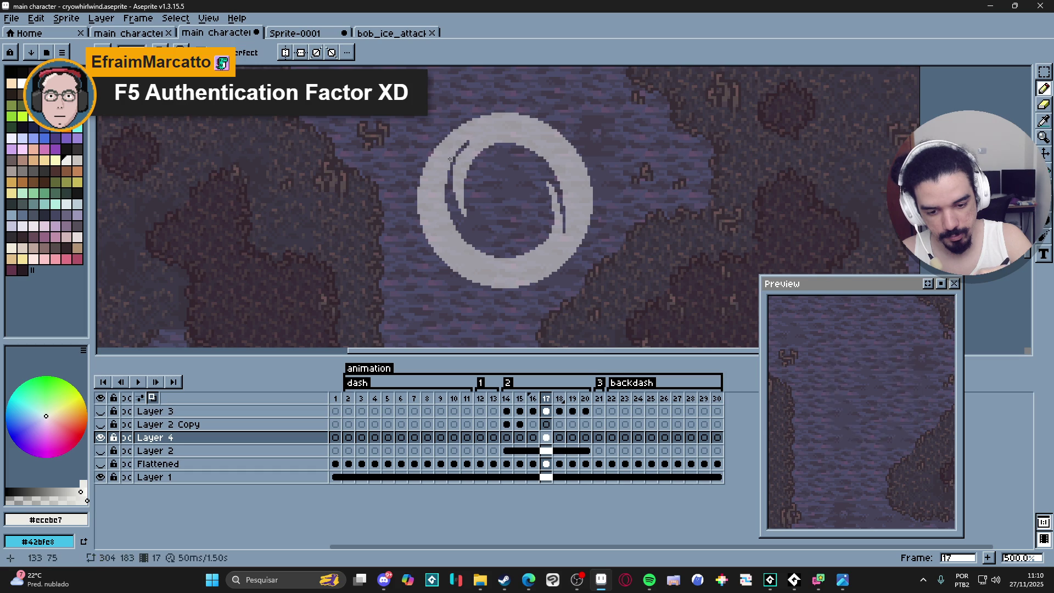
pyautogui.press('e')
pyautogui.moveTo(467, 147); pyautogui.dragTo(456, 161)
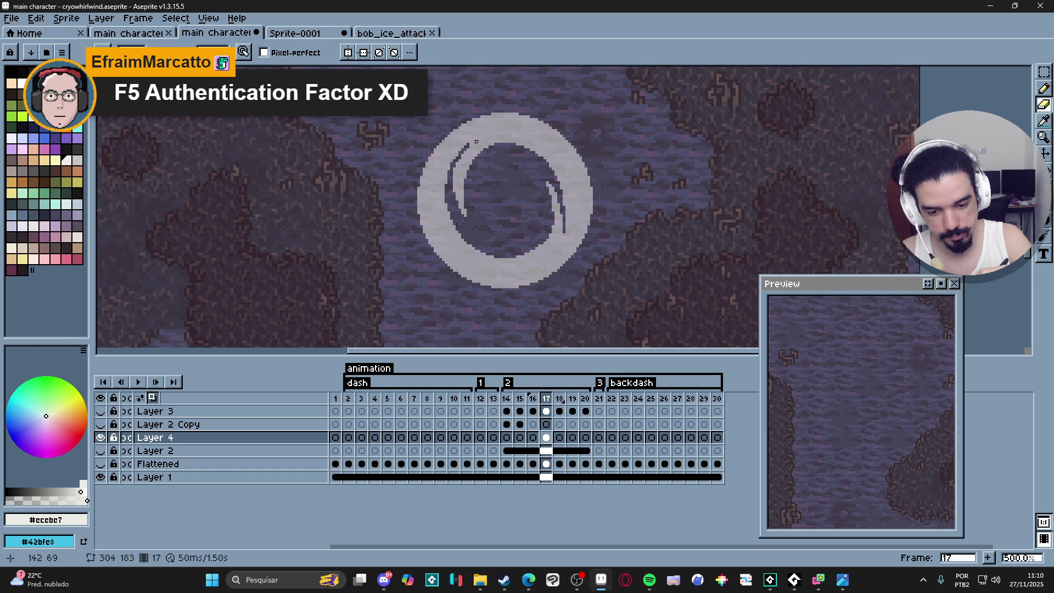
pyautogui.press('b')
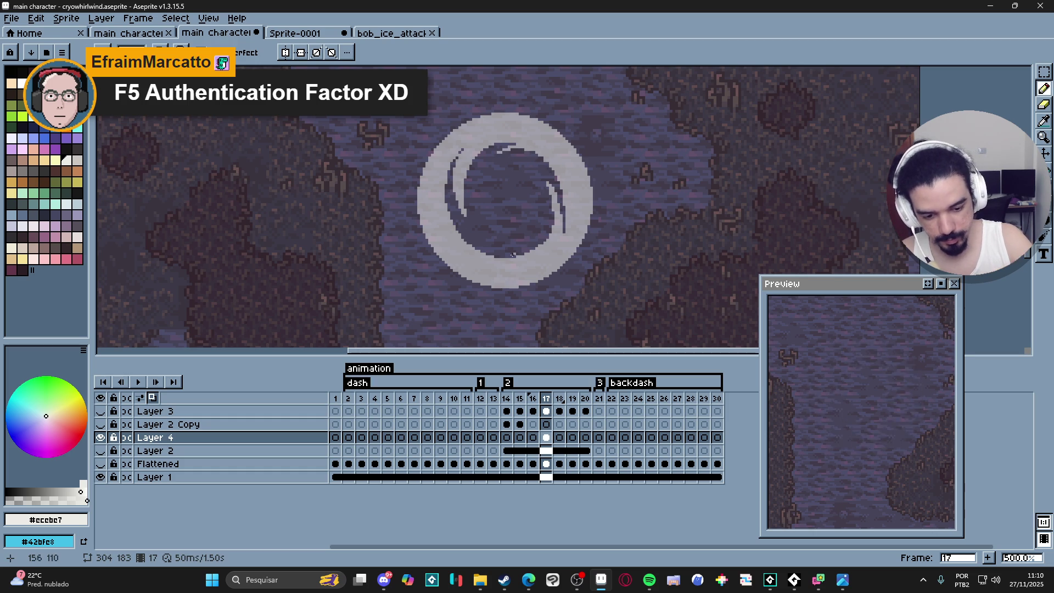
pyautogui.hotkey('ctrl', 'z')
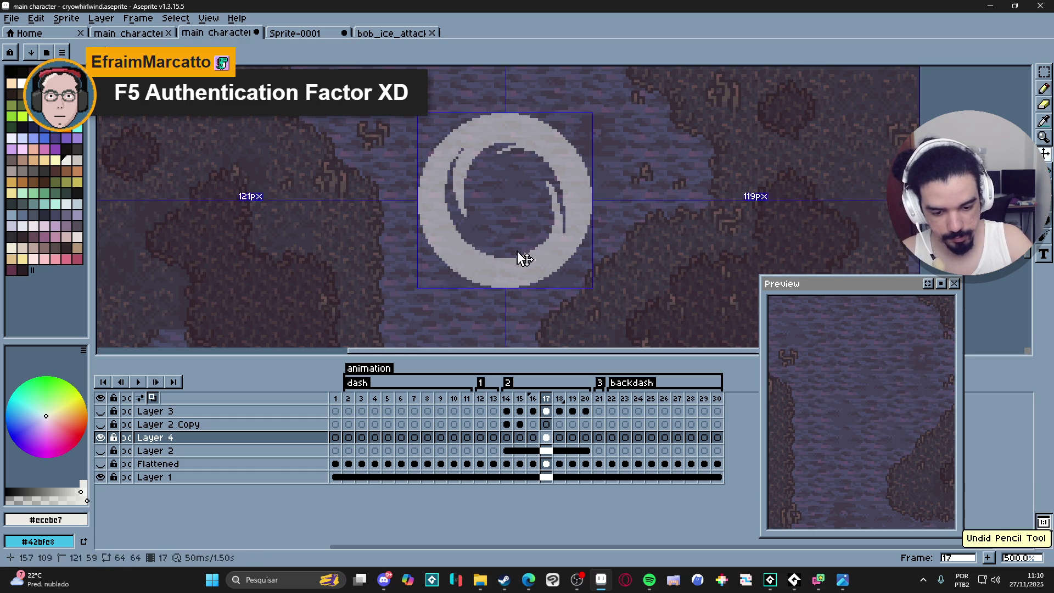
# - After undoing trial strokes, draw a light pixel streak down the ring's right edge
pyautogui.moveTo(461, 237); pyautogui.dragTo(512, 253)
pyautogui.hotkey('ctrl', 'z')
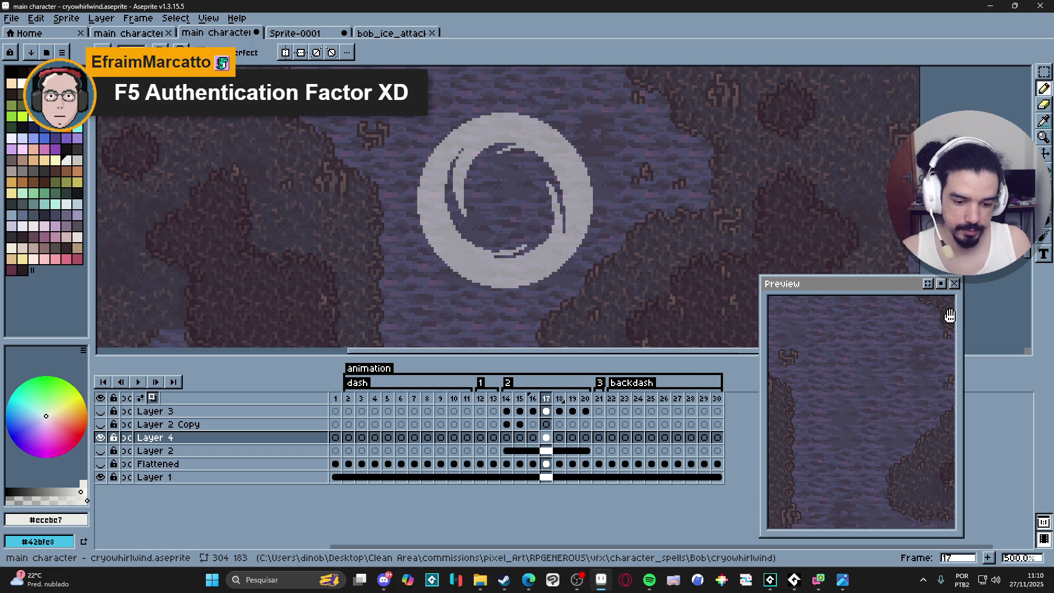
pyautogui.press('e')
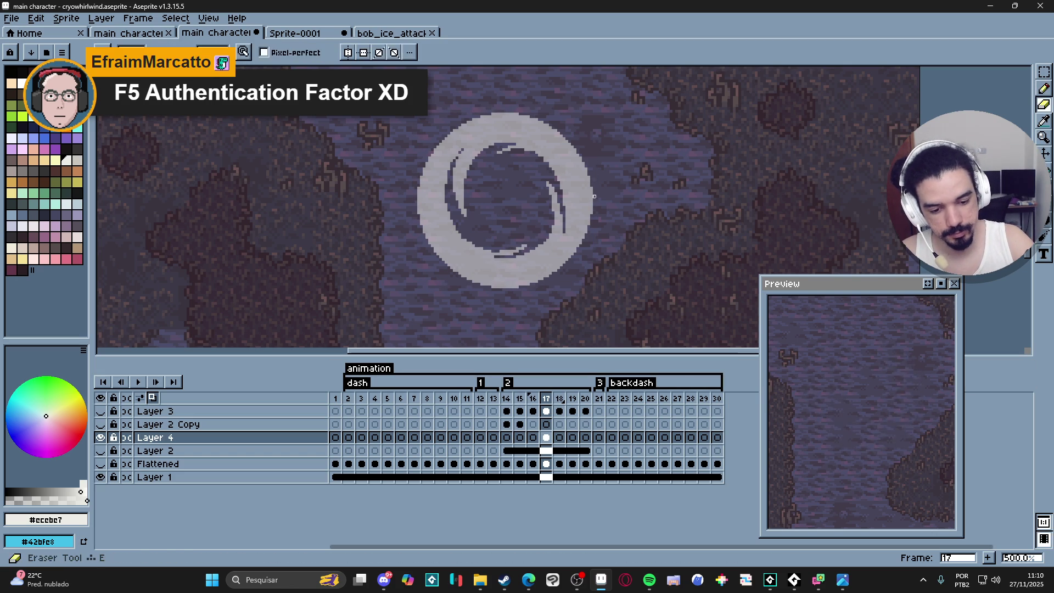
pyautogui.moveTo(586, 183); pyautogui.dragTo(555, 125)
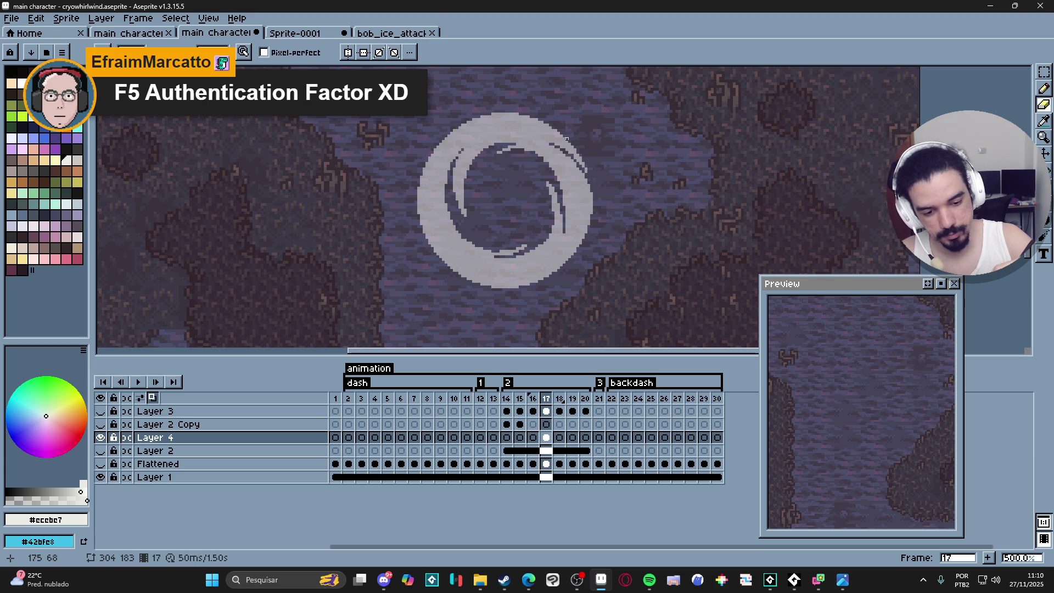
pyautogui.hotkey('ctrl', 'z')
pyautogui.press('b')
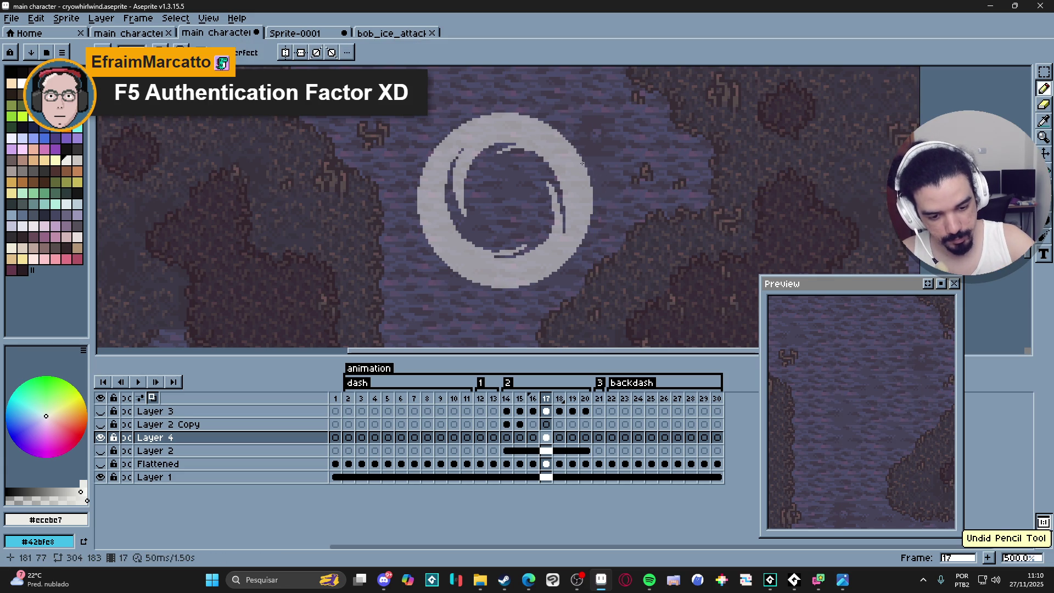
pyautogui.moveTo(592, 199); pyautogui.dragTo(582, 262)
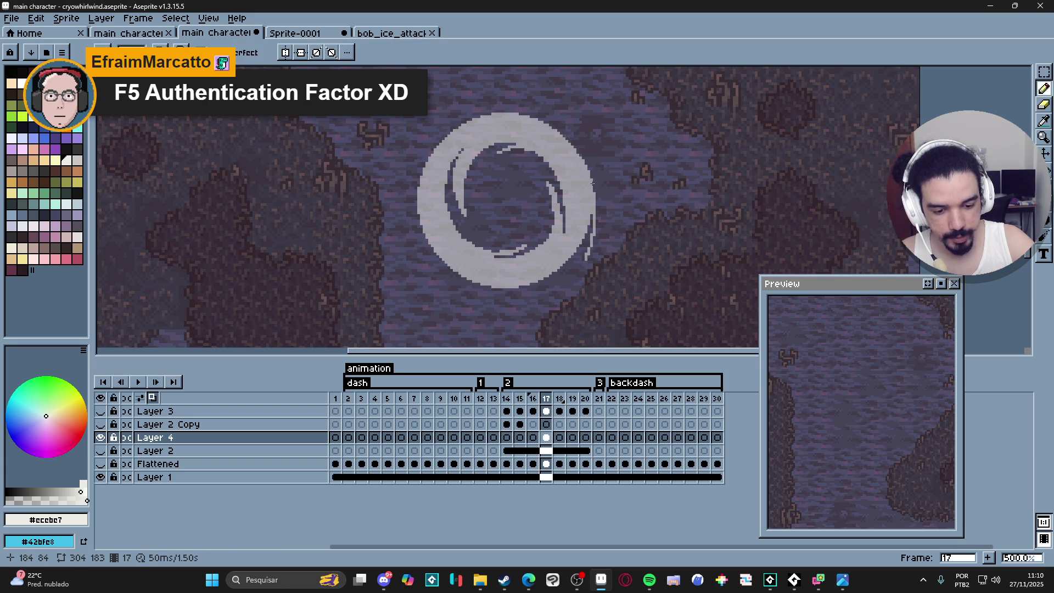
pyautogui.moveTo(596, 191); pyautogui.dragTo(596, 217)
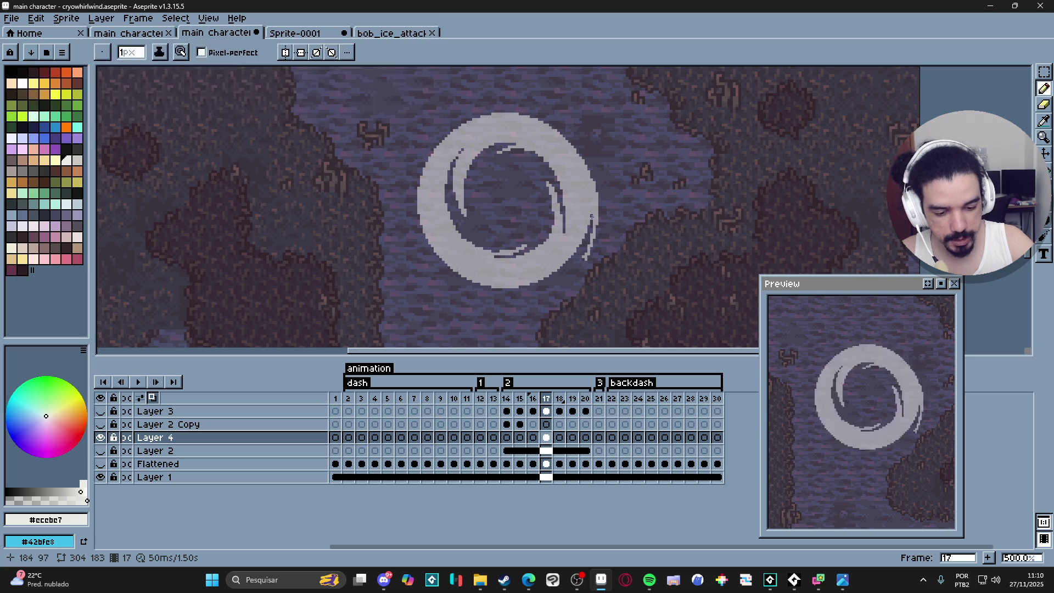
# - Draw light streaks on the ring's lower-right and left edges
pyautogui.press('e')
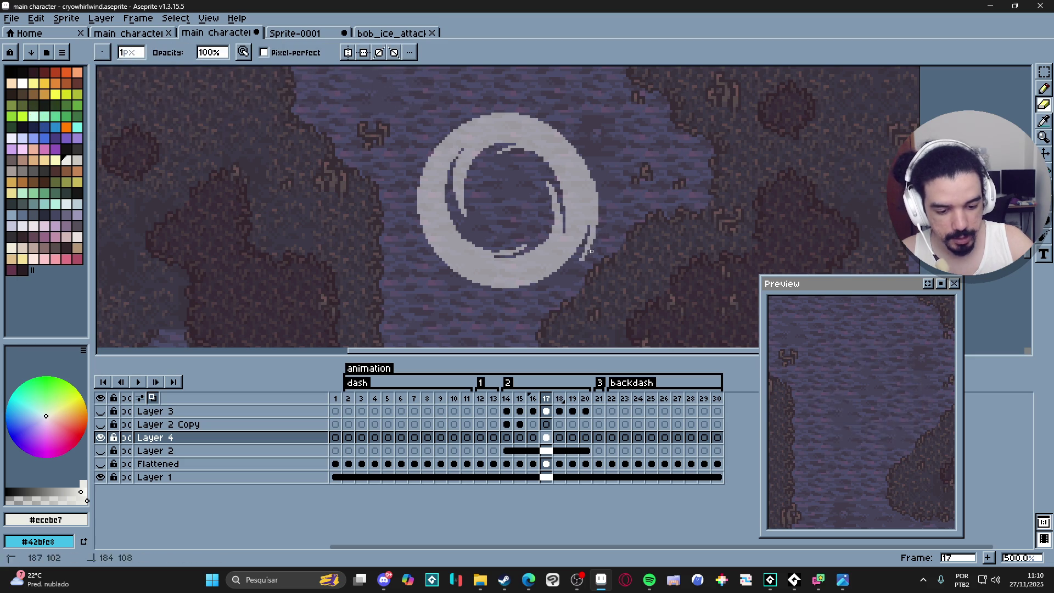
pyautogui.press('b')
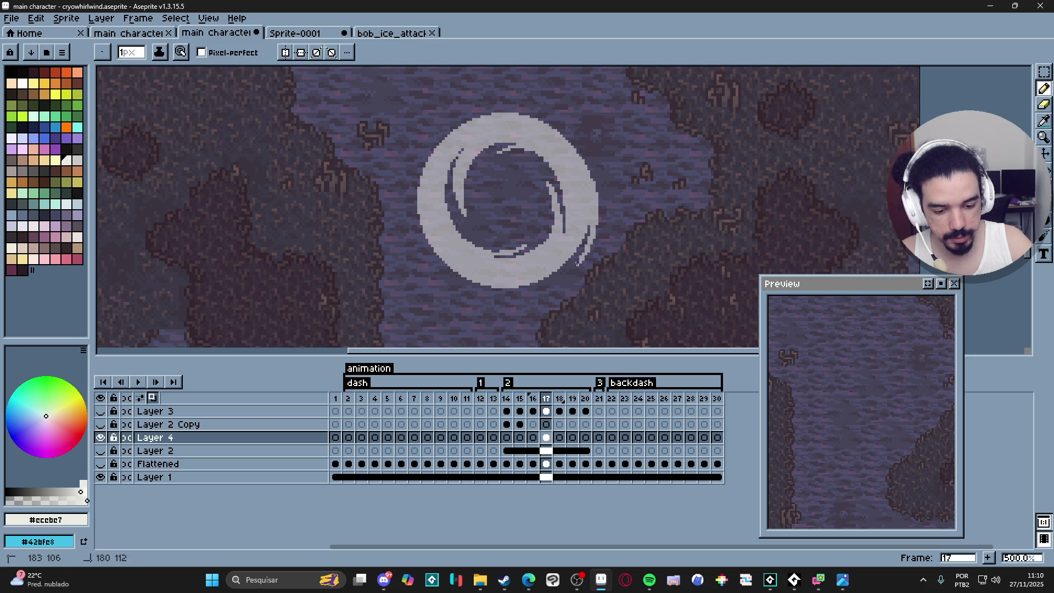
pyautogui.moveTo(567, 273); pyautogui.dragTo(579, 261)
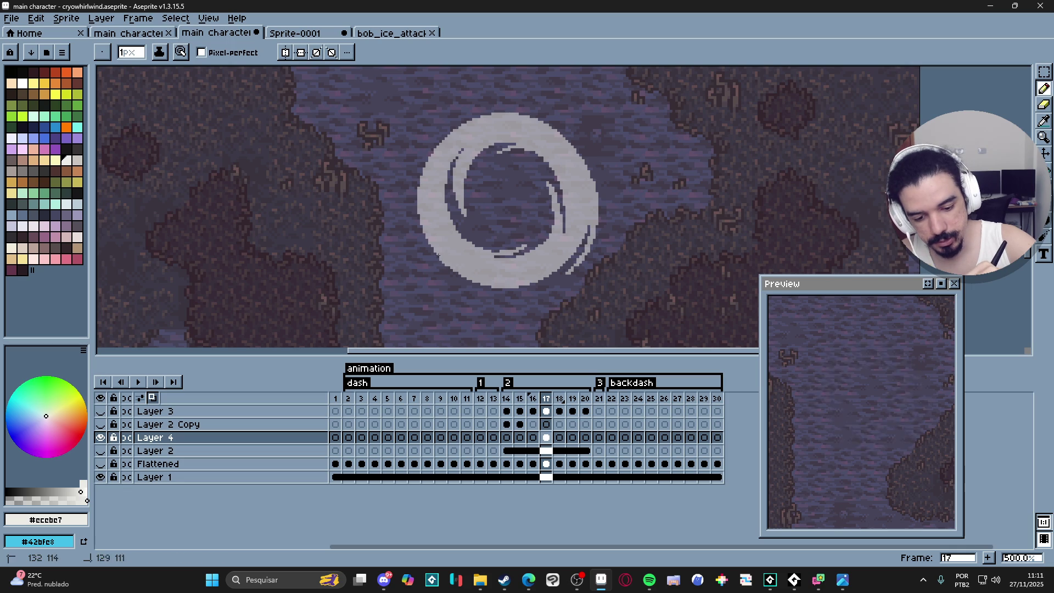
pyautogui.moveTo(410, 185); pyautogui.dragTo(414, 190)
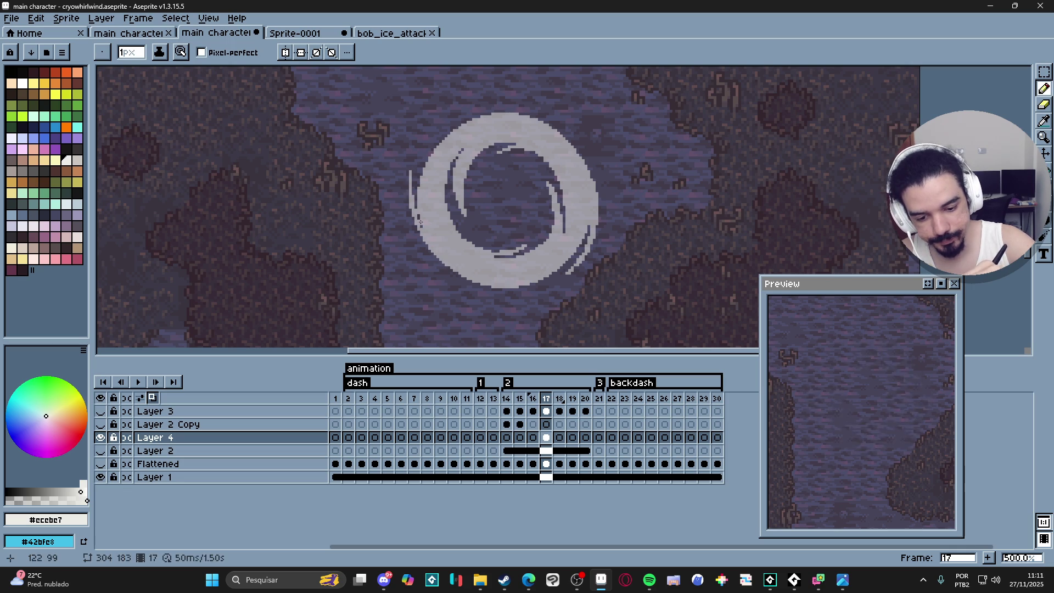
# - Erase a small gap in the ring's lower-left edge
pyautogui.press('e')
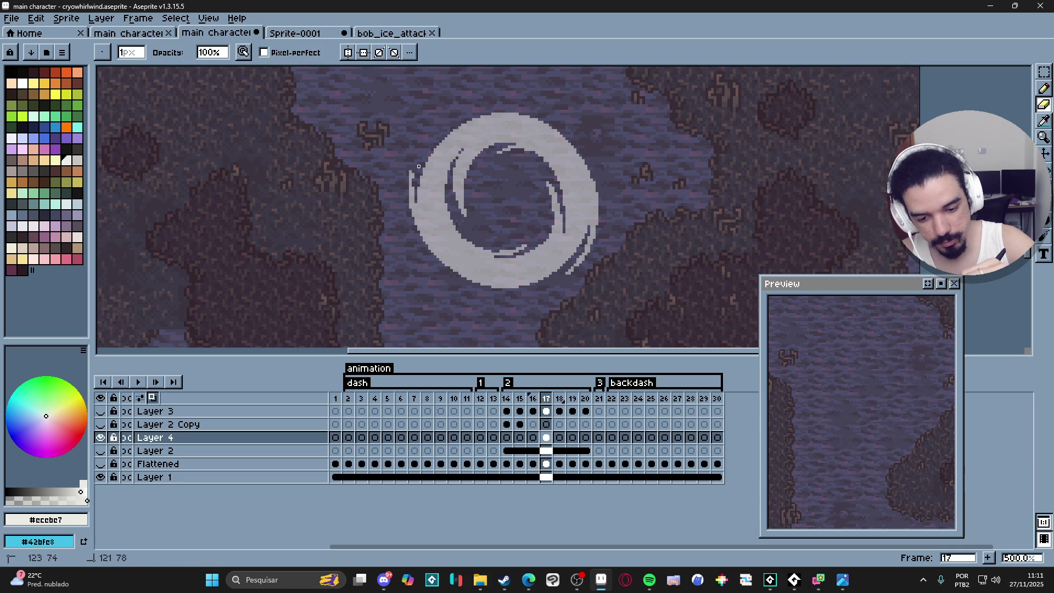
pyautogui.moveTo(419, 165)
pyautogui.mouseDown()
pyautogui.moveTo(438, 238)
pyautogui.moveTo(420, 187)
pyautogui.mouseUp()
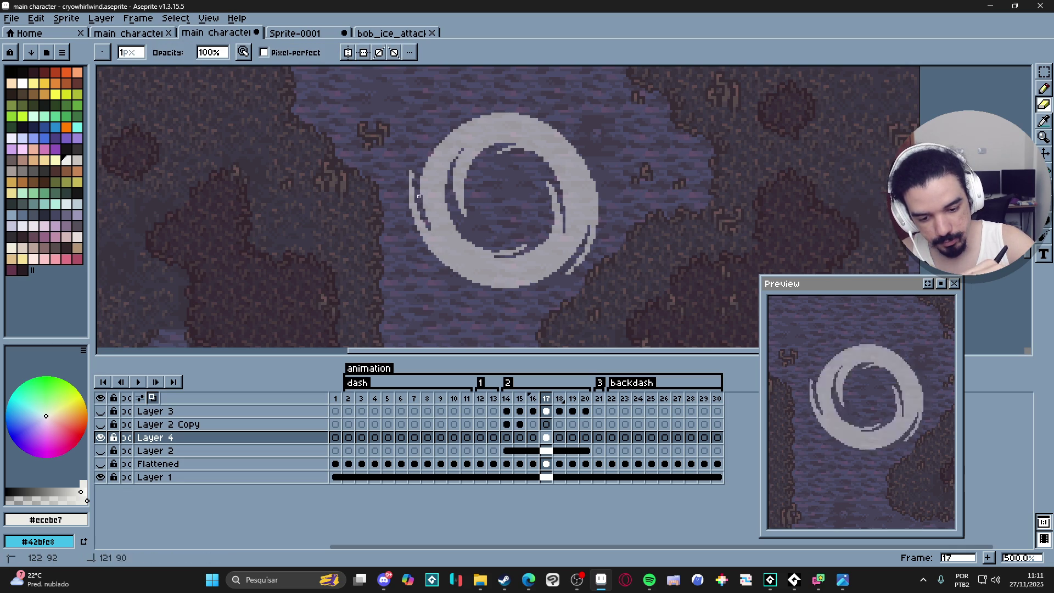
pyautogui.press('b')
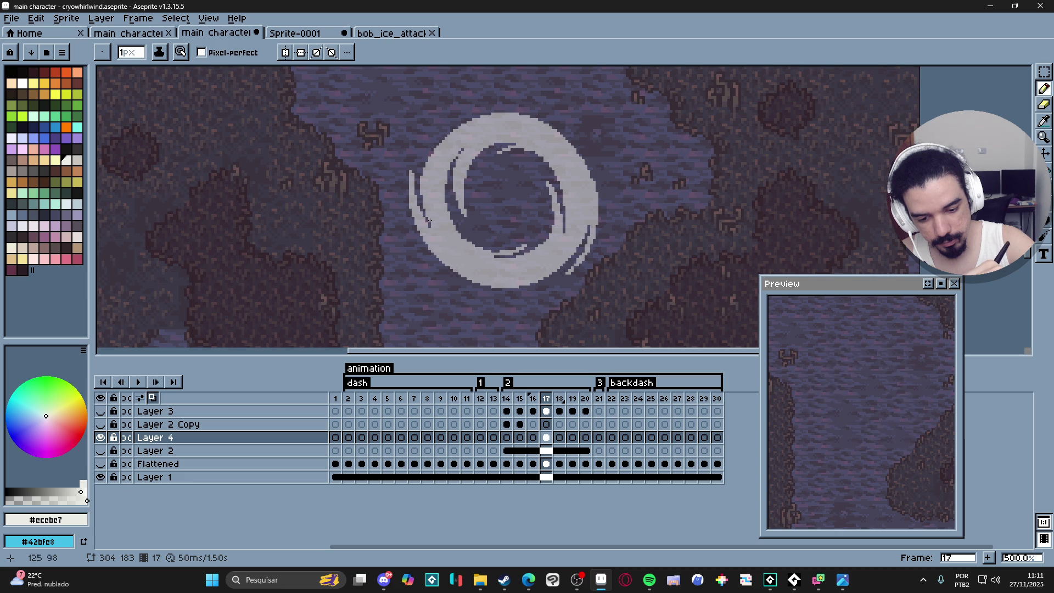
pyautogui.press('e')
pyautogui.press('b')
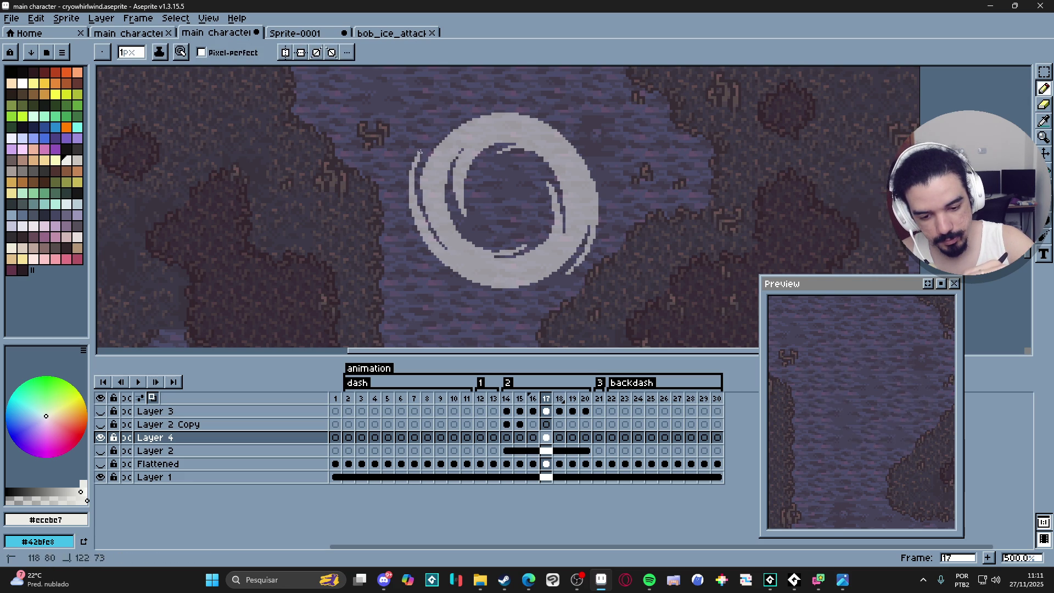
pyautogui.press('e')
pyautogui.press('b')
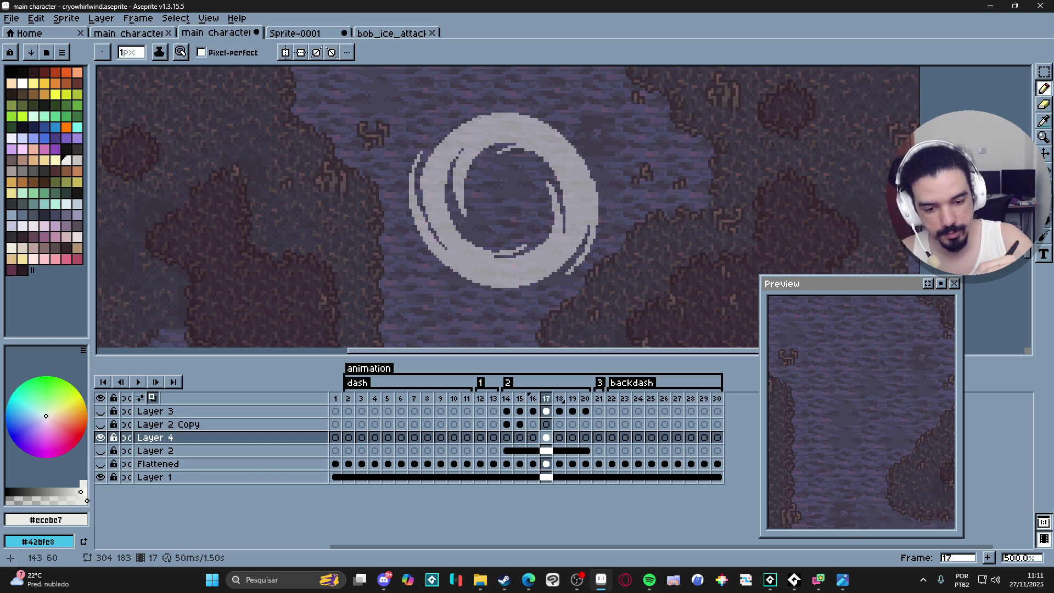
# - Draw light streaks along the swirl's top edge
pyautogui.moveTo(499, 110); pyautogui.dragTo(573, 137)
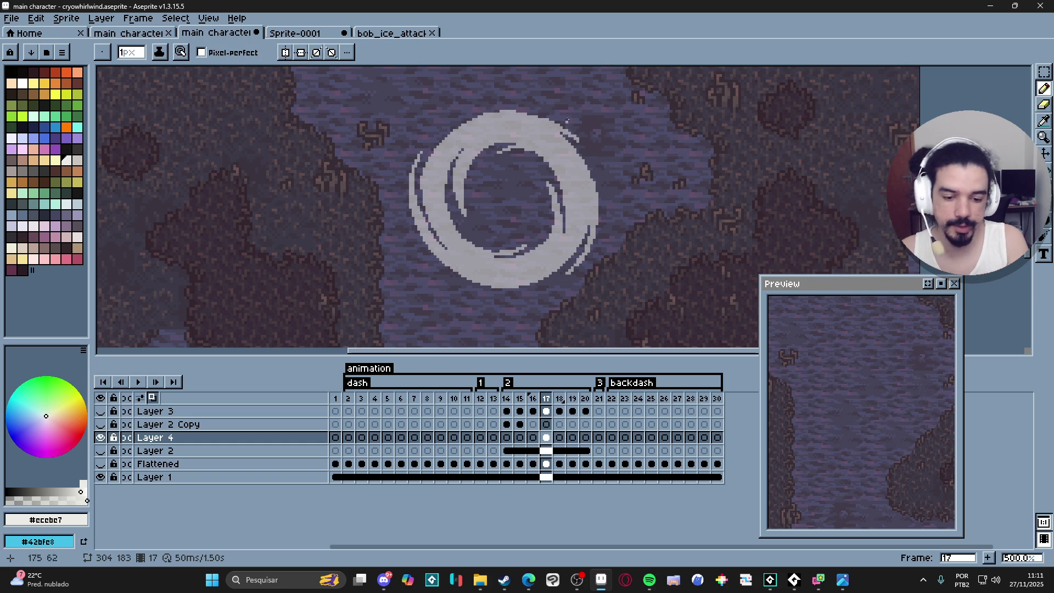
pyautogui.press('e')
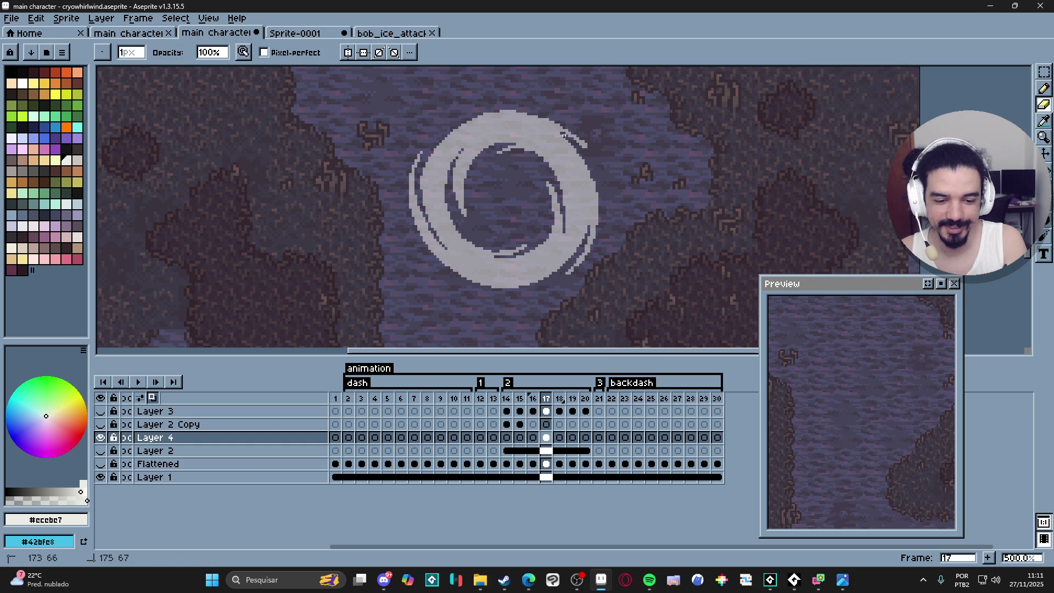
pyautogui.press('b')
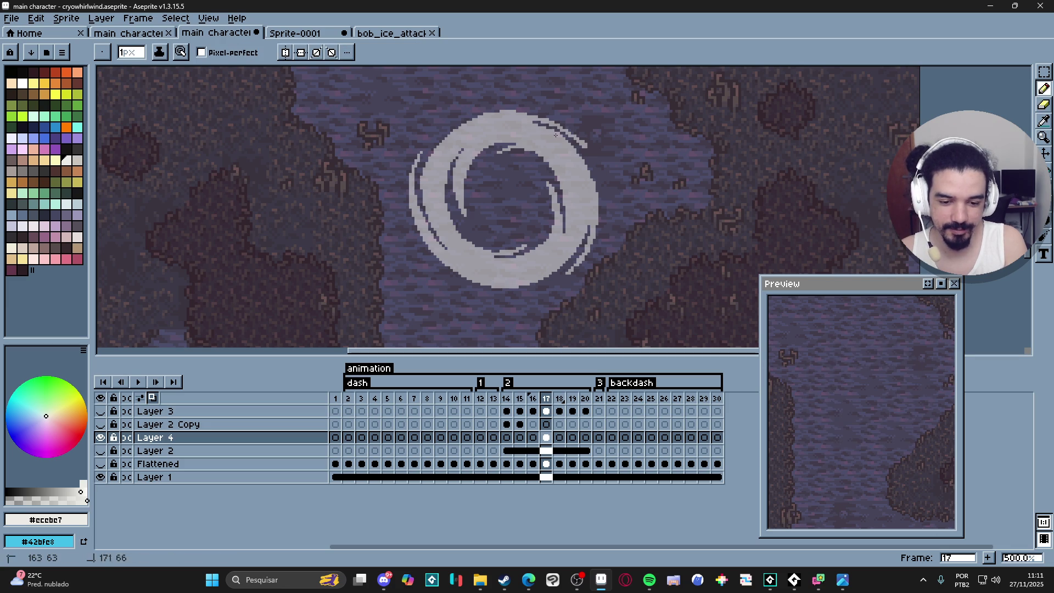
pyautogui.press('e')
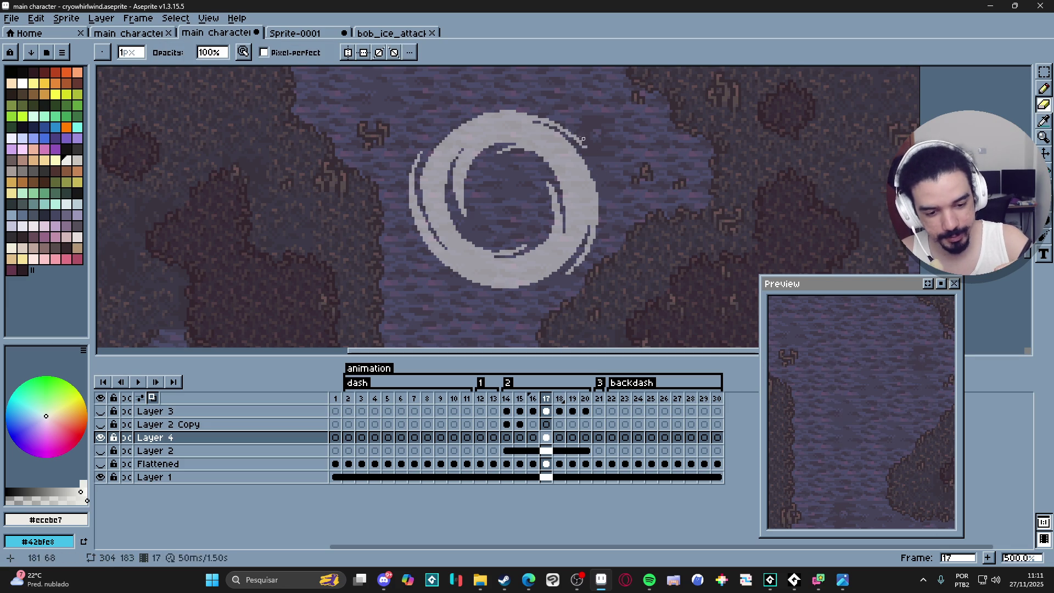
pyautogui.press('b')
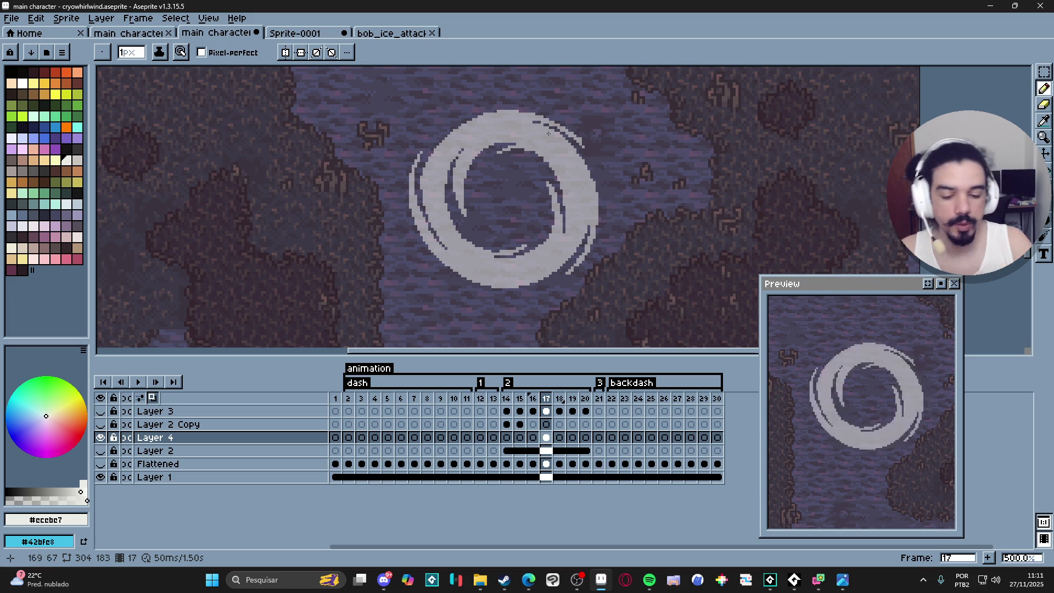
# - Erase small gaps across the ring's upper-right streaks to break up the outline
pyautogui.press('e')
pyautogui.moveTo(550, 141); pyautogui.dragTo(586, 207)
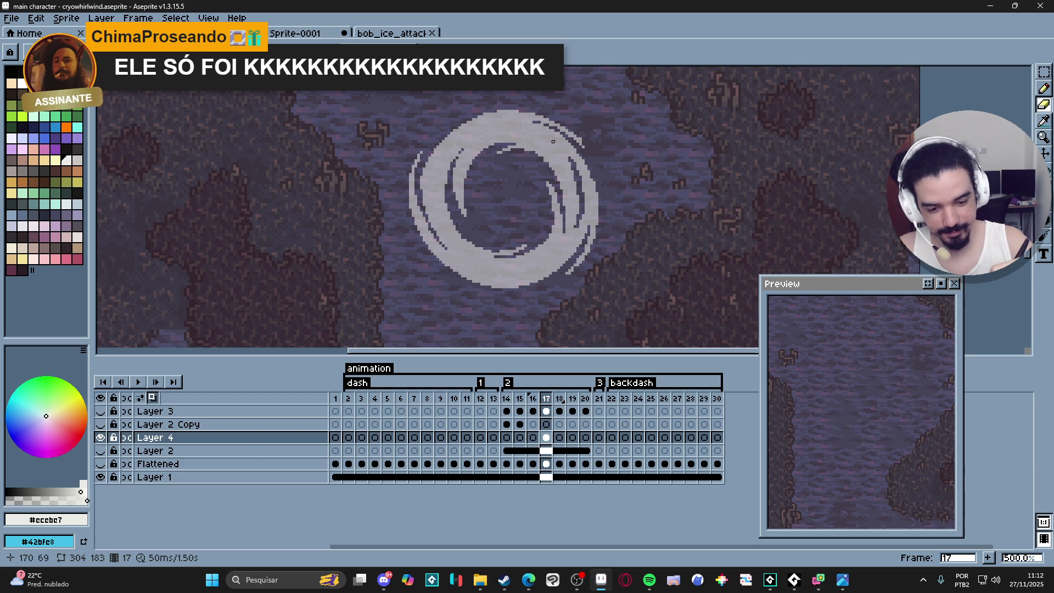
pyautogui.press('b')
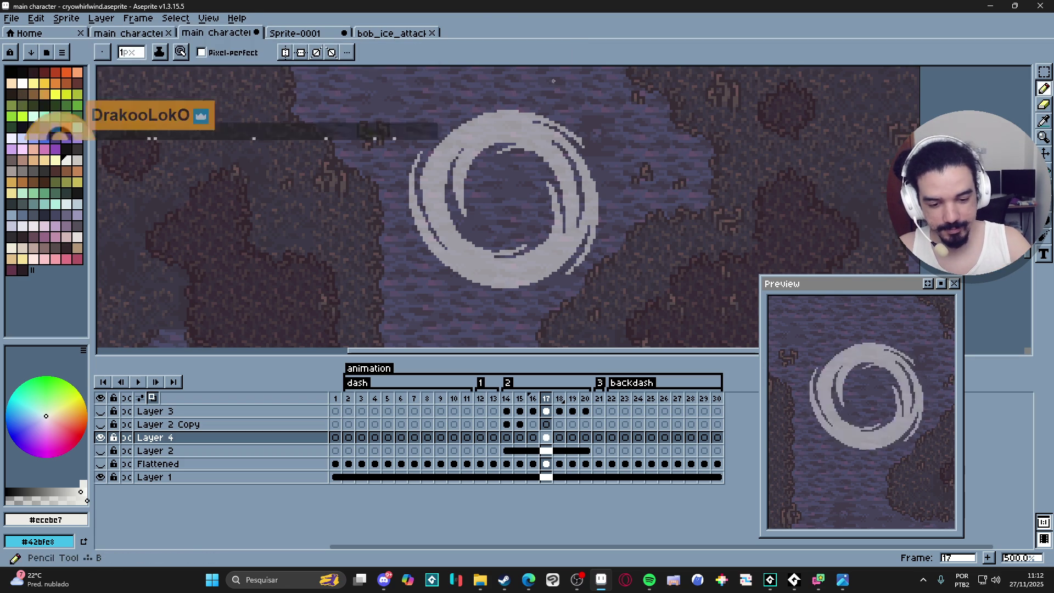
pyautogui.press('e')
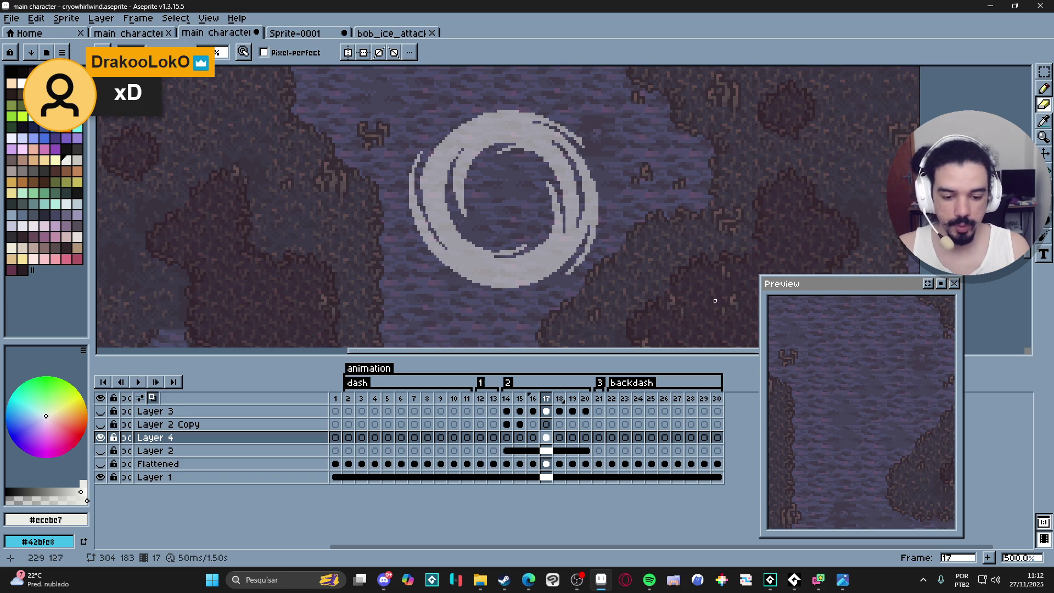
pyautogui.press('e')
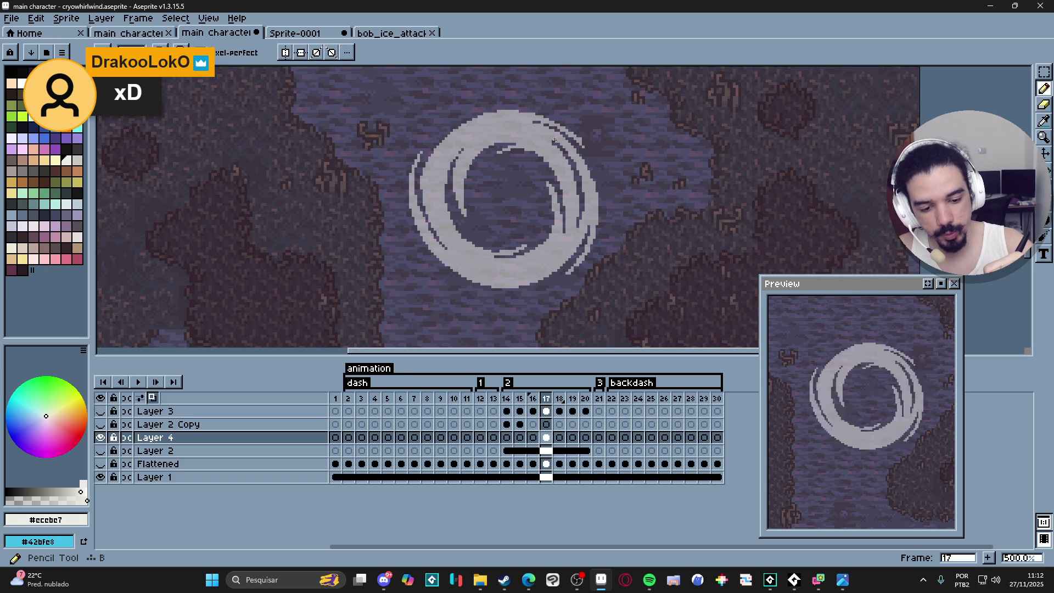
pyautogui.press('b')
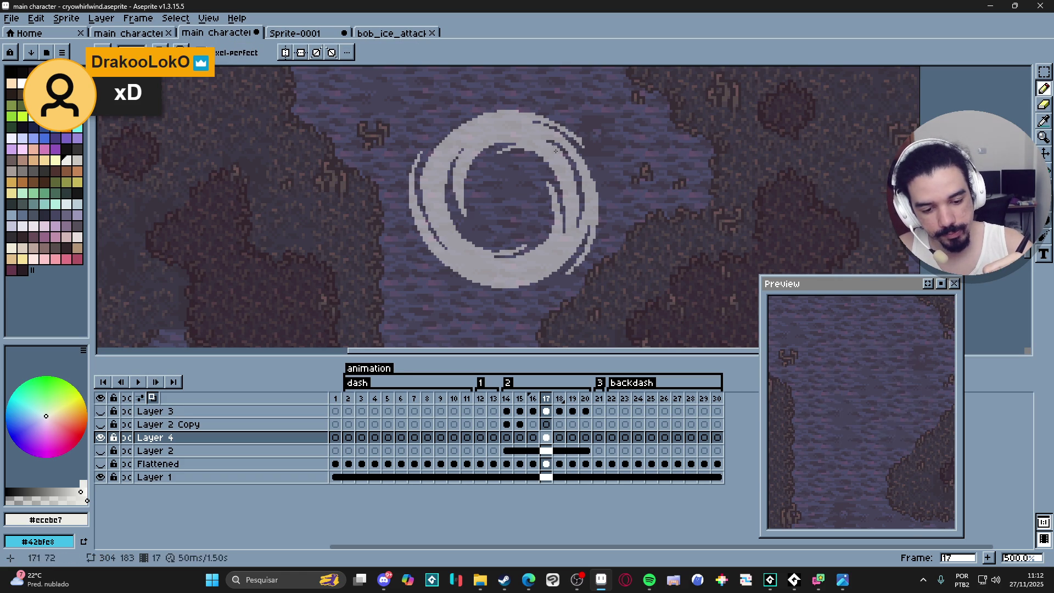
pyautogui.press('e')
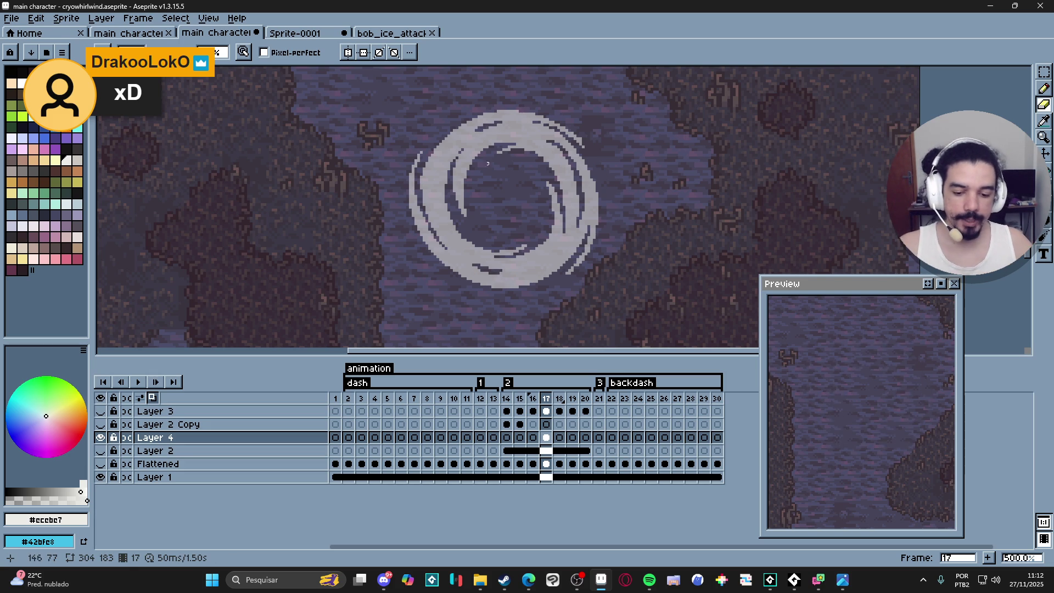
# - Raise Layer 4's opacity to 100%
pyautogui.scroll(-2, 488, 163)
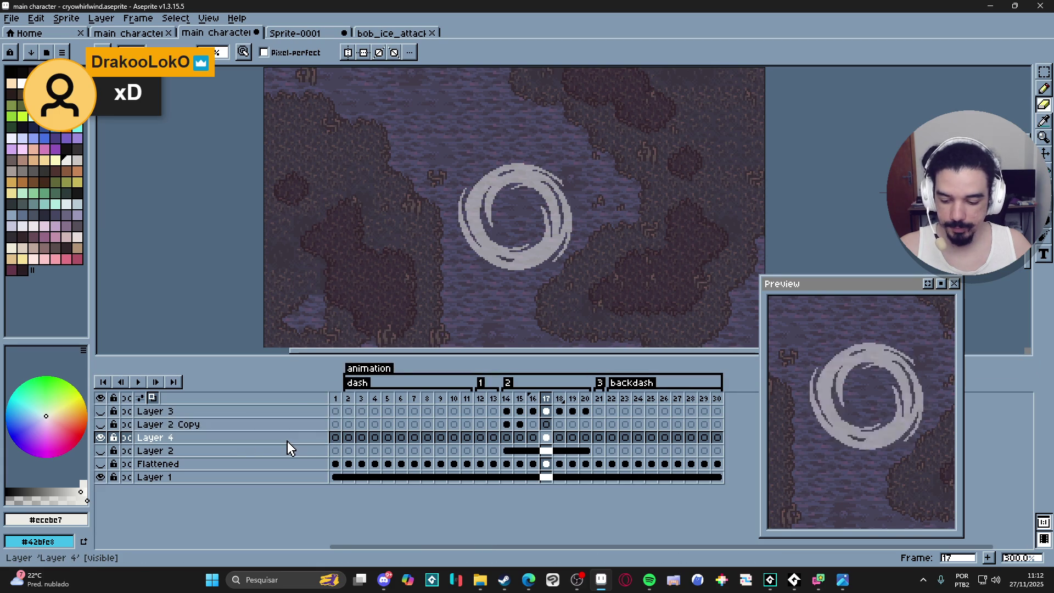
pyautogui.doubleClick(546, 438)
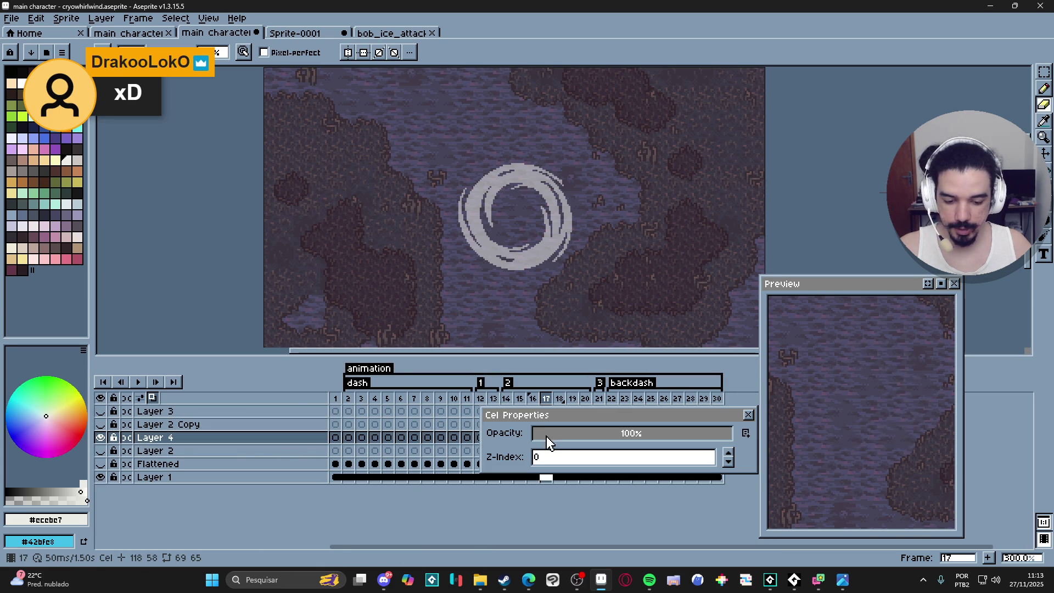
pyautogui.click(749, 415)
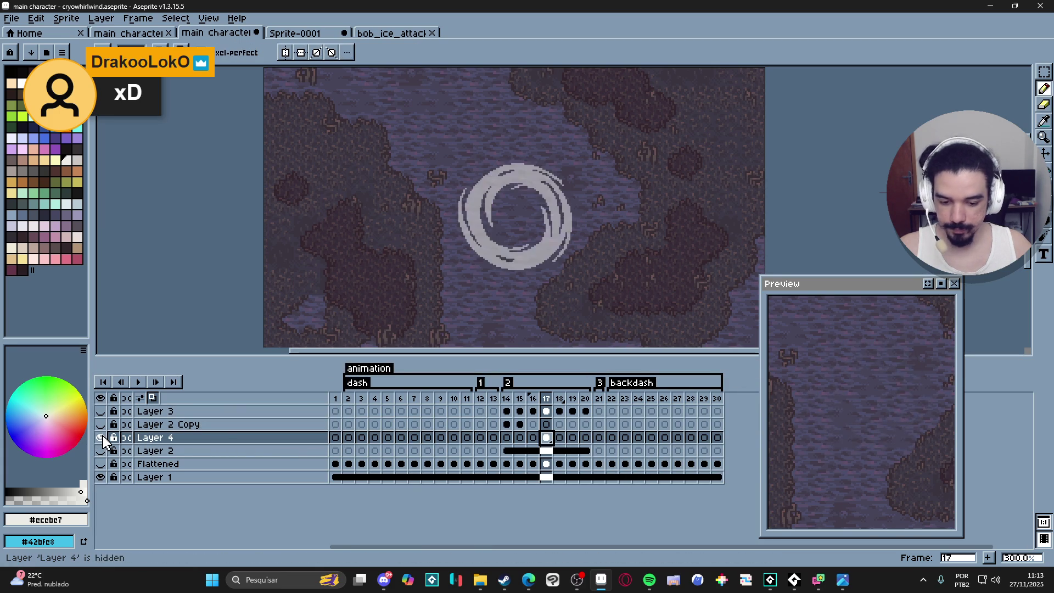
pyautogui.click(101, 438)
pyautogui.doubleClick(271, 440)
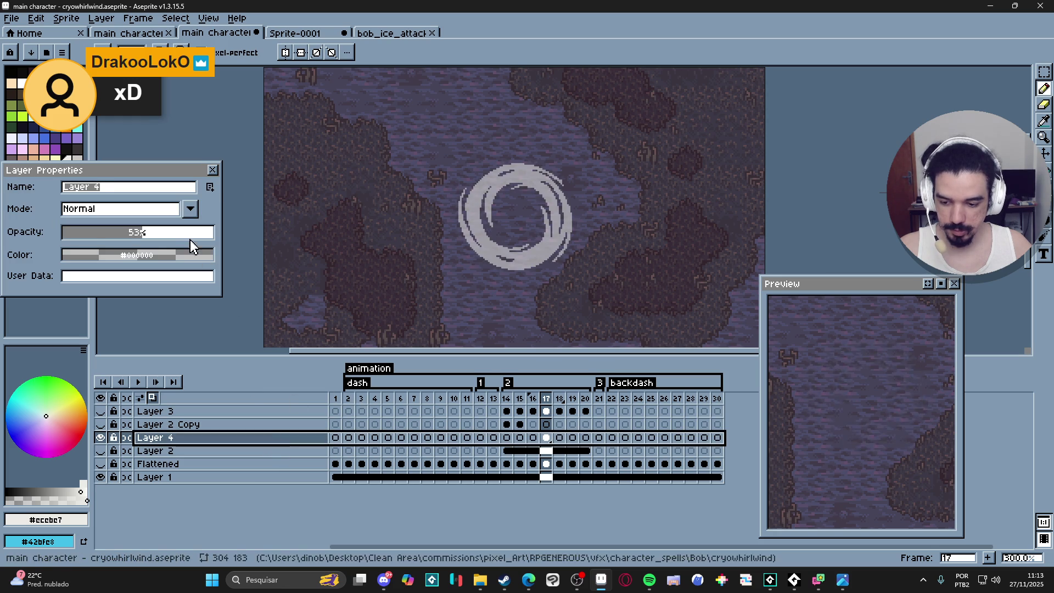
pyautogui.moveTo(191, 245); pyautogui.dragTo(241, 247)
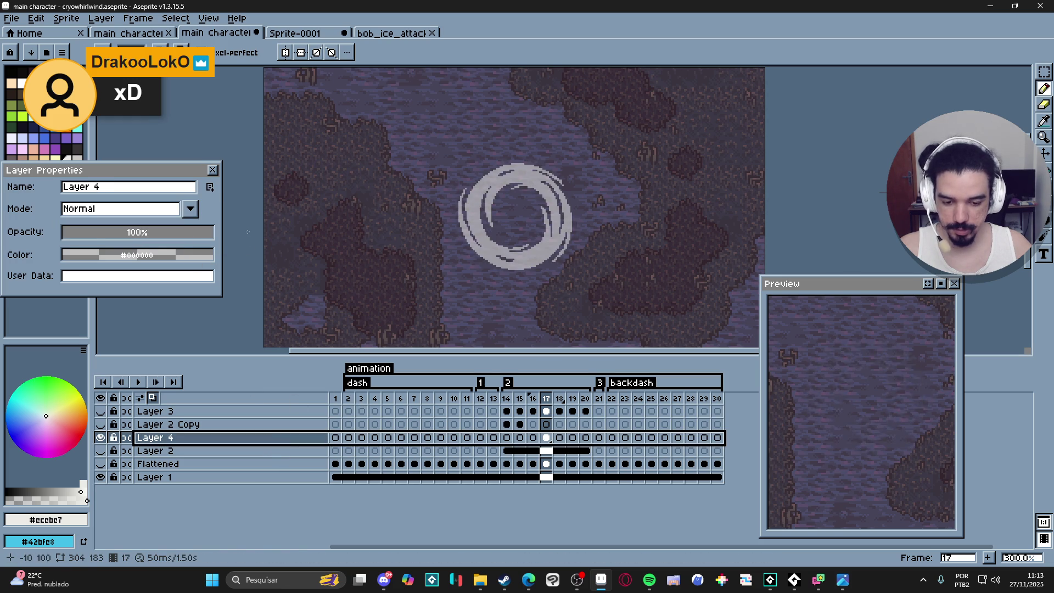
pyautogui.click(213, 172)
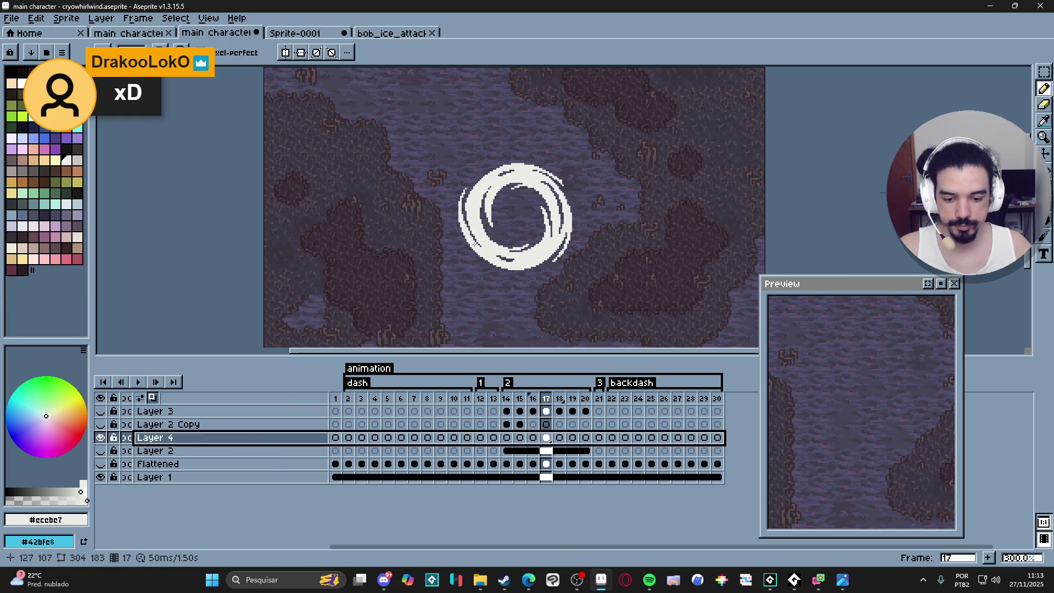
# - Replace the ring's #ecebe7 colour with a translucent version of the same shade
pyautogui.press('i')
pyautogui.press('b')
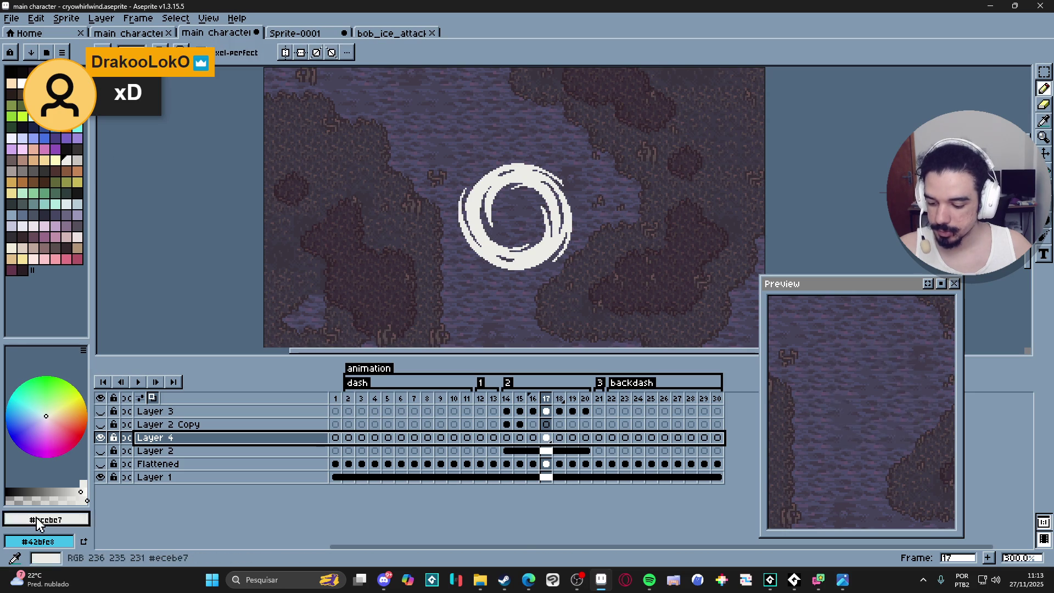
pyautogui.click(51, 491)
pyautogui.hotkey('shift', 'r')
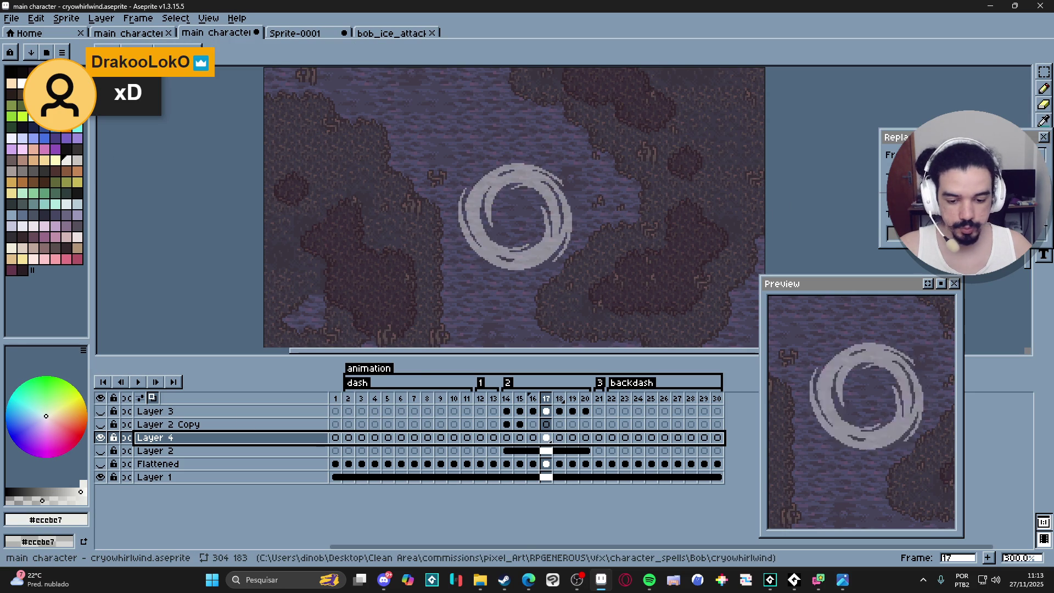
pyautogui.press('Return')
# - Lower the drawing colour's alpha and paint a test stroke on the ring's left side
pyautogui.scroll(3, 477, 211)
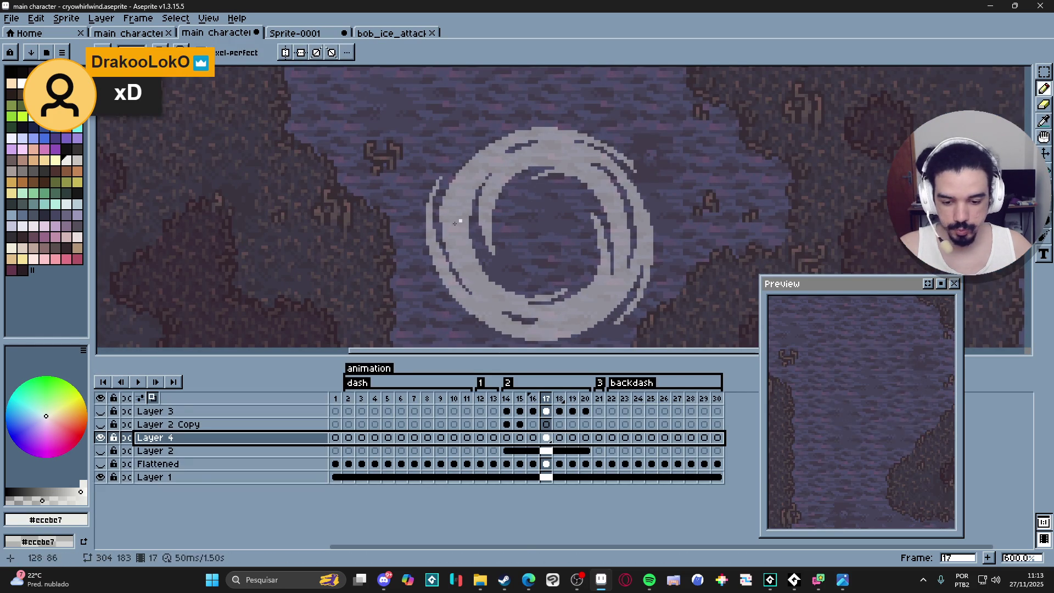
pyautogui.click(17, 500)
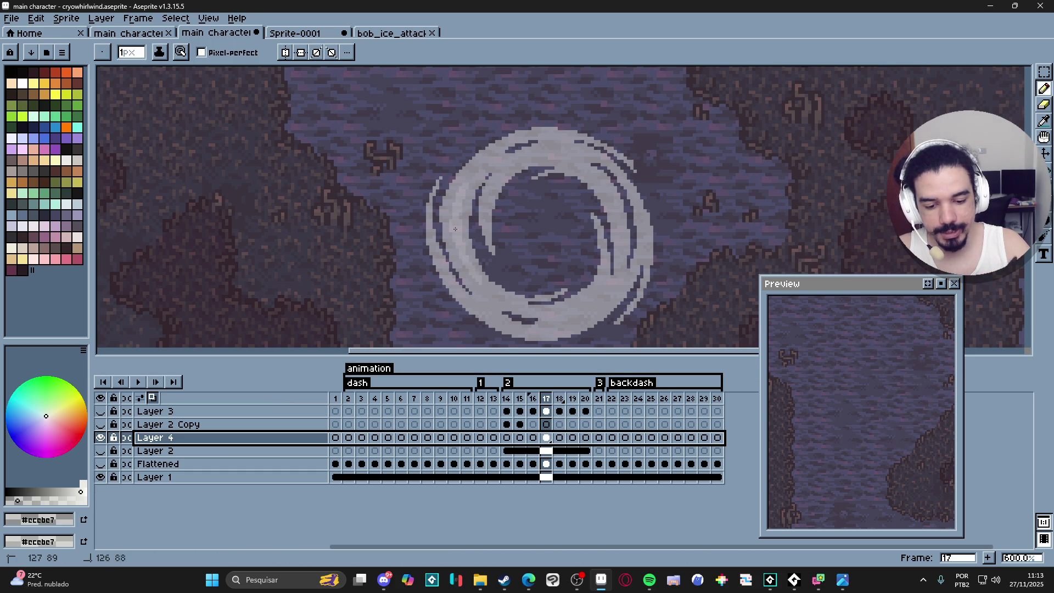
pyautogui.press('Escape')
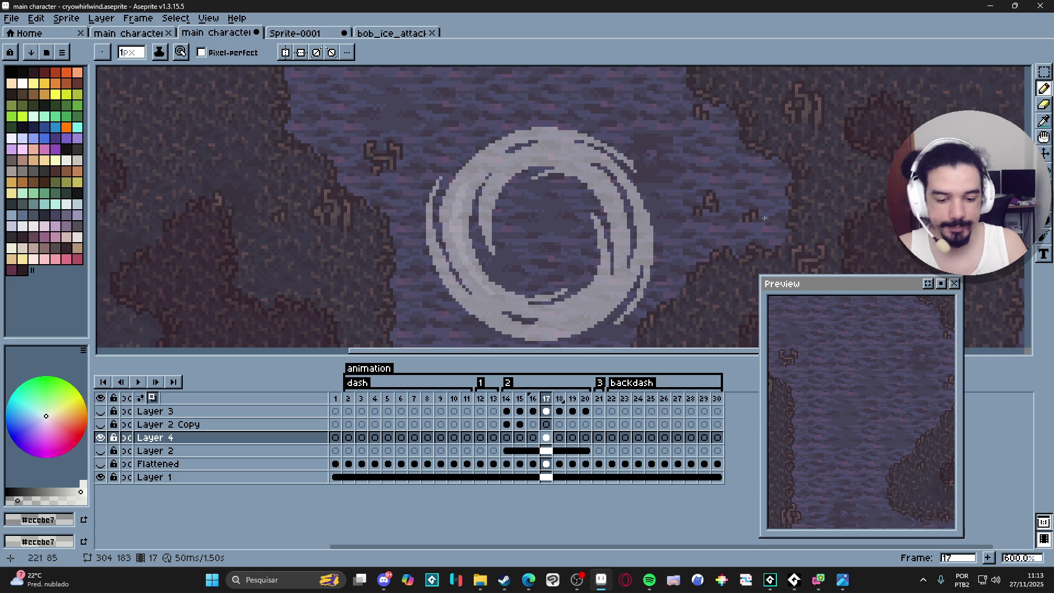
pyautogui.keyDown('ctrl'); pyautogui.click(512, 225); pyautogui.keyUp('ctrl')
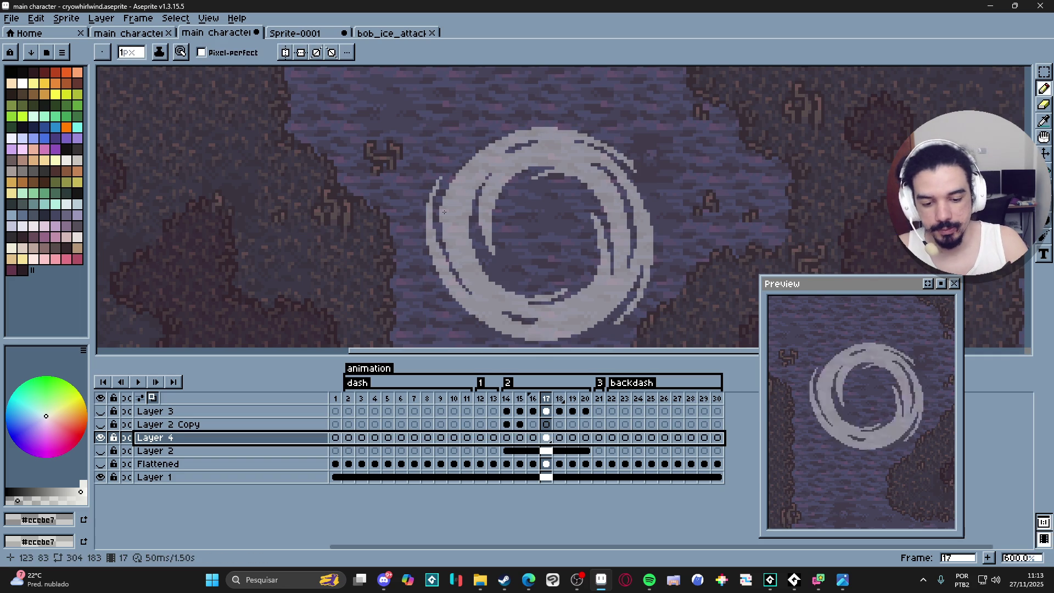
pyautogui.moveTo(444, 218); pyautogui.dragTo(461, 175)
pyautogui.press('v')
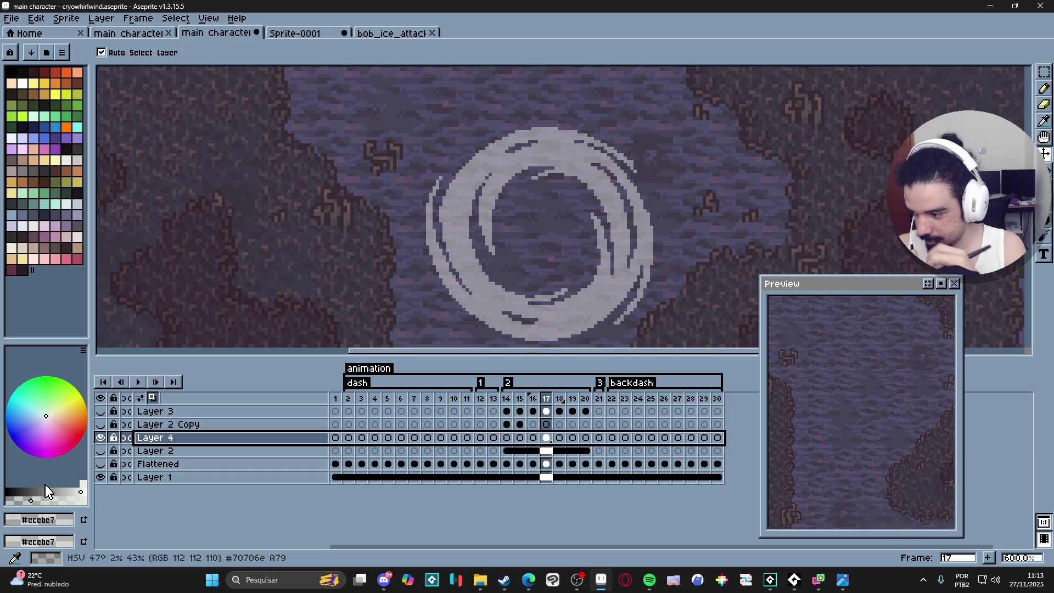
pyautogui.press('b')
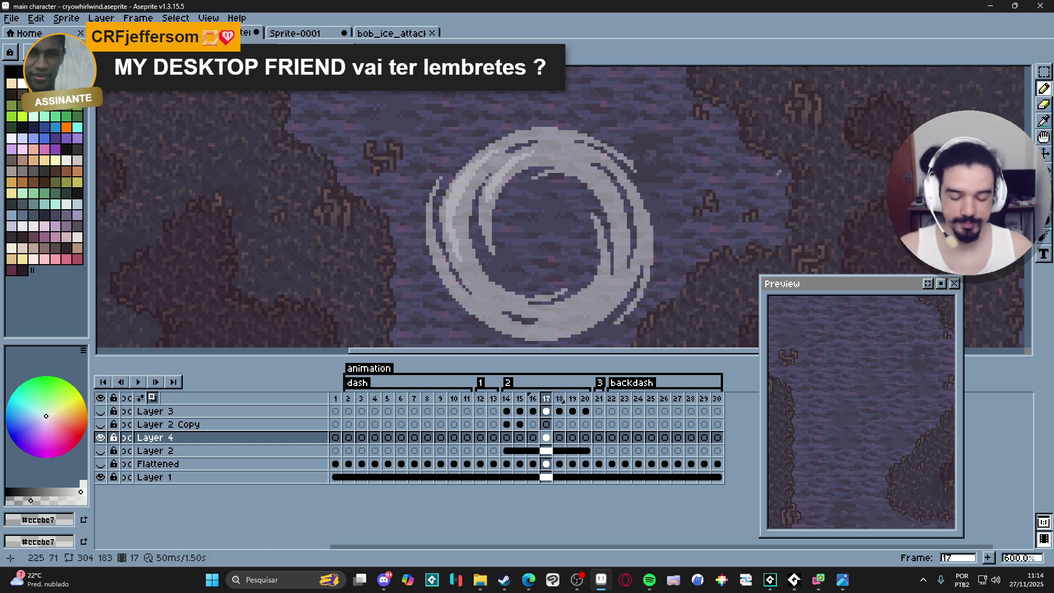
# - Undo the test stroke, reapply the translucent colour replacement, and add Layer 5
pyautogui.scroll(-2, 600, 266)
pyautogui.moveTo(638, 288); pyautogui.dragTo(573, 266)
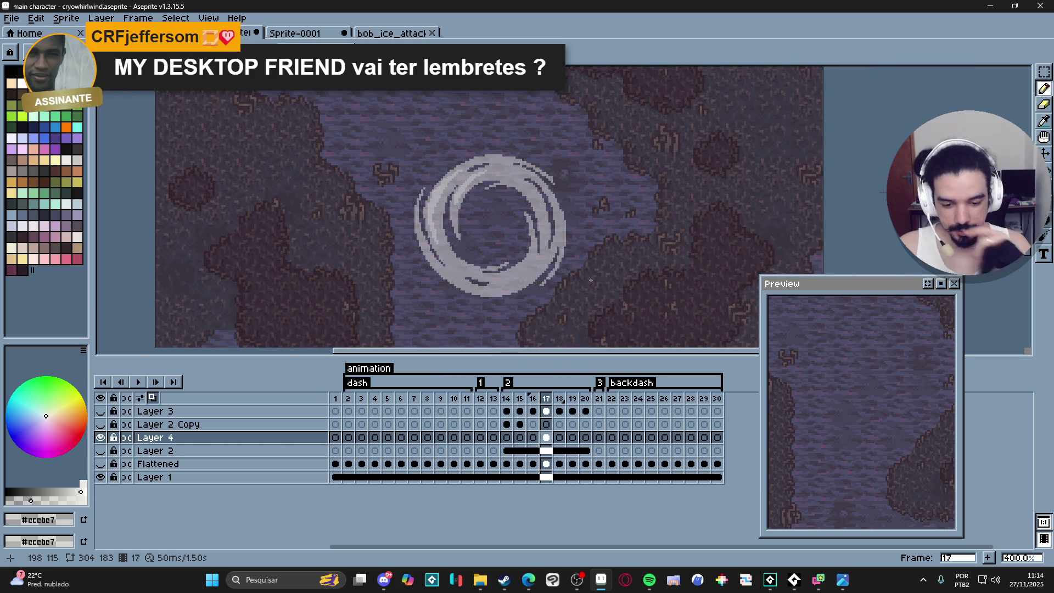
pyautogui.hotkey('ctrl', 'z')
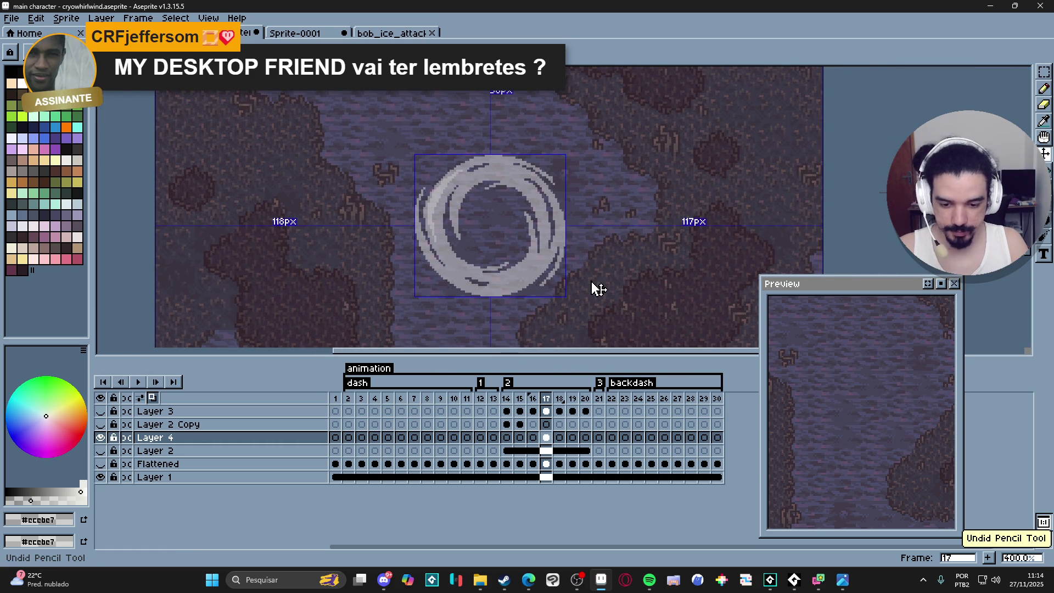
pyautogui.hotkey('ctrl', 'z')
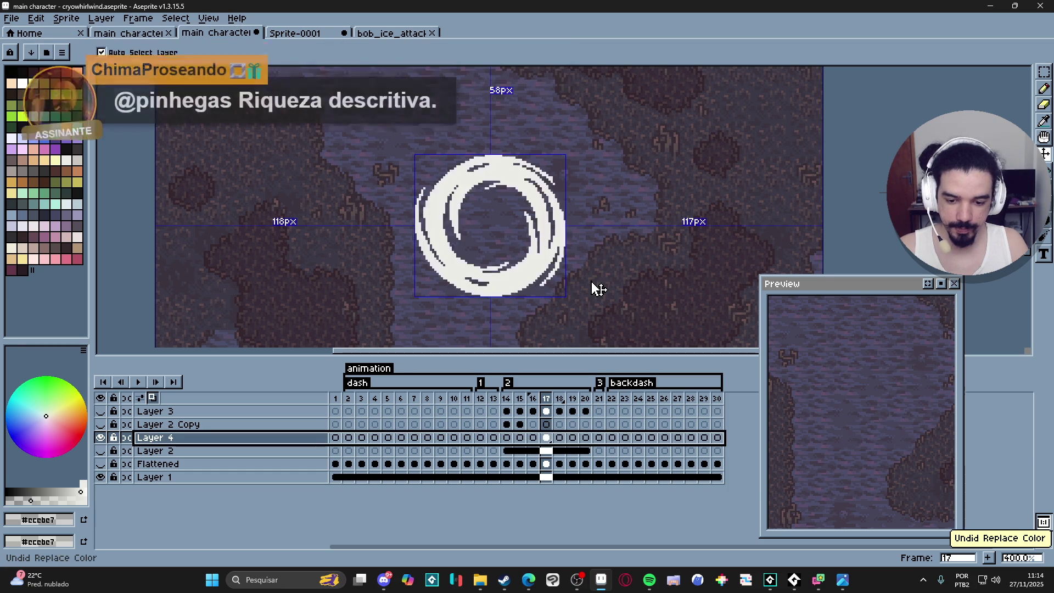
pyautogui.hotkey('ctrl', 'y')
pyautogui.hotkey('shift', 'n')
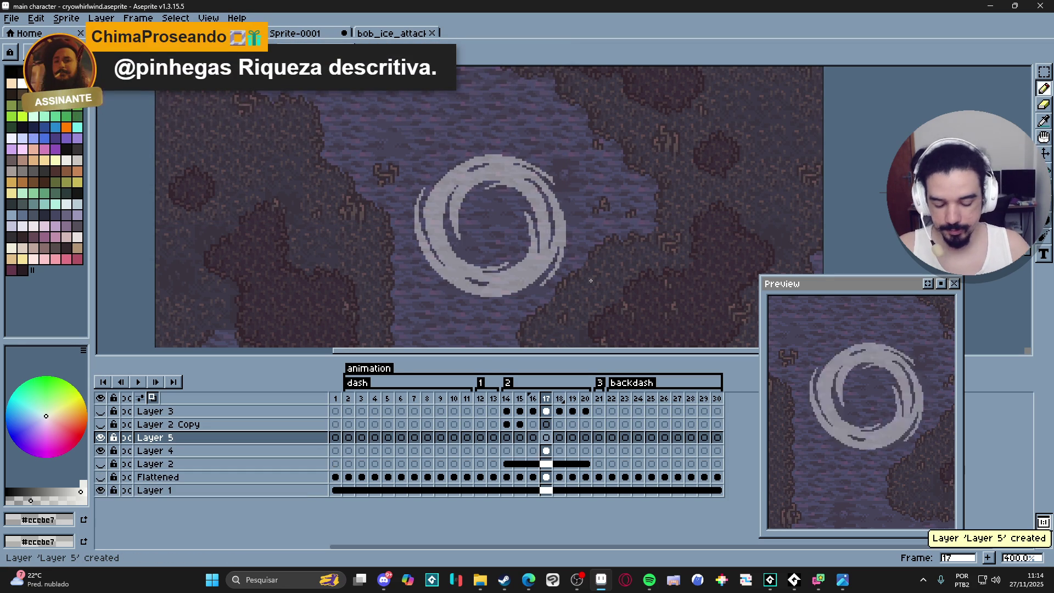
# - Paint white highlight strokes on Layer 5 along the ring's left and lower-right areas
pyautogui.scroll(1, 379, 274)
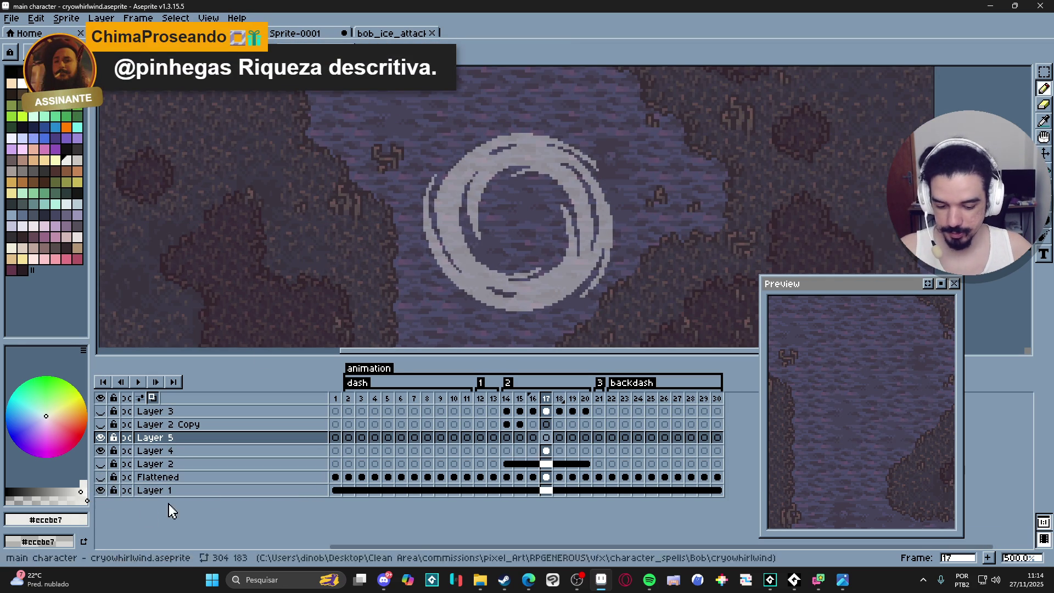
pyautogui.doubleClick(291, 436)
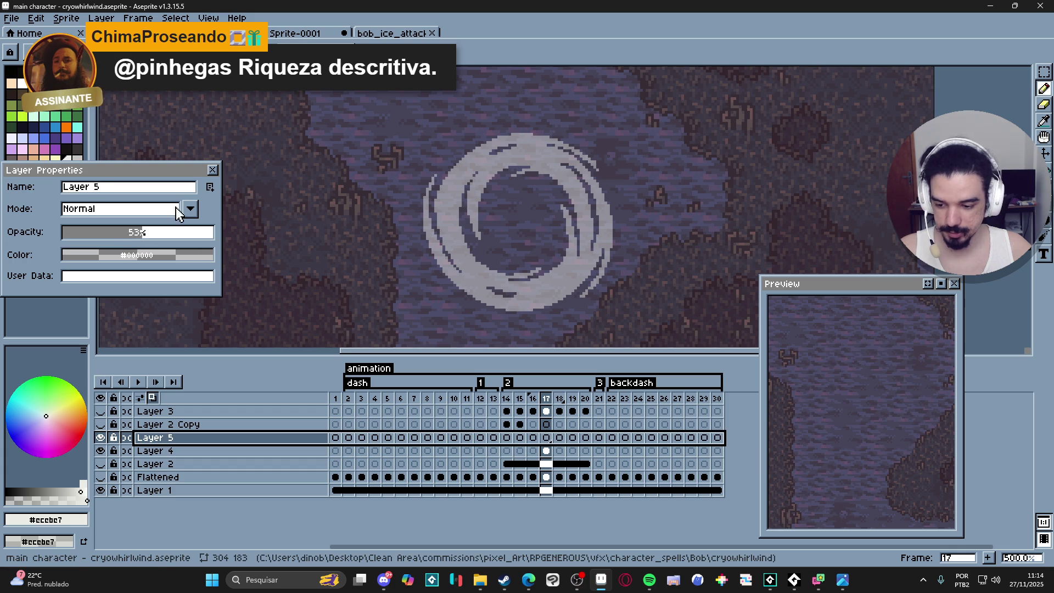
pyautogui.click(213, 170)
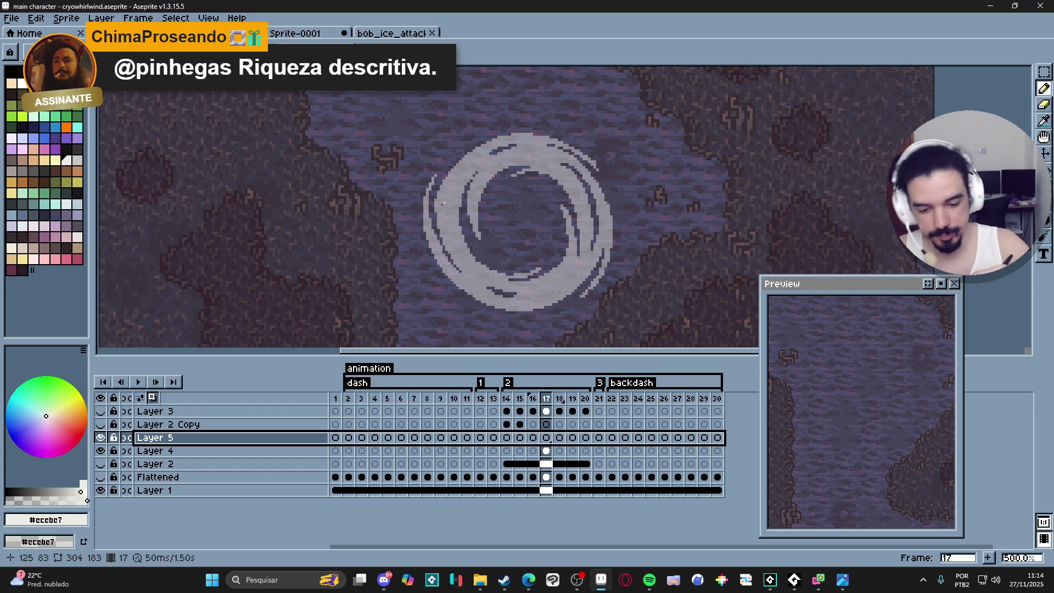
pyautogui.moveTo(442, 204); pyautogui.dragTo(460, 168)
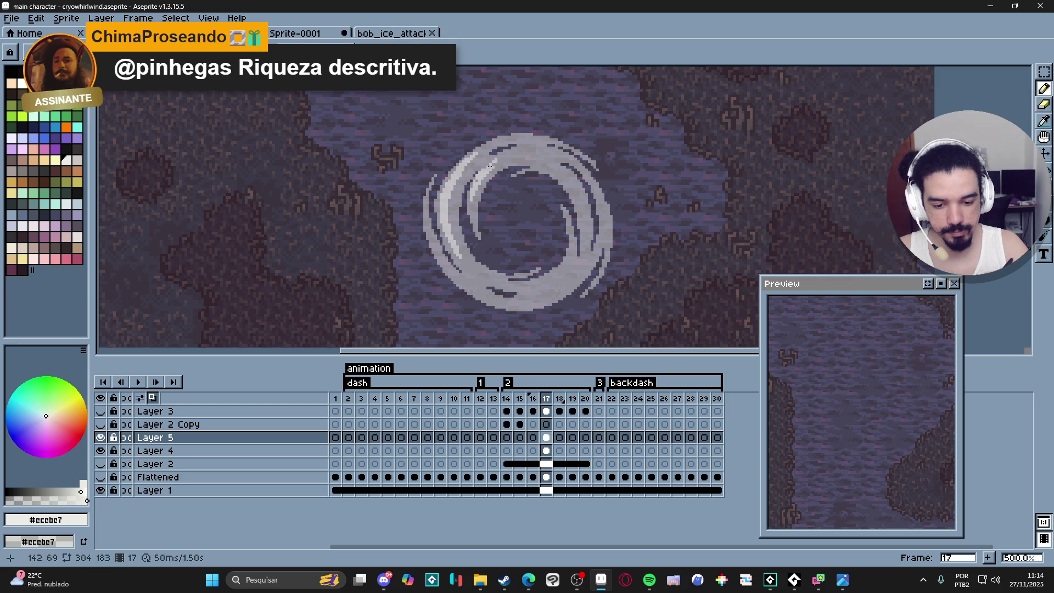
pyautogui.press('b')
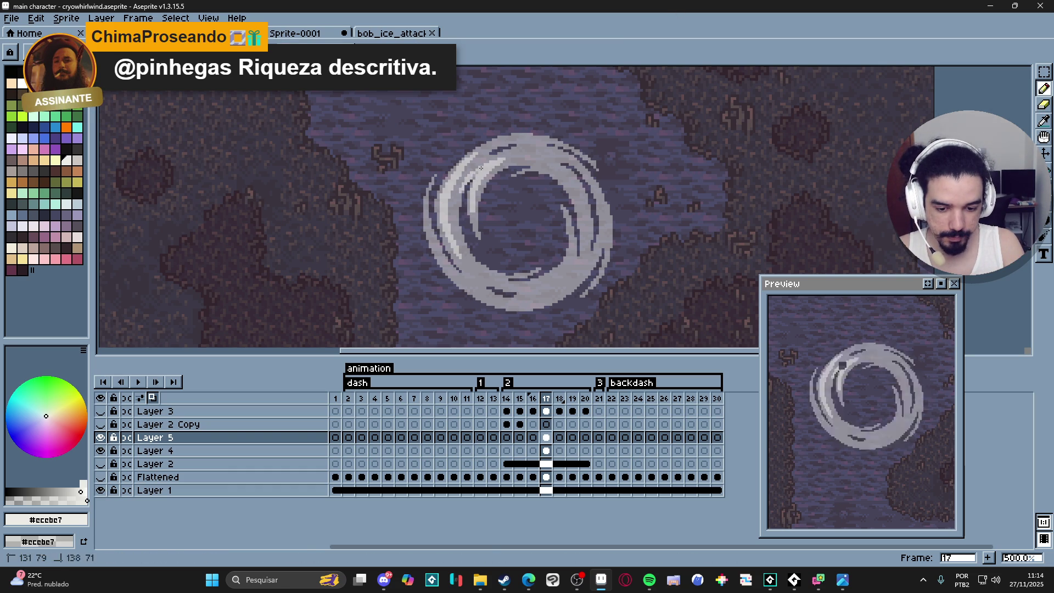
pyautogui.moveTo(467, 180); pyautogui.dragTo(469, 177)
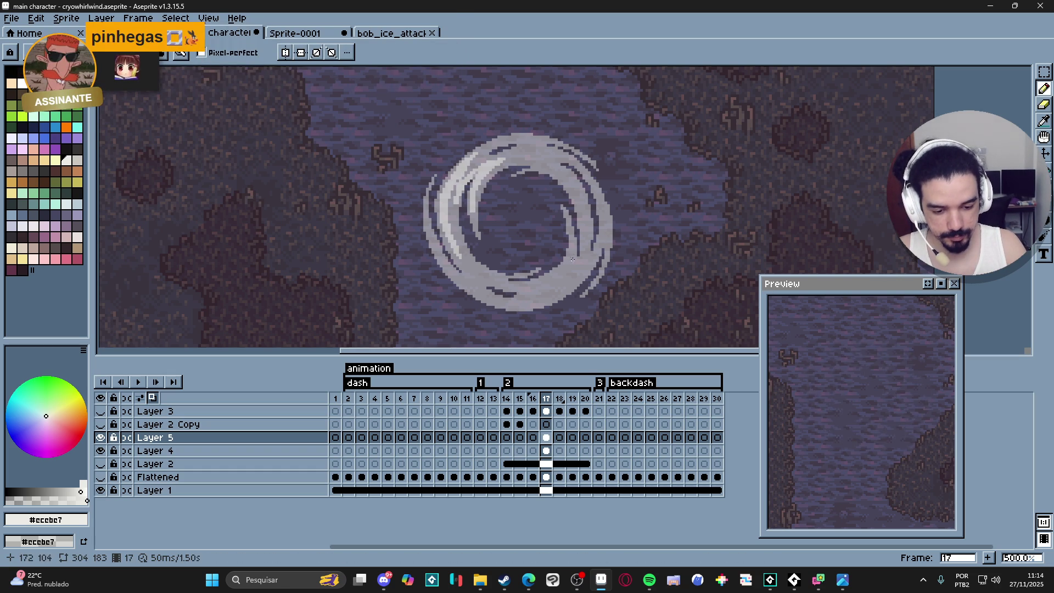
pyautogui.moveTo(566, 266); pyautogui.dragTo(563, 267)
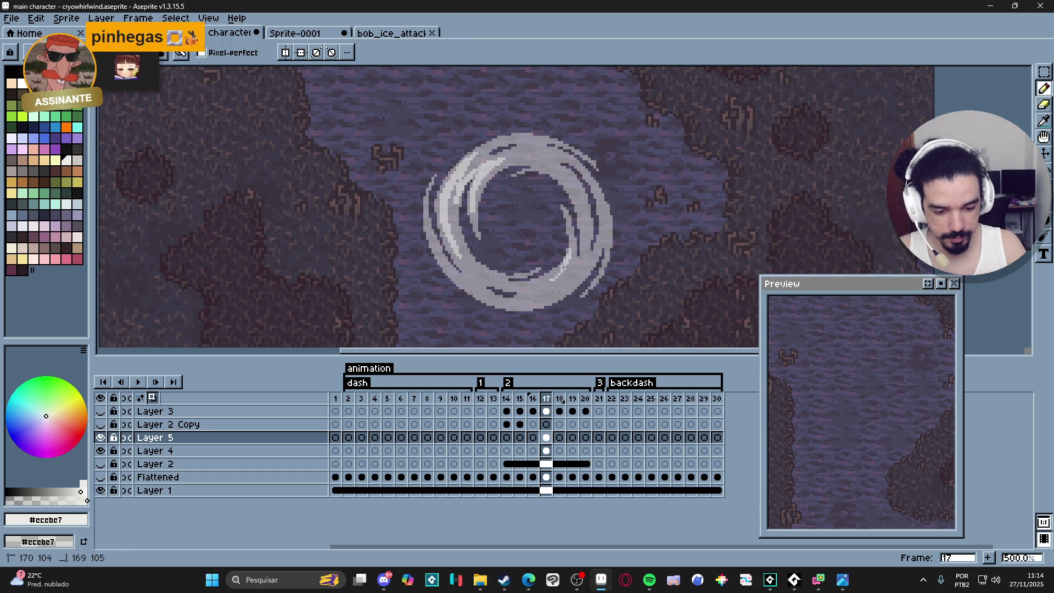
pyautogui.click(556, 270)
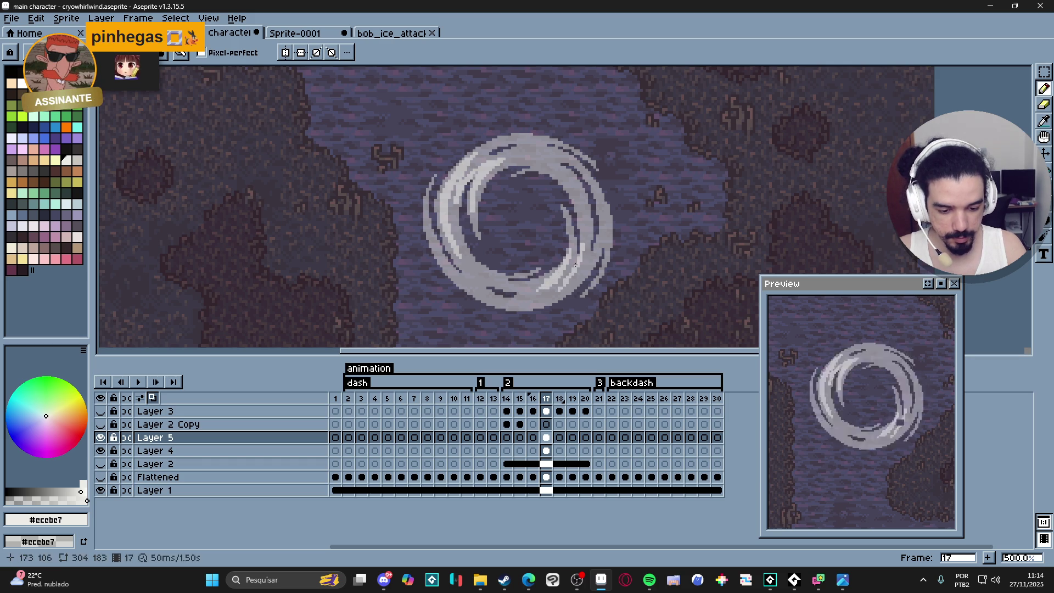
pyautogui.moveTo(562, 278); pyautogui.dragTo(568, 268)
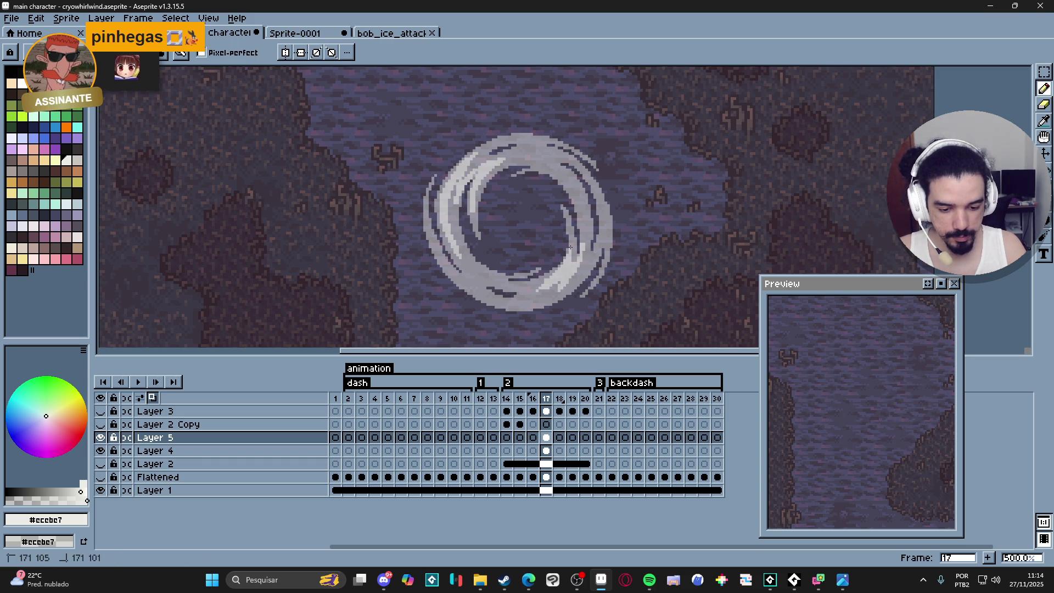
pyautogui.press('e')
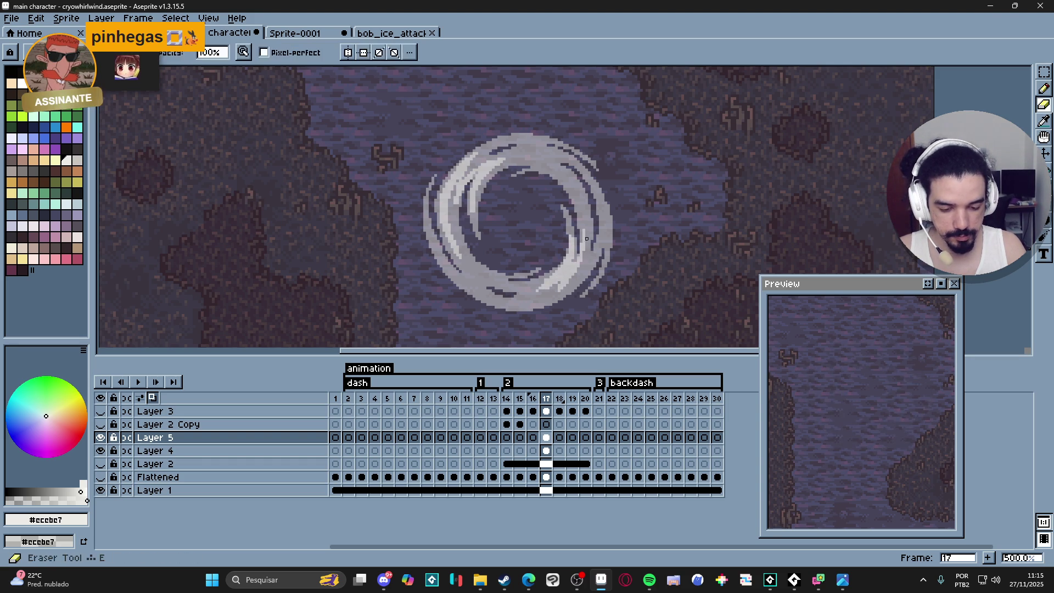
pyautogui.press('b')
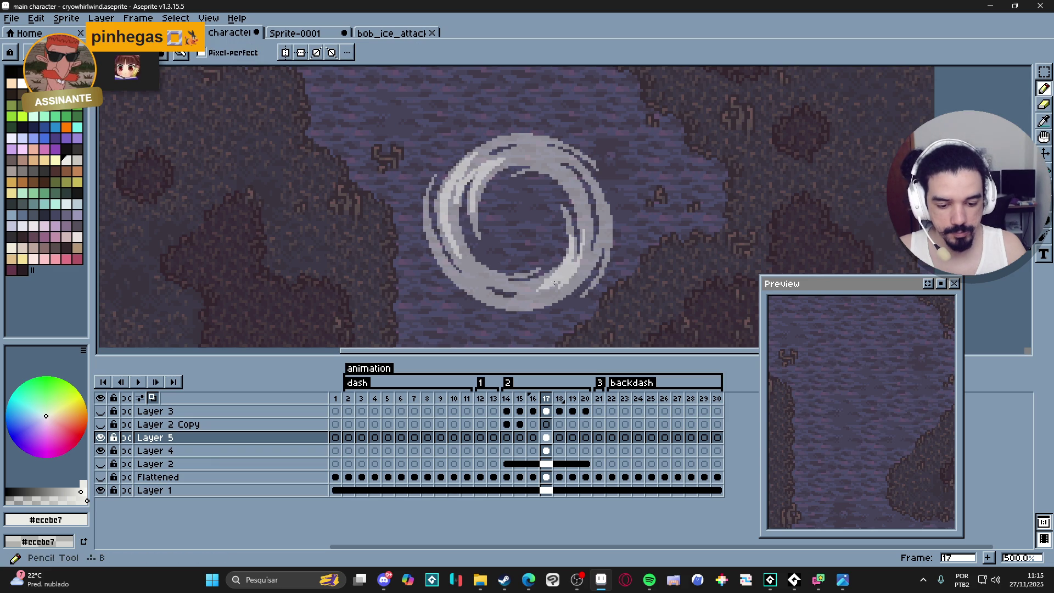
pyautogui.press('e')
pyautogui.press('b')
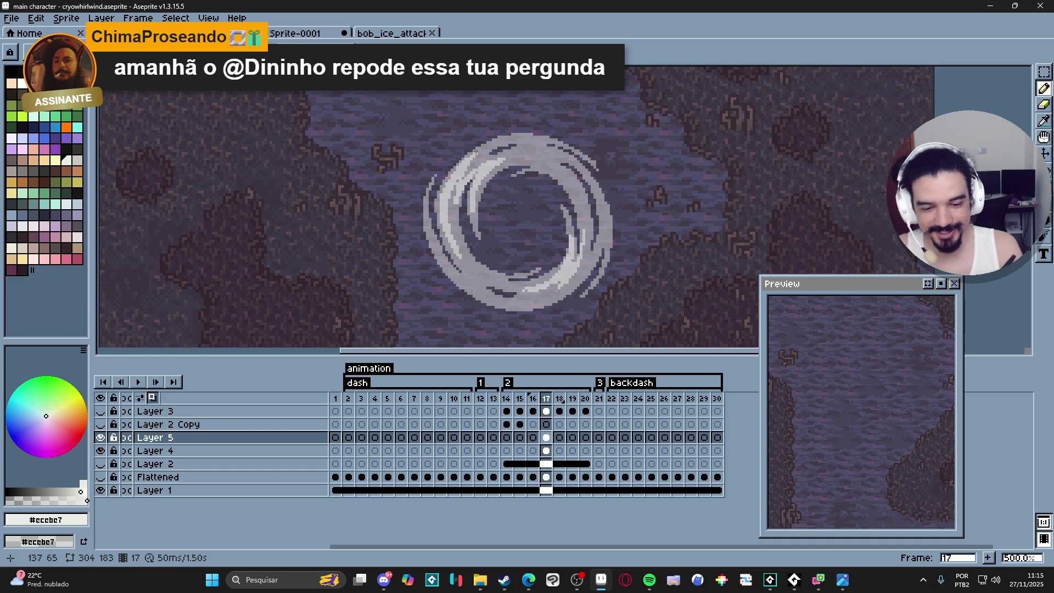
pyautogui.moveTo(468, 174); pyautogui.dragTo(473, 171)
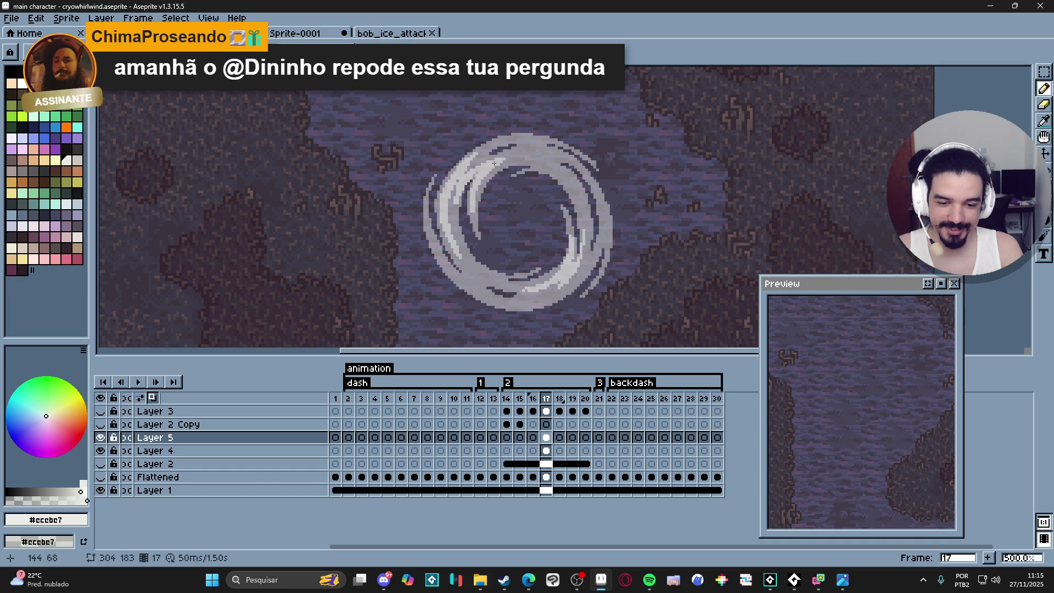
pyautogui.moveTo(456, 179); pyautogui.dragTo(457, 181)
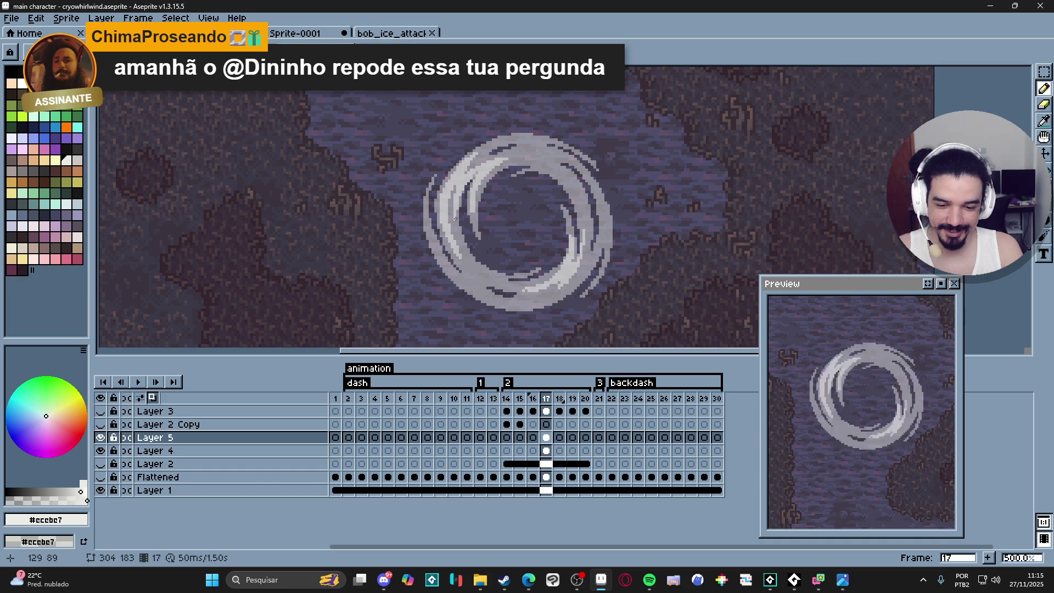
pyautogui.press('e')
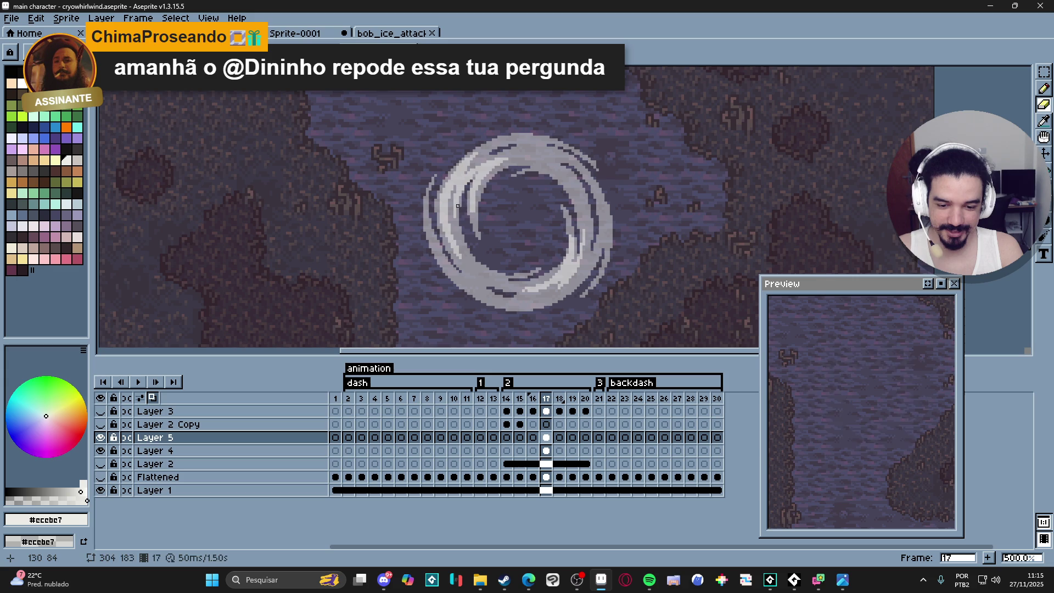
pyautogui.press('b')
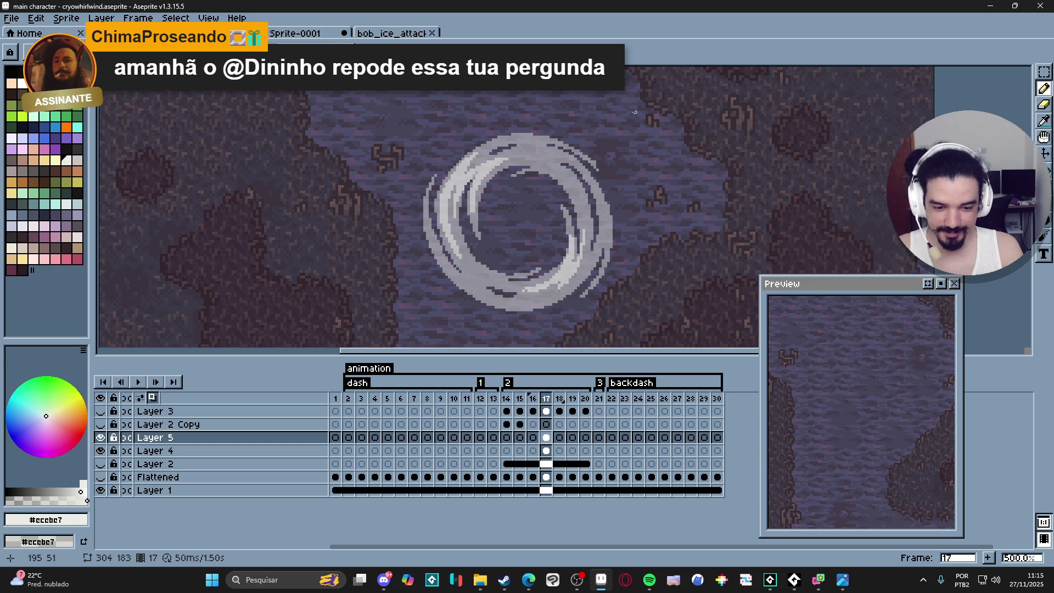
pyautogui.moveTo(583, 245)
pyautogui.mouseDown()
pyautogui.moveTo(579, 265)
pyautogui.moveTo(547, 293)
pyautogui.mouseUp()
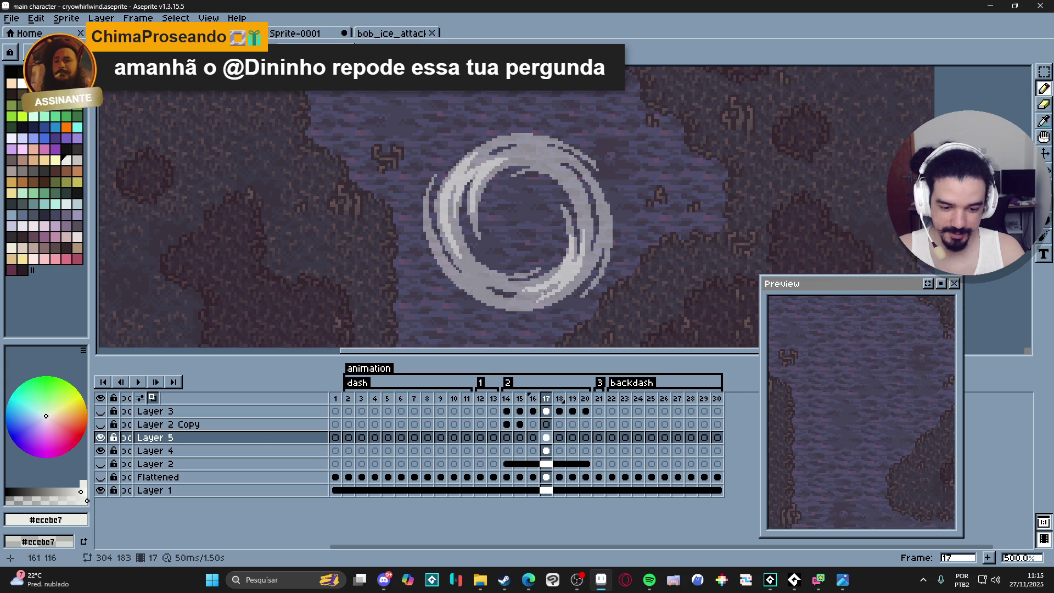
pyautogui.press('e')
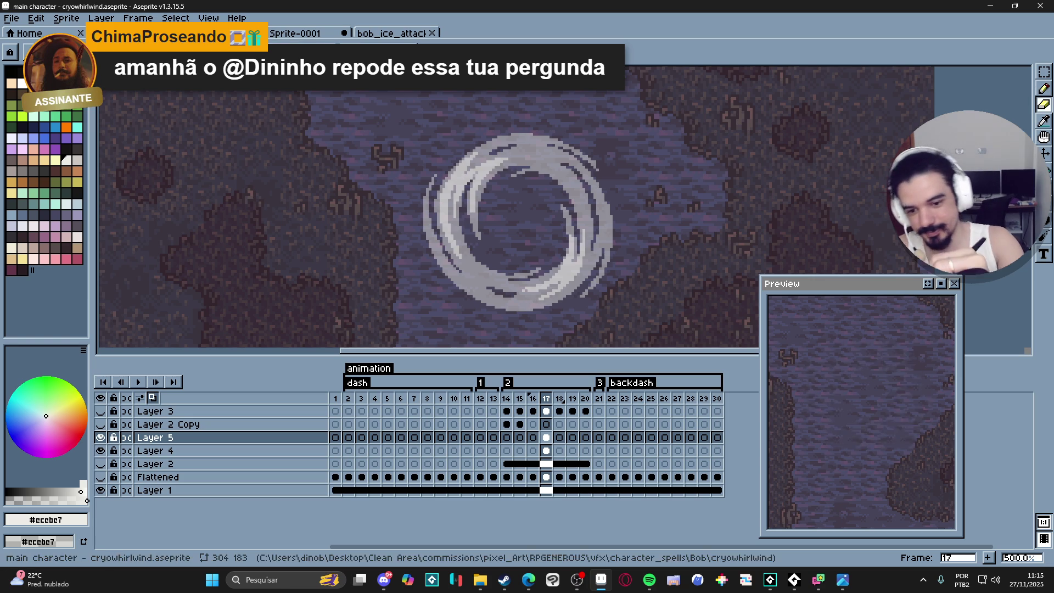
pyautogui.press('b')
pyautogui.press('e')
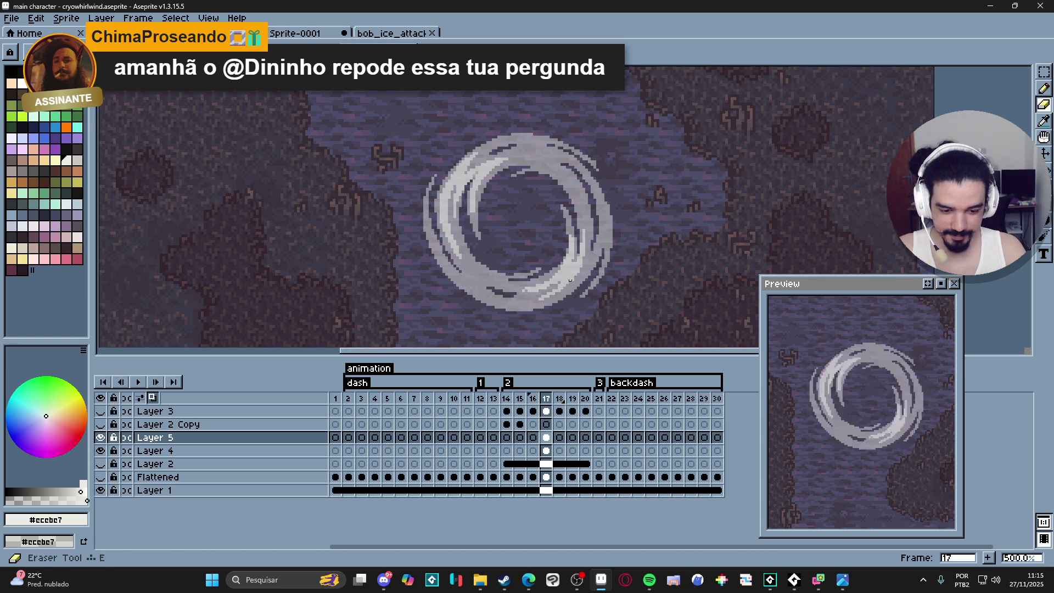
pyautogui.press('b')
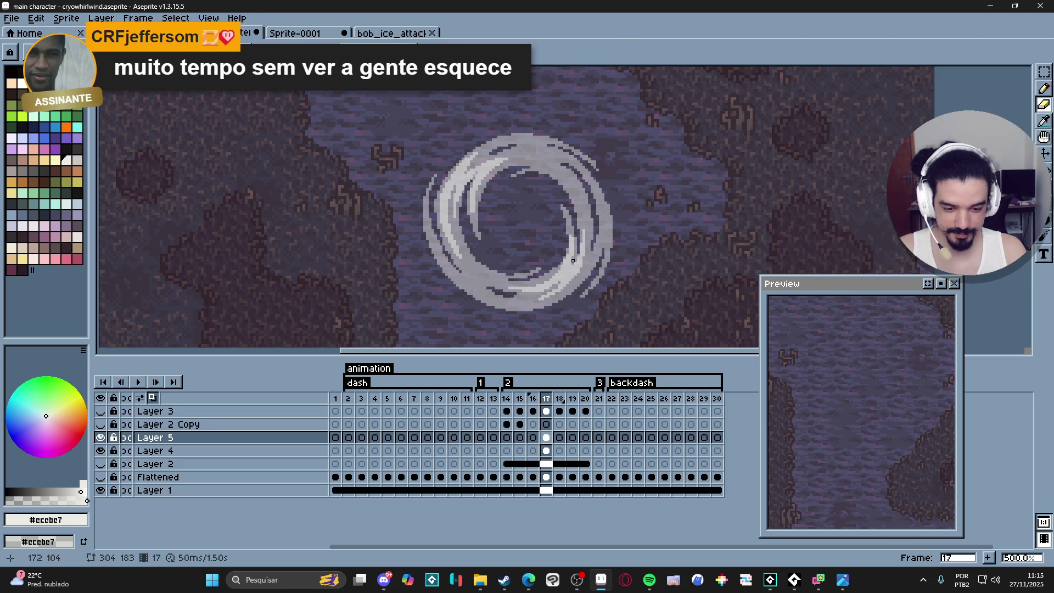
pyautogui.press('b')
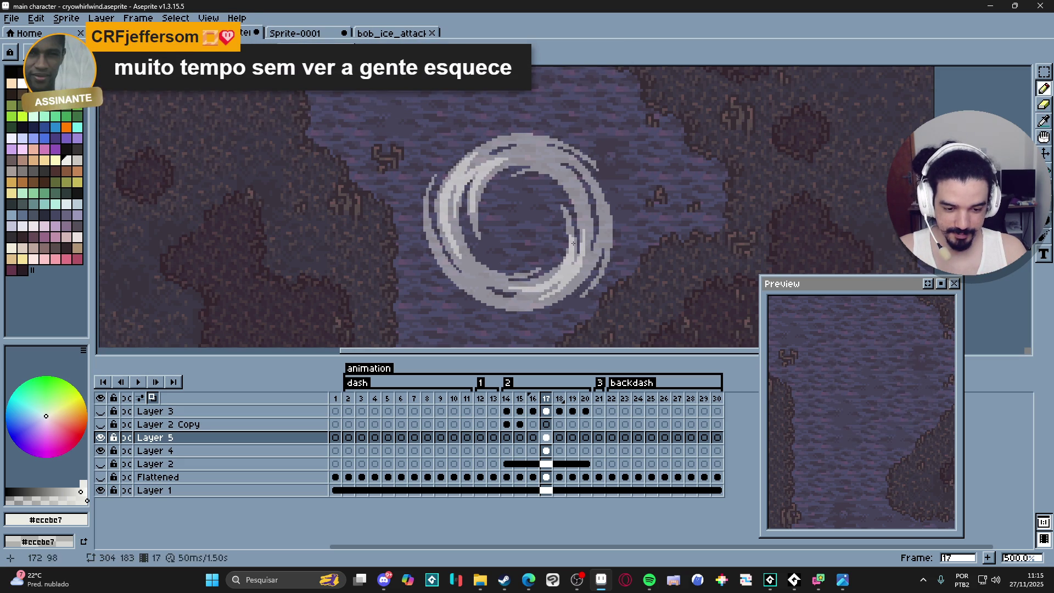
pyautogui.press('e')
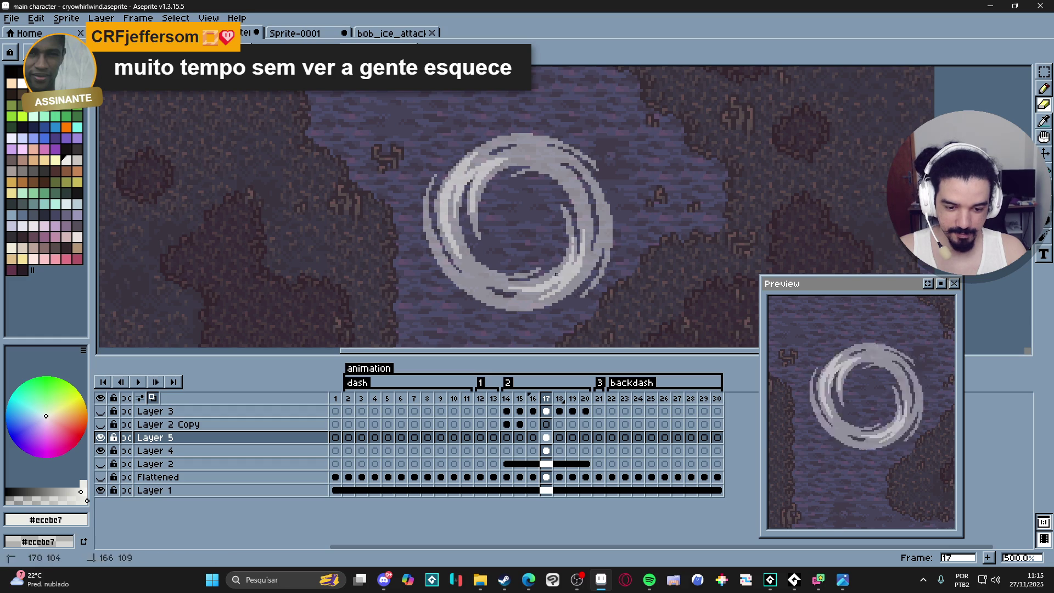
pyautogui.press('b')
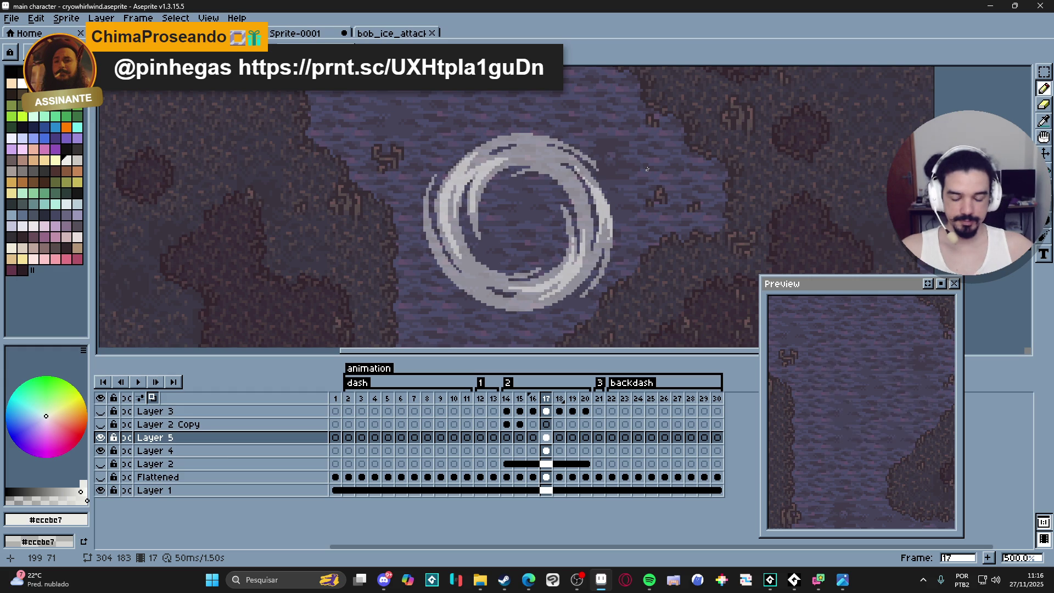
# - Toggle layer visibility to compare the ring, leaving Layer 2 and Layer 2 Copy hidden
pyautogui.scroll(-2, 573, 224)
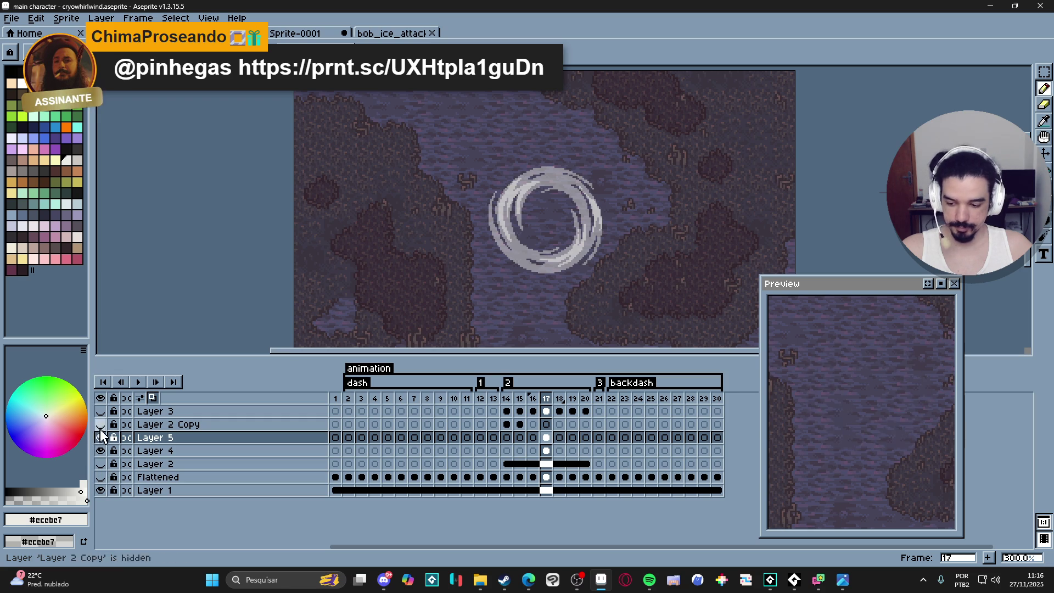
pyautogui.moveTo(101, 425); pyautogui.dragTo(101, 410)
pyautogui.click(101, 463)
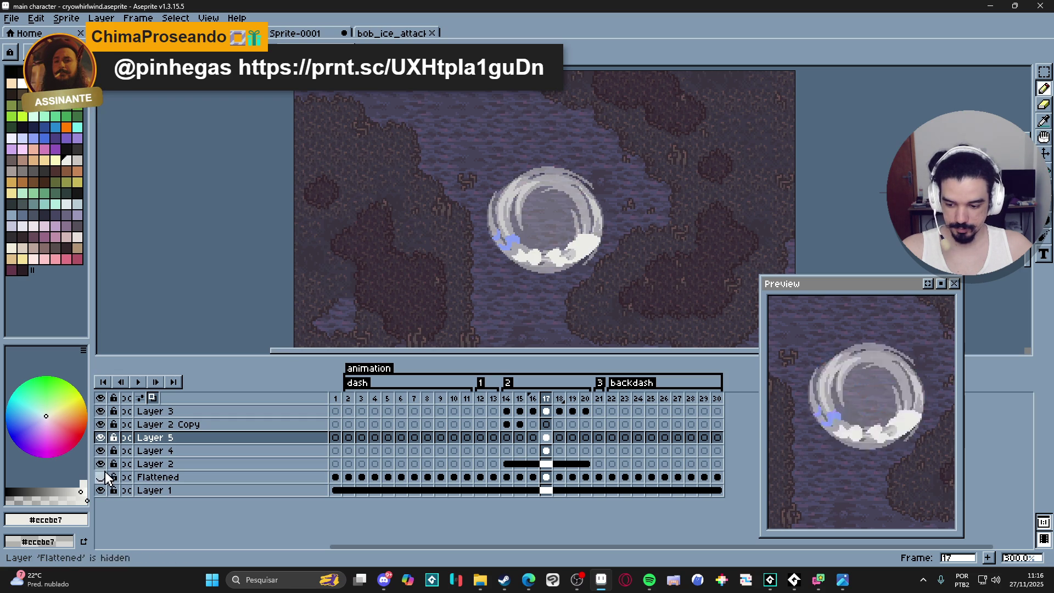
pyautogui.click(101, 477)
pyautogui.click(101, 465)
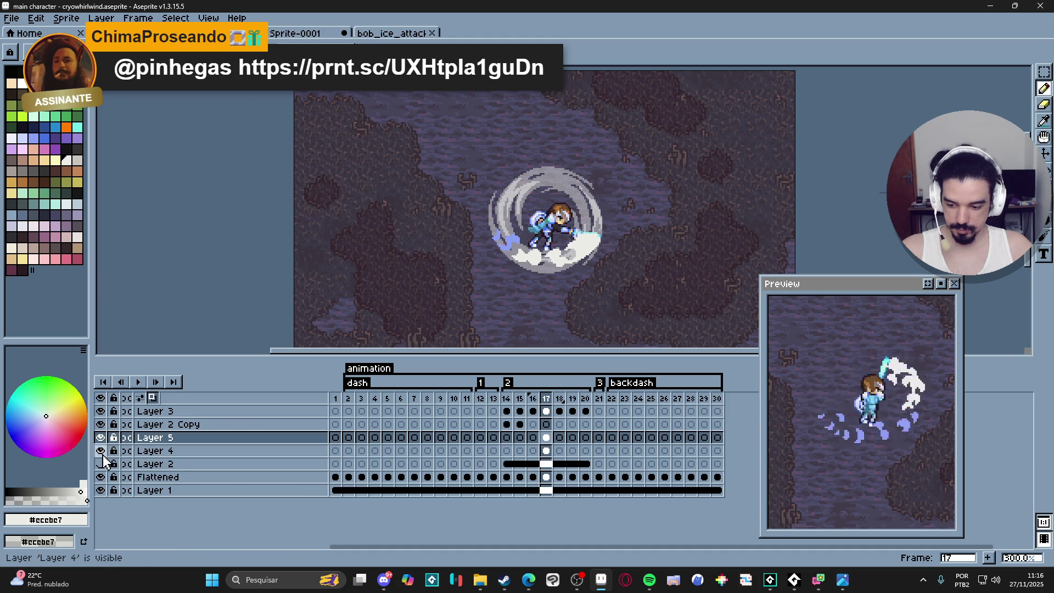
pyautogui.click(101, 451)
pyautogui.click(101, 424)
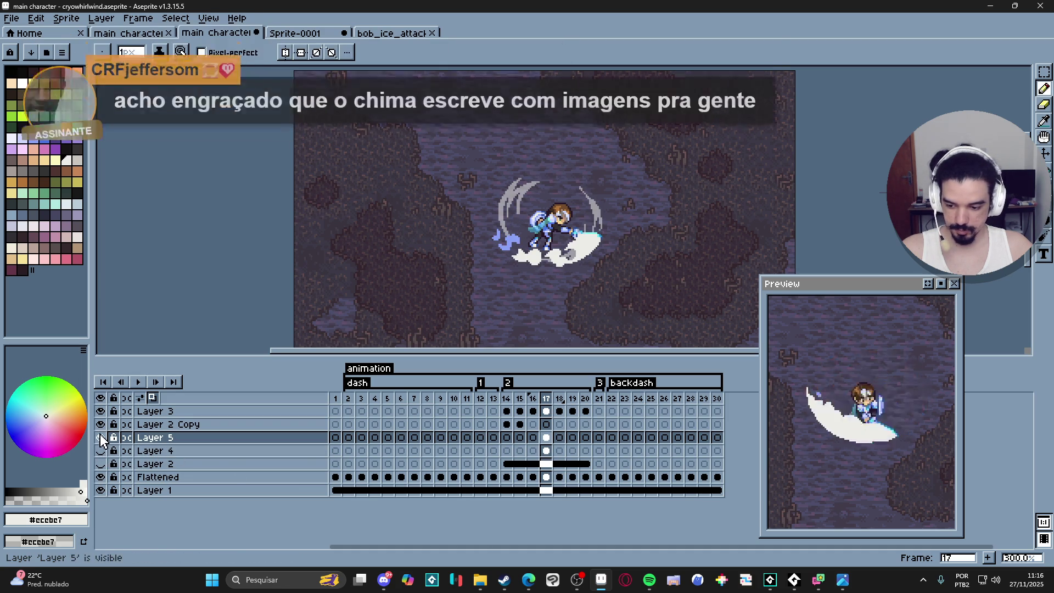
pyautogui.click(100, 425)
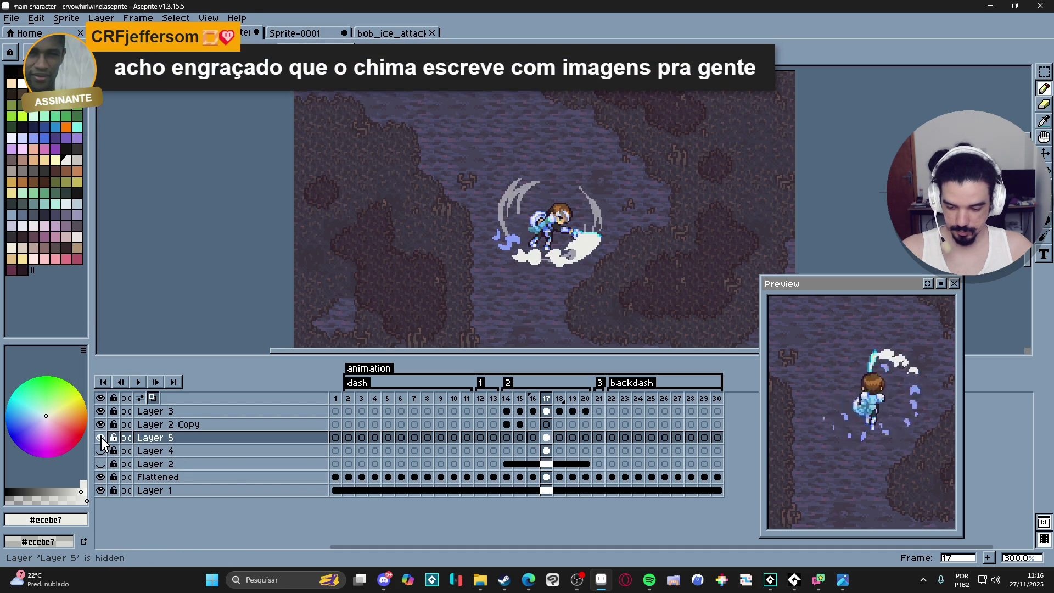
pyautogui.click(101, 450)
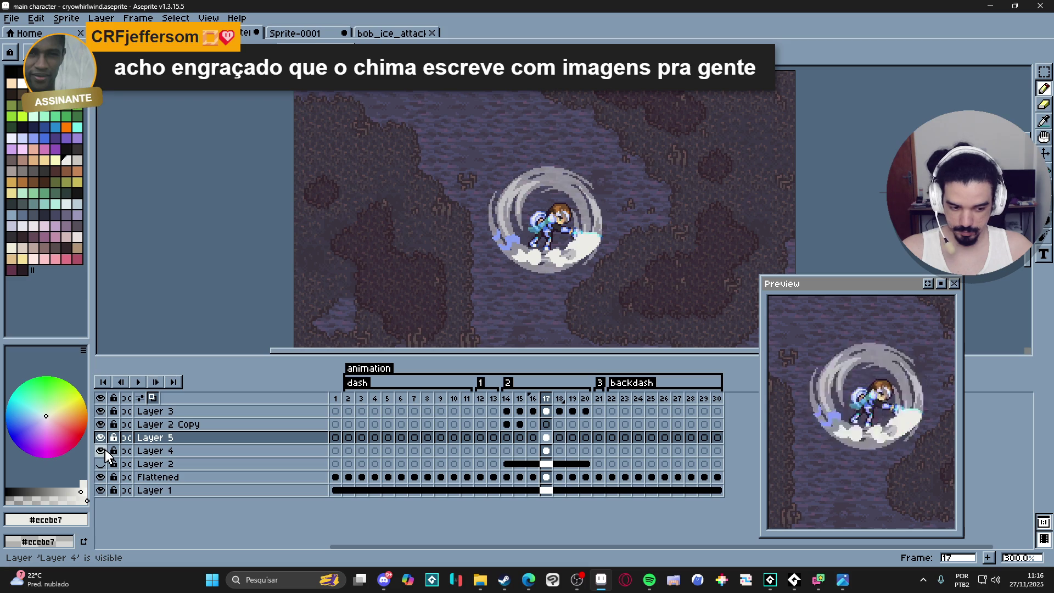
pyautogui.click(105, 450)
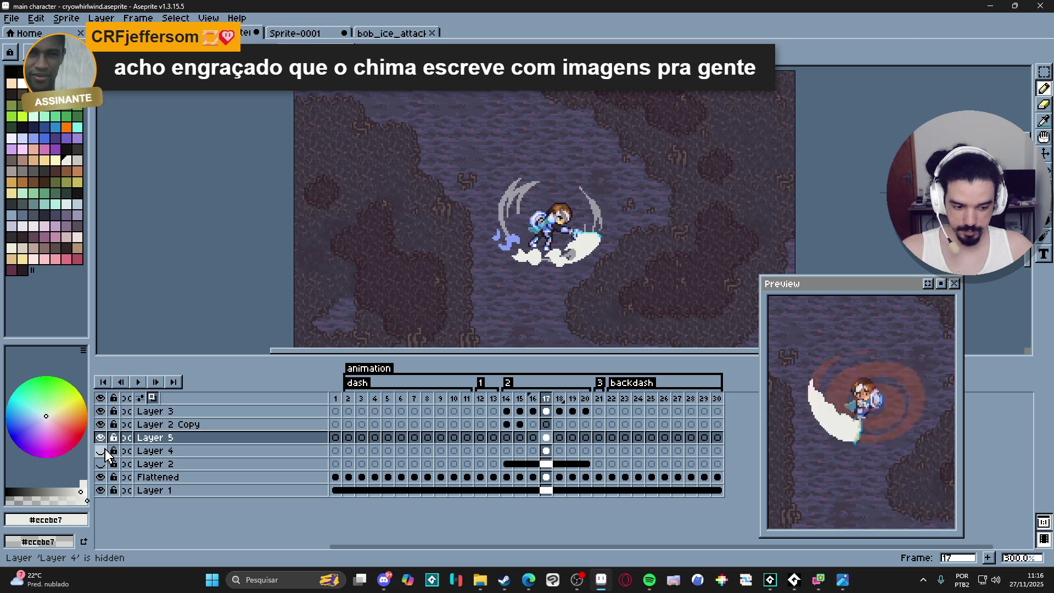
pyautogui.click(104, 450)
pyautogui.click(101, 429)
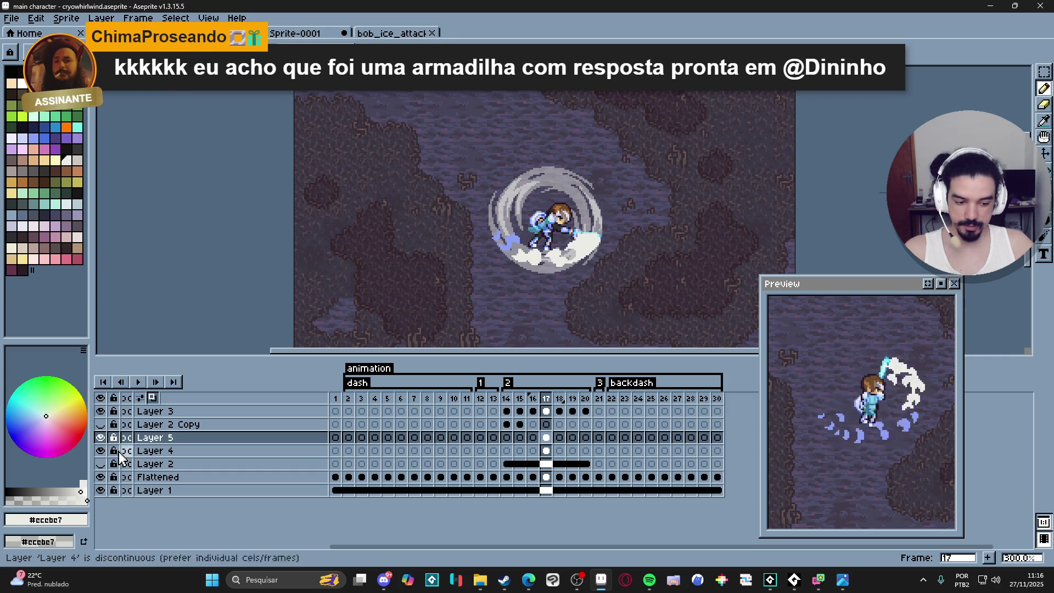
# - Merge Layer 5 down into Layer 4 and make Layer 4 visible again
pyautogui.rightClick(162, 437)
pyautogui.click(192, 512)
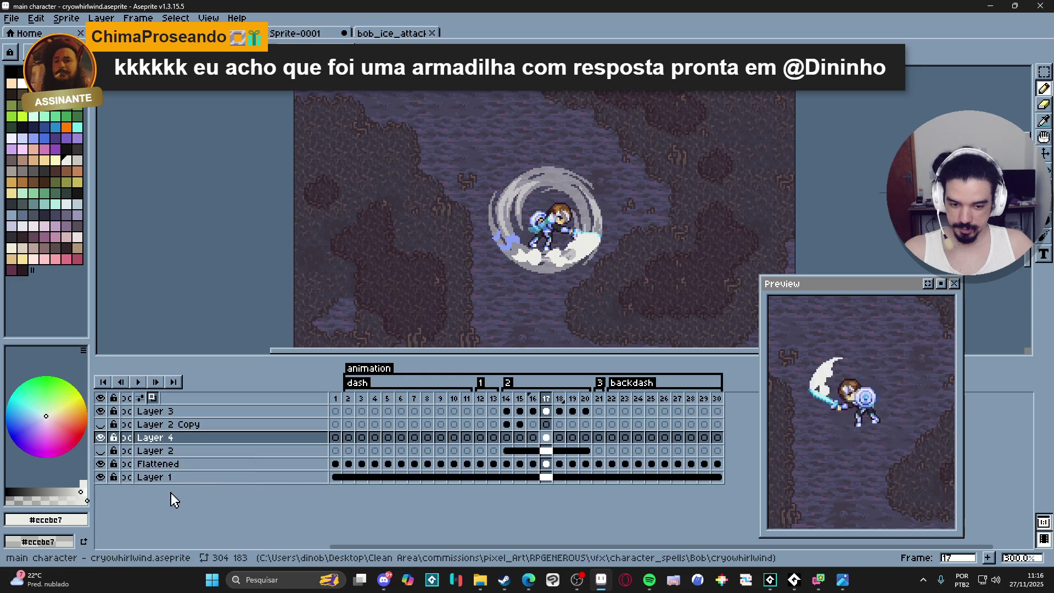
pyautogui.click(100, 438)
pyautogui.click(100, 437)
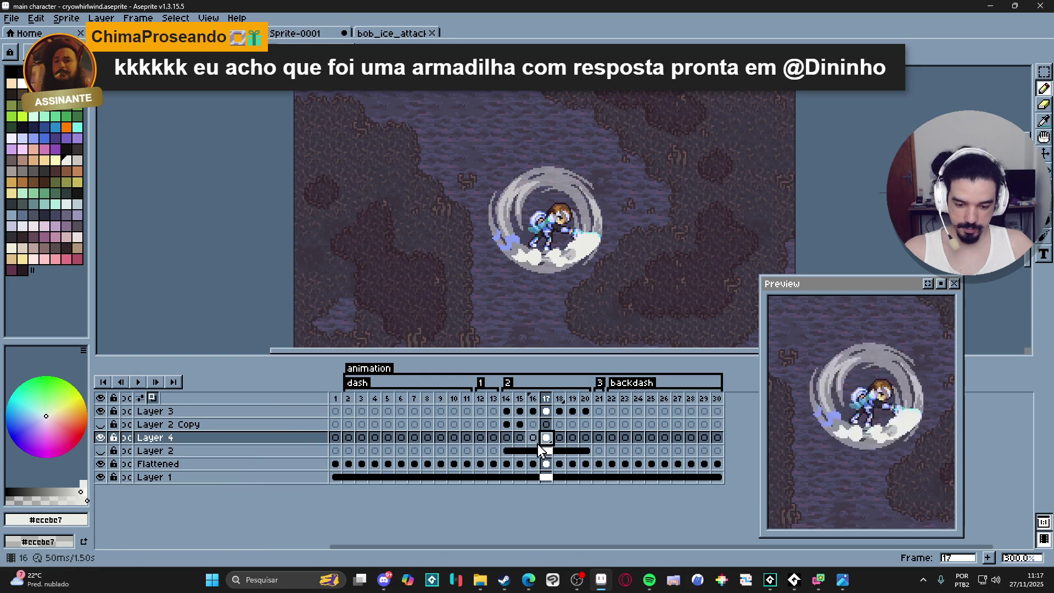
# - Extend Layer 4's ring cel back to frame 14, then paste and rotate the ring on frame 15
pyautogui.moveTo(540, 445)
pyautogui.mouseDown()
pyautogui.moveTo(506, 437)
pyautogui.moveTo(544, 438)
pyautogui.moveTo(506, 442)
pyautogui.mouseUp()
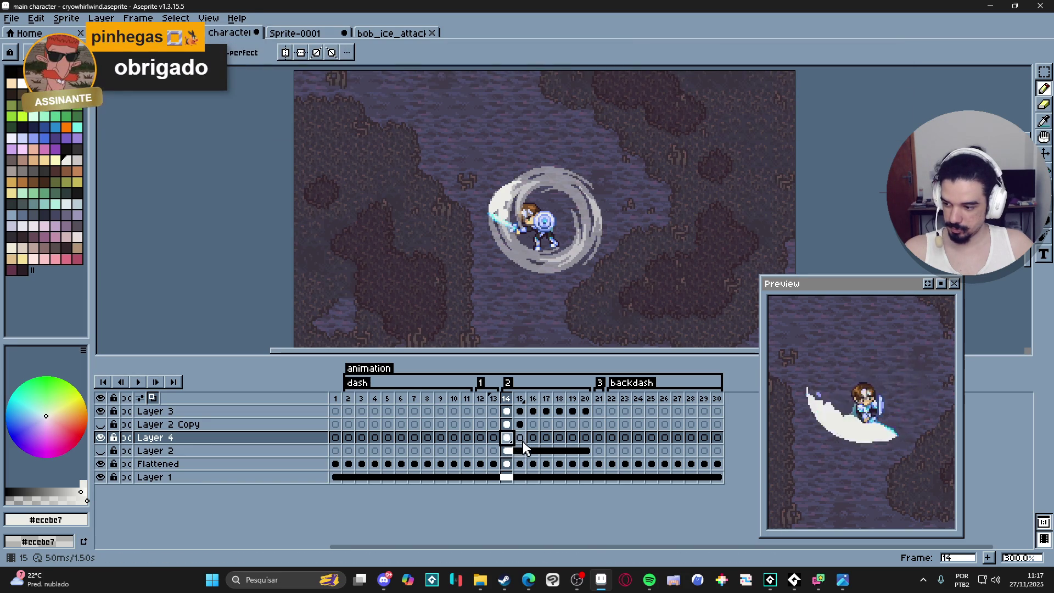
pyautogui.click(522, 438)
pyautogui.hotkey('ctrl', 'v')
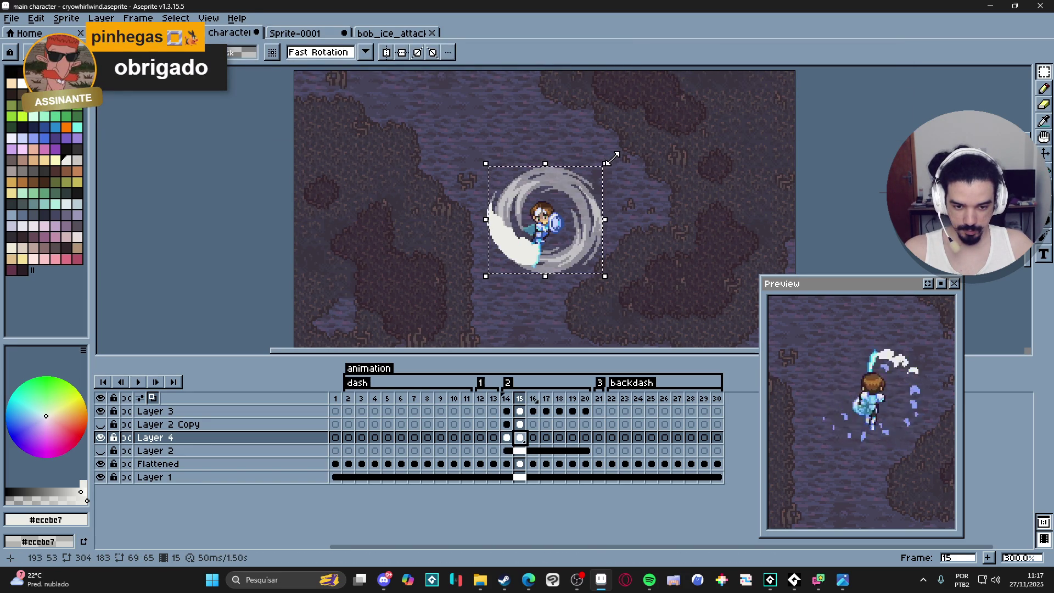
pyautogui.moveTo(615, 159); pyautogui.dragTo(572, 142)
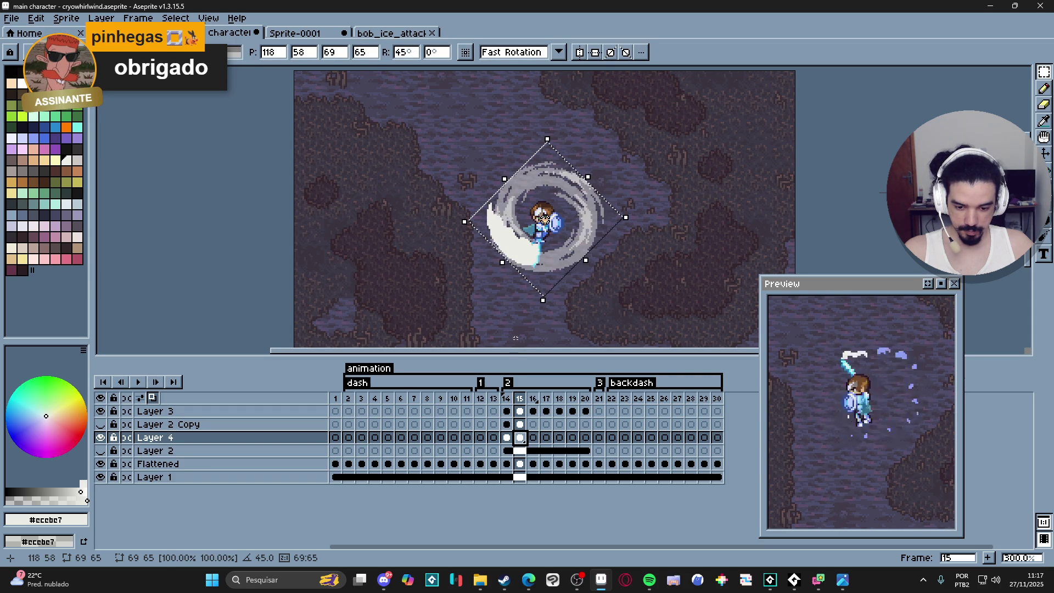
pyautogui.press('Return')
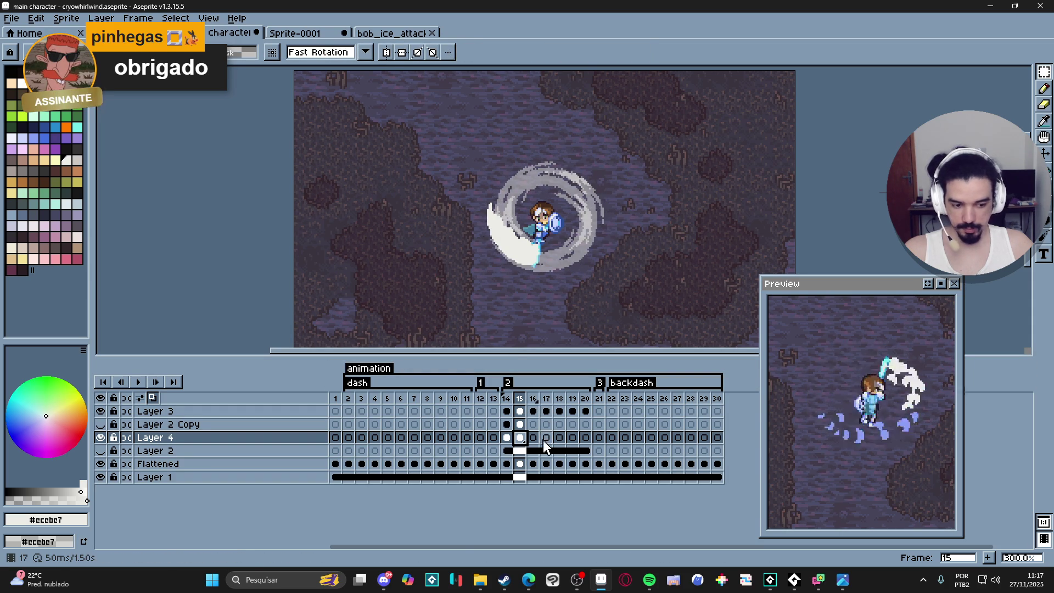
# - Paste the ring into frame 16 and rotate it by 45°
pyautogui.click(533, 438)
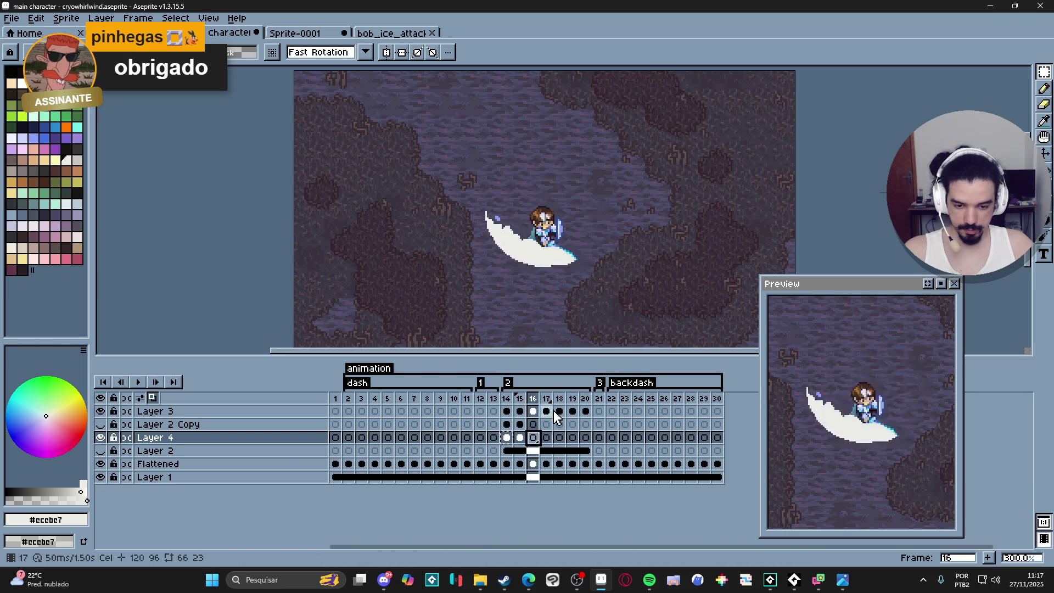
pyautogui.hotkey('ctrl', 'v')
pyautogui.moveTo(613, 158)
pyautogui.mouseDown()
pyautogui.moveTo(621, 164)
pyautogui.moveTo(571, 124)
pyautogui.mouseUp()
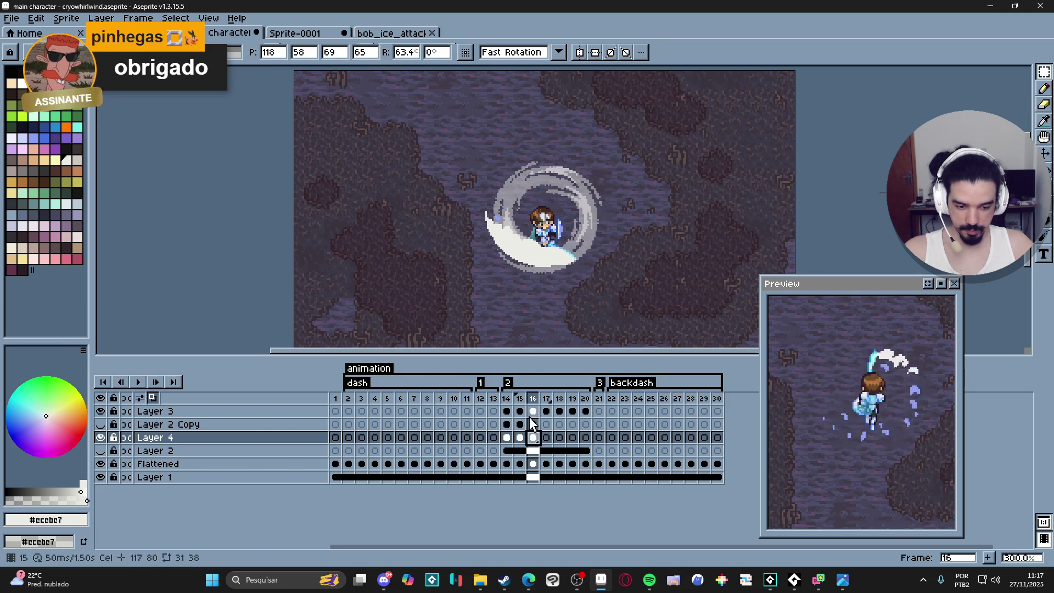
pyautogui.press('Return')
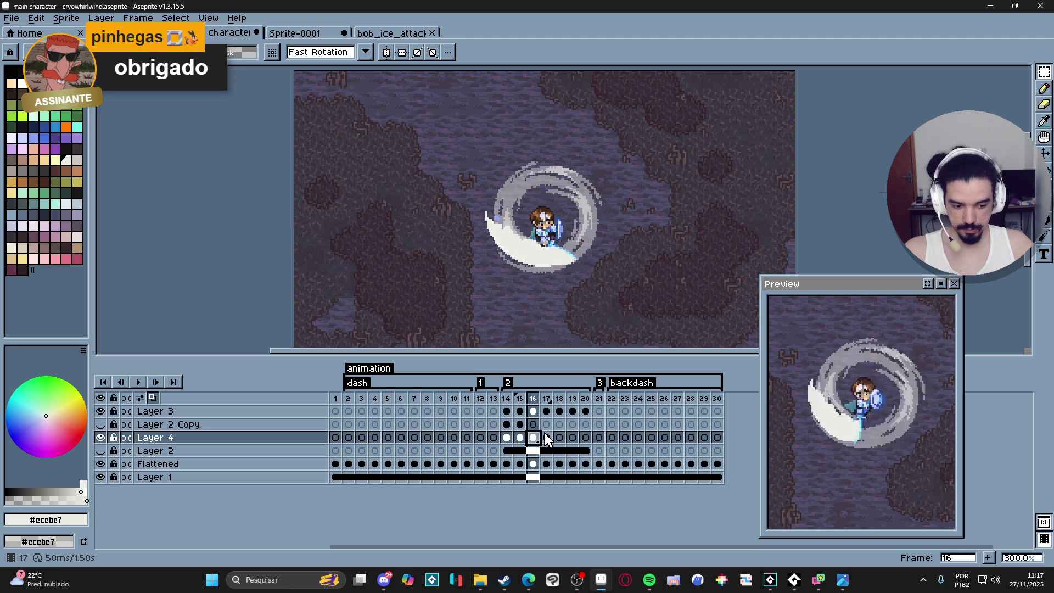
pyautogui.press('Left')
pyautogui.press('Left')
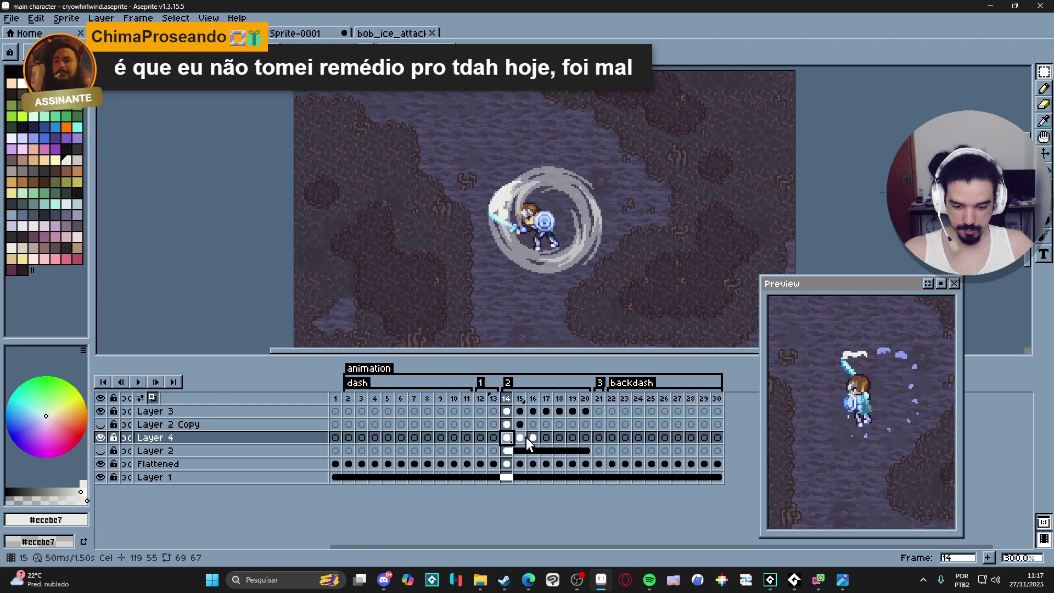
# - Rotate the ring on frame 17 by a further 45° and replay from frame 14
pyautogui.click(546, 438)
pyautogui.hotkey('ctrl', 't')
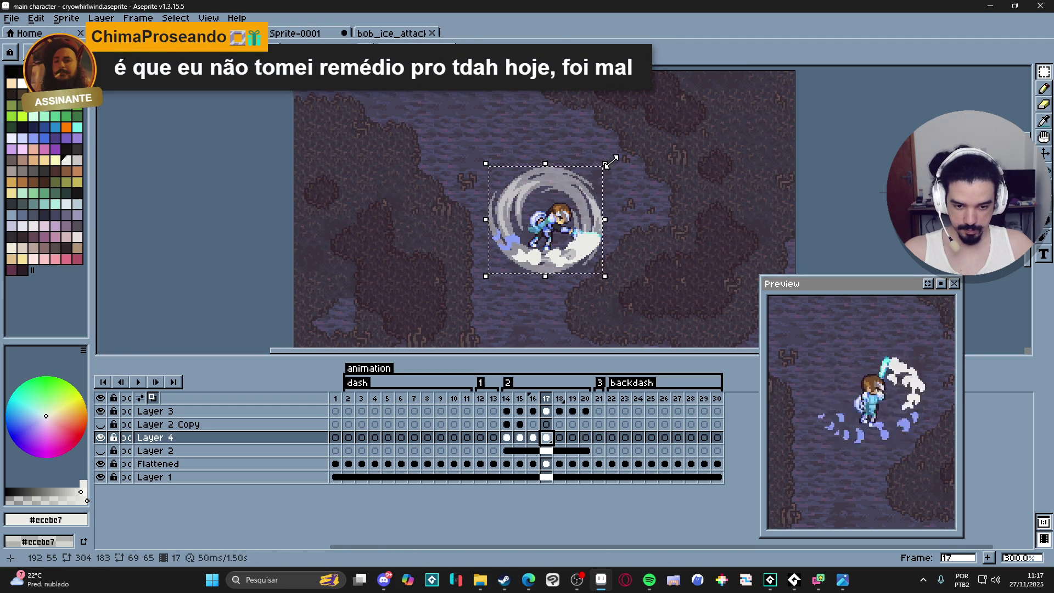
pyautogui.moveTo(611, 160)
pyautogui.mouseDown()
pyautogui.moveTo(595, 137)
pyautogui.moveTo(551, 125)
pyautogui.mouseUp()
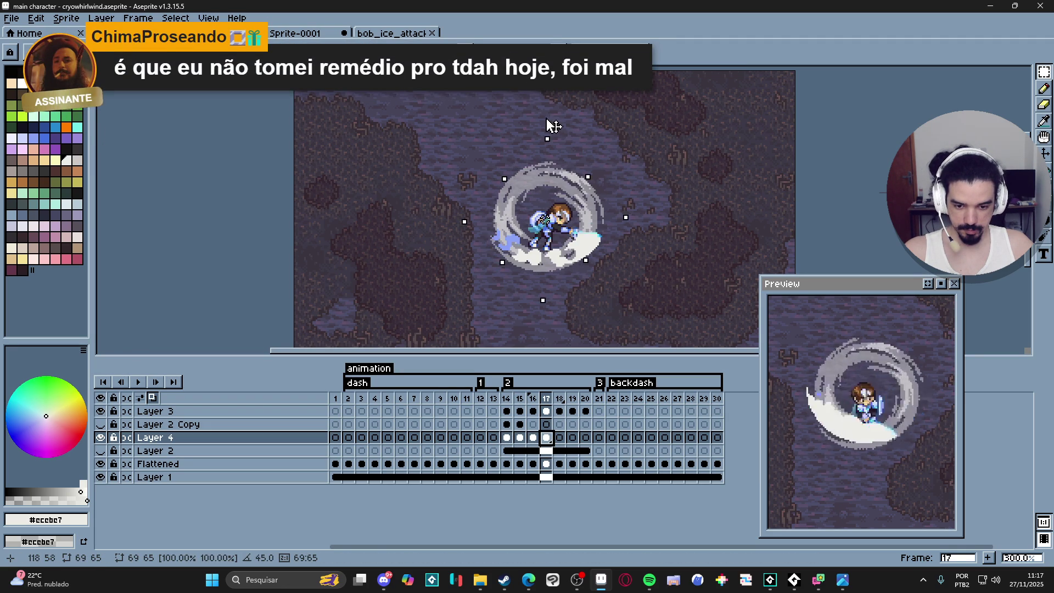
pyautogui.press('Return')
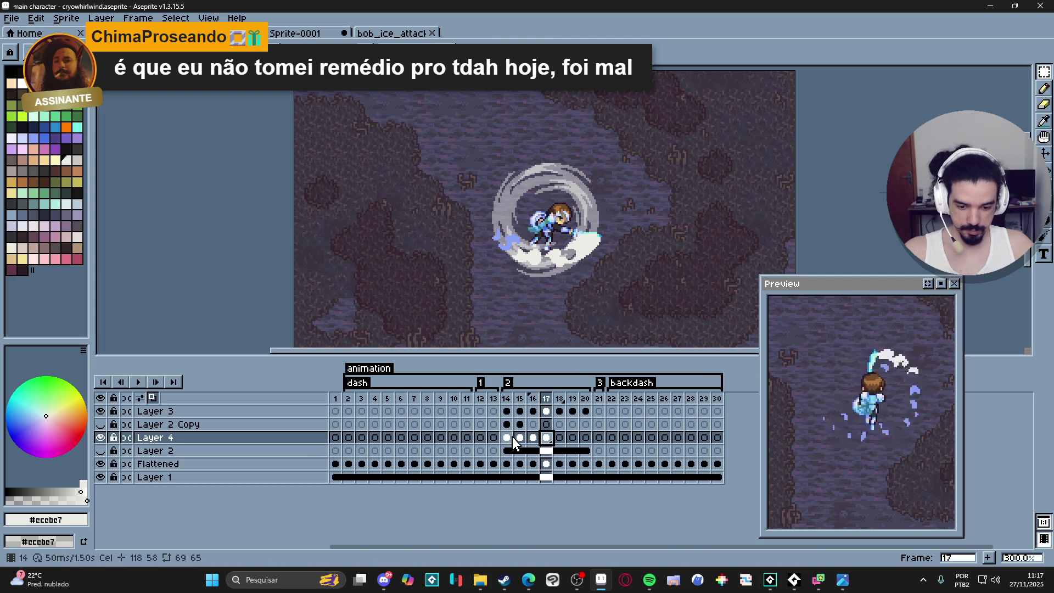
pyautogui.press('Left')
pyautogui.press('Left')
pyautogui.press('Left')
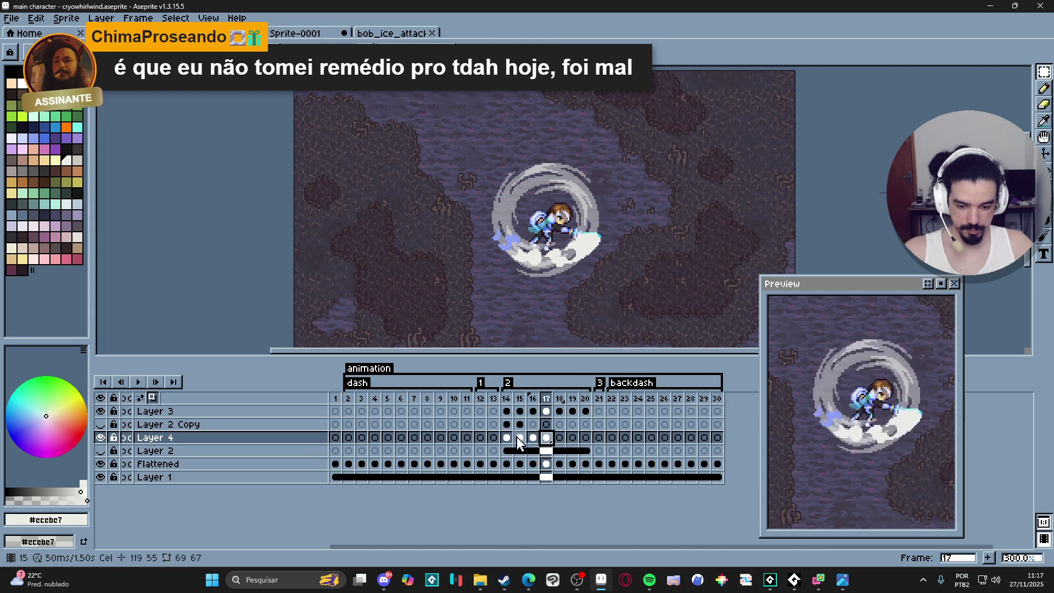
# - Rotate the ring on frame 18 and commit it in place
pyautogui.click(559, 437)
pyautogui.hotkey('ctrl', 't')
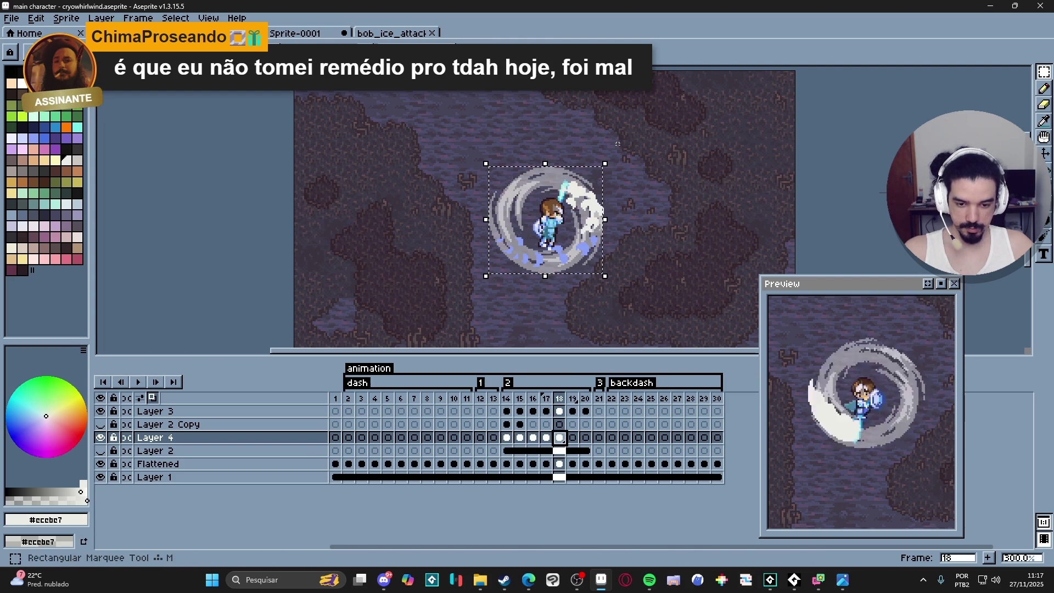
pyautogui.moveTo(617, 159)
pyautogui.mouseDown()
pyautogui.moveTo(601, 143)
pyautogui.moveTo(524, 140)
pyautogui.moveTo(437, 172)
pyautogui.moveTo(434, 217)
pyautogui.mouseUp()
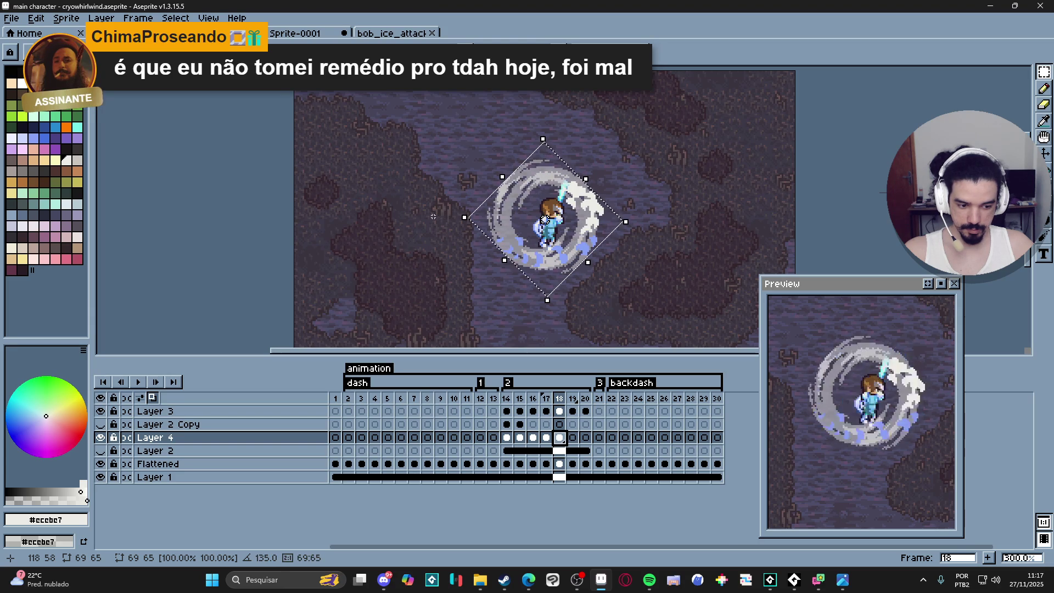
pyautogui.press('Return')
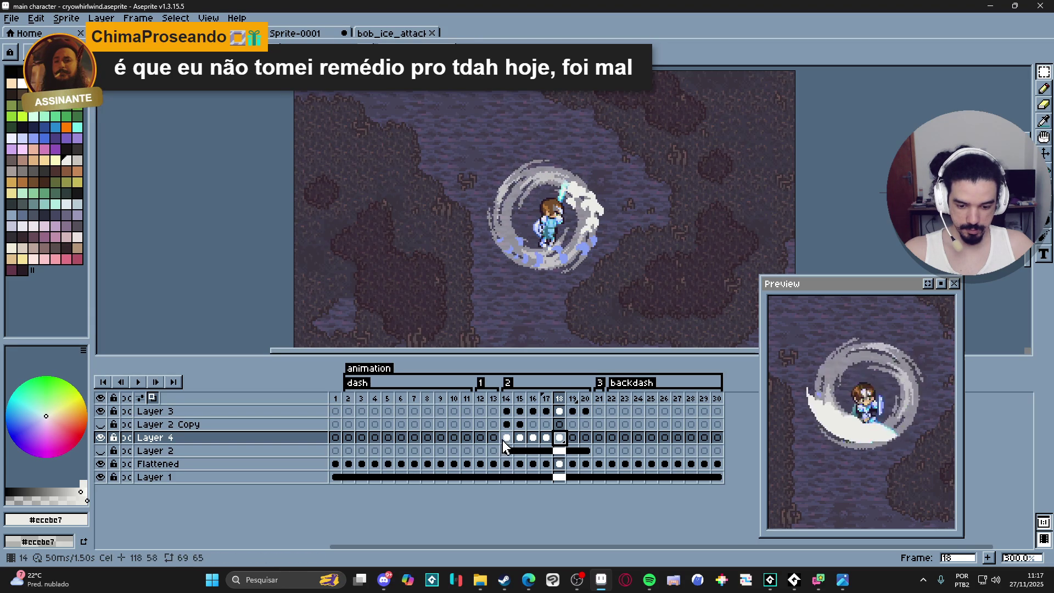
# - Rotate the ring on frame 19 by 90 degrees and commit it
pyautogui.click(506, 438)
pyautogui.click(573, 437)
pyautogui.hotkey('ctrl', 'shift', 'd')
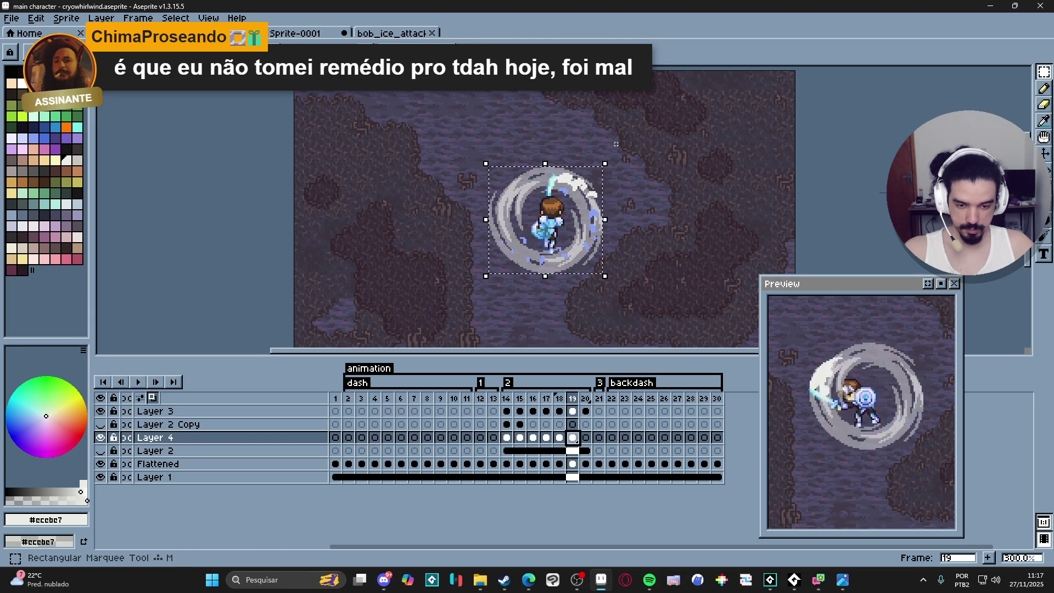
pyautogui.moveTo(607, 163)
pyautogui.mouseDown()
pyautogui.moveTo(569, 117)
pyautogui.moveTo(486, 121)
pyautogui.moveTo(442, 202)
pyautogui.moveTo(461, 265)
pyautogui.mouseUp()
pyautogui.click(486, 285)
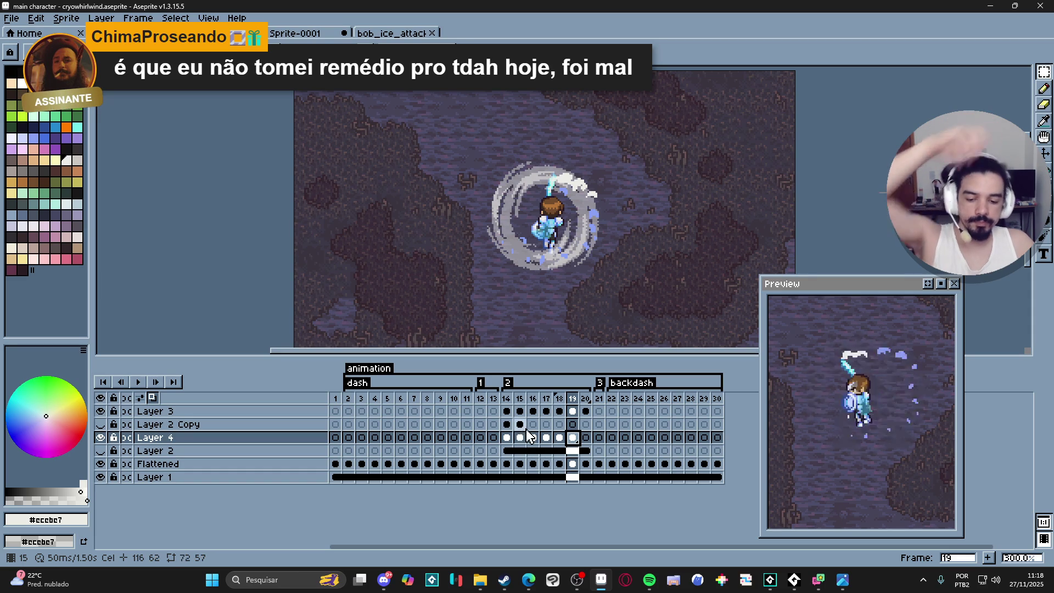
# - Select the whole whirlwind ring on frame 14 of Layer 4 for copying
pyautogui.click(506, 438)
pyautogui.hotkey('ctrl', 't')
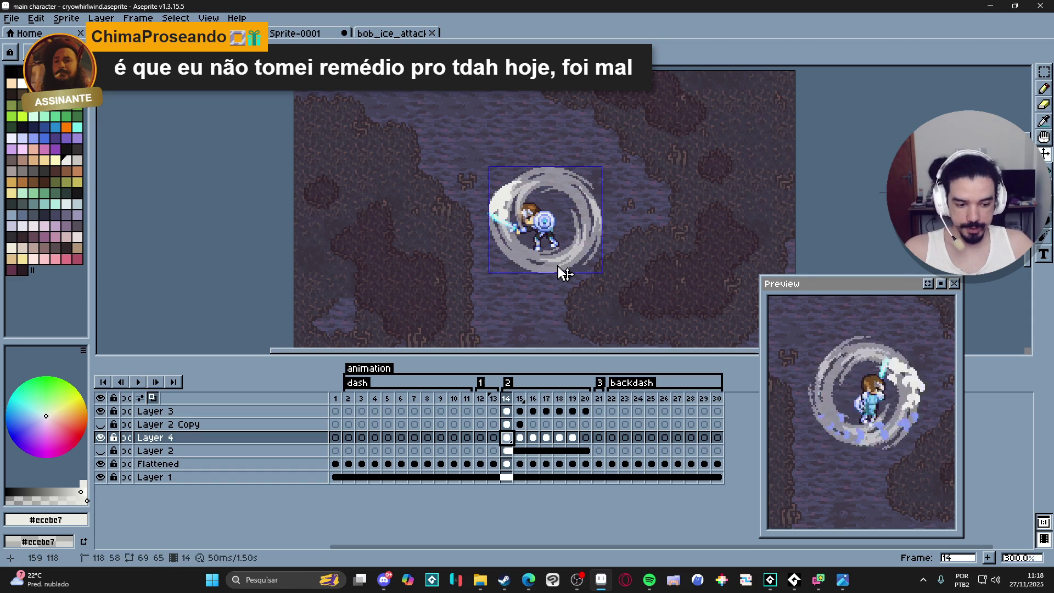
pyautogui.hotkey('ctrl', 'd')
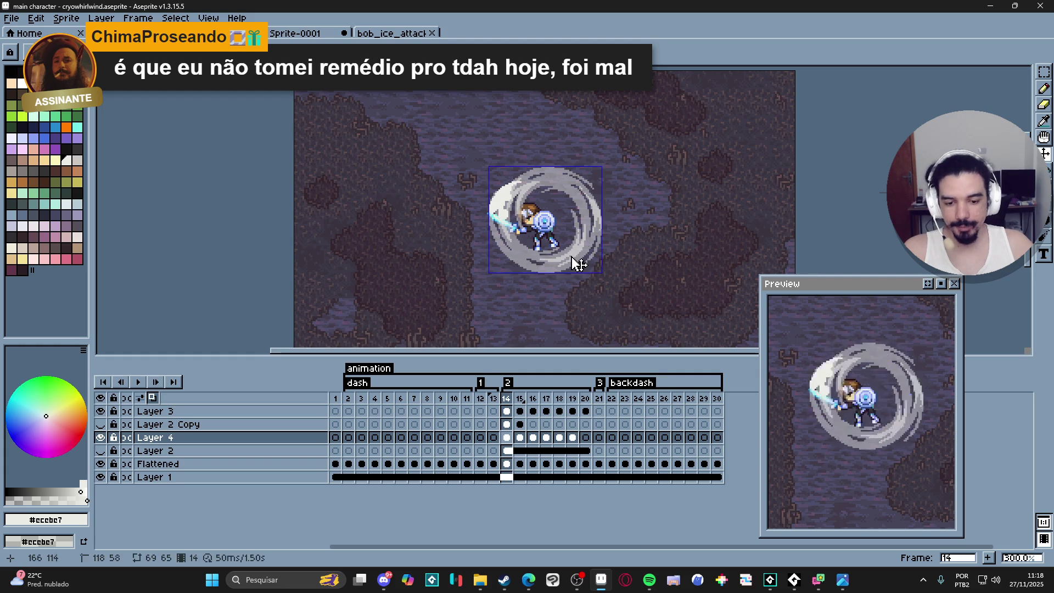
pyautogui.hotkey('ctrl', 'a')
# - Create a new 304x183 sprite and paste the whirlwind ring into it
pyautogui.click(11, 17)
pyautogui.click(21, 30)
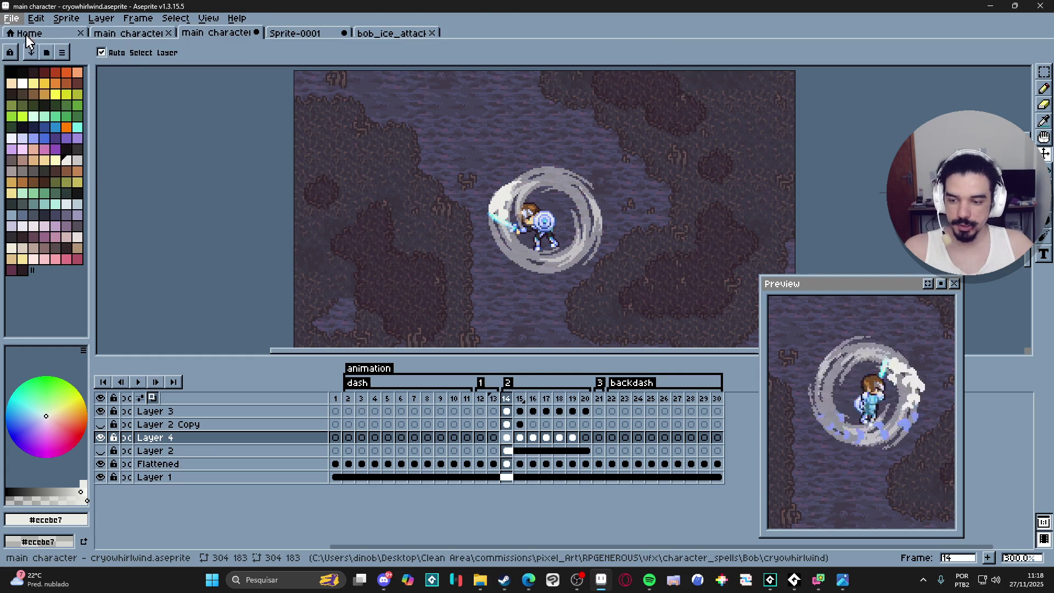
pyautogui.click(519, 410)
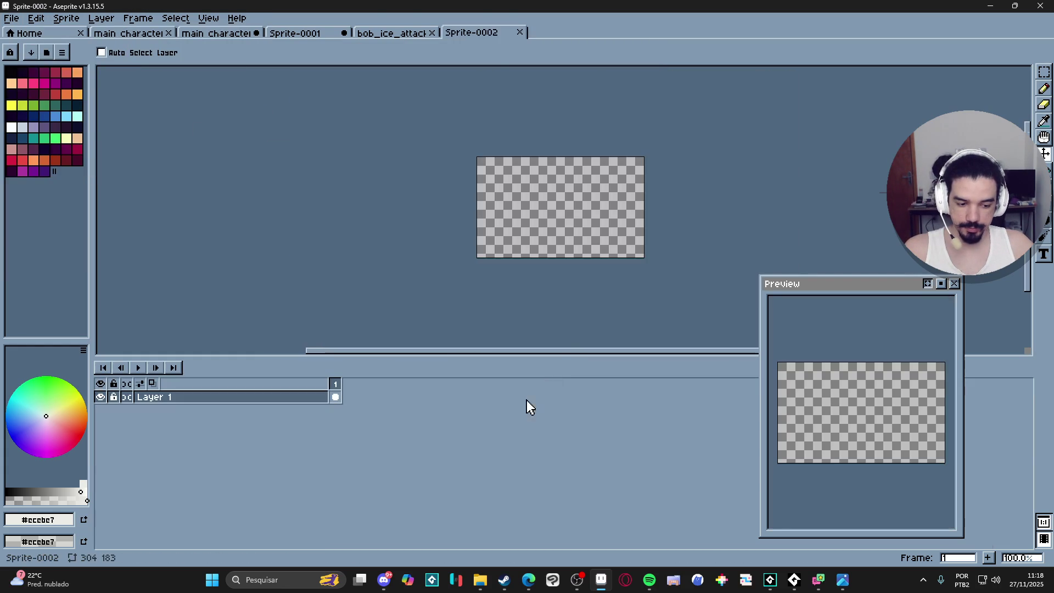
pyautogui.hotkey('ctrl', 'v')
pyautogui.scroll(1, 576, 225)
pyautogui.press('Return')
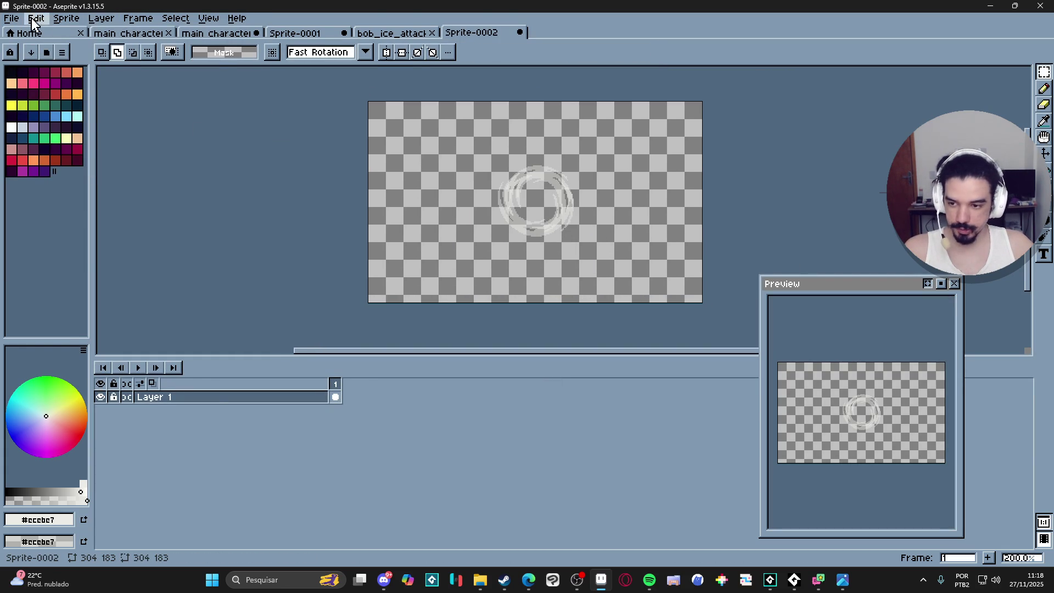
# - Trim the new sprite down to the 69x65 ring and bring up Save As
pyautogui.click(36, 17)
pyautogui.moveTo(99, 252)
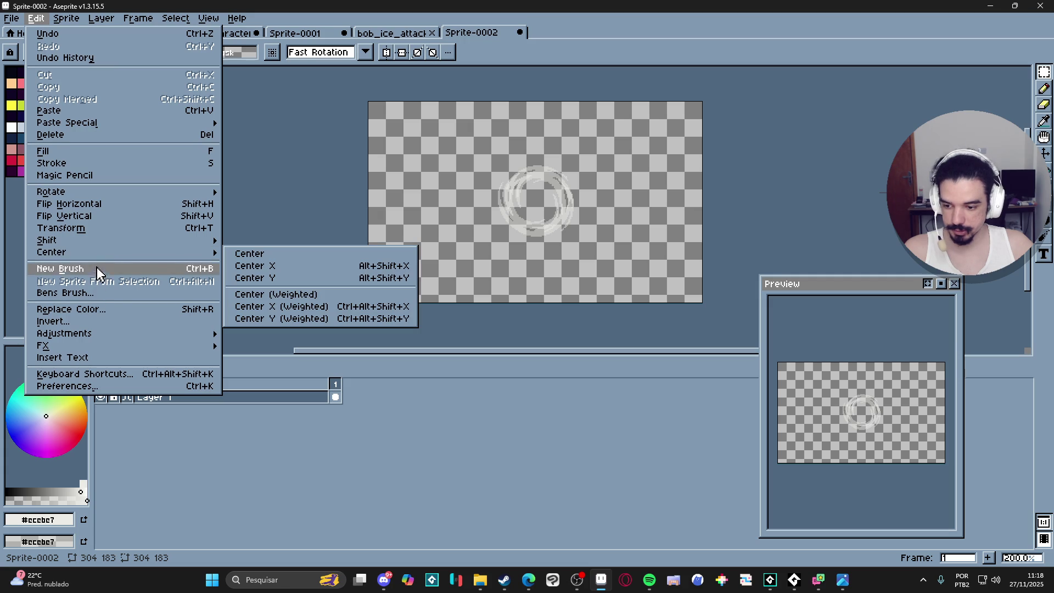
pyautogui.moveTo(66, 17)
pyautogui.click(77, 133)
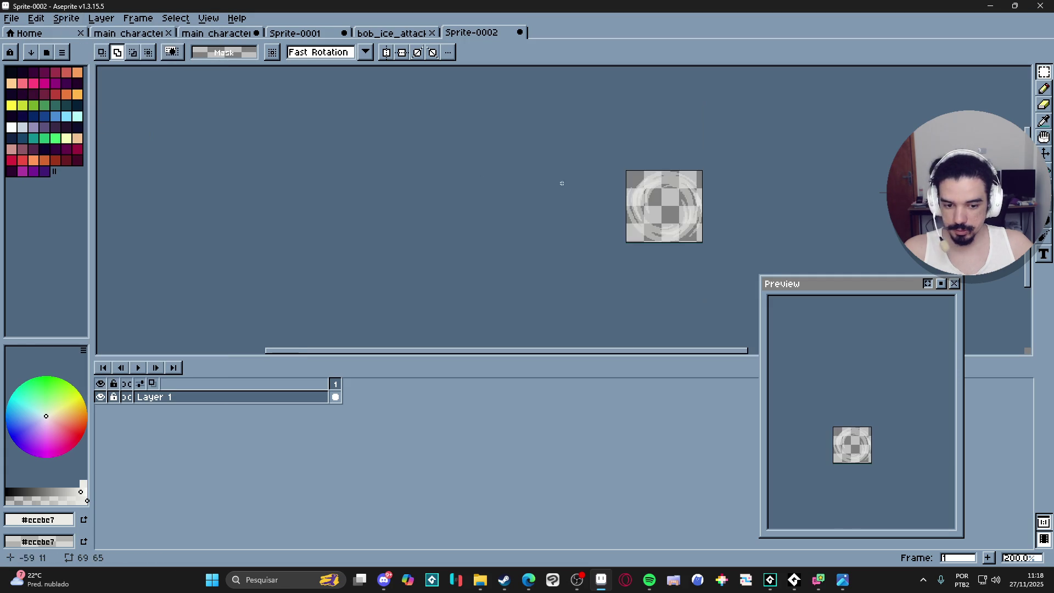
pyautogui.click(11, 20)
pyautogui.click(42, 83)
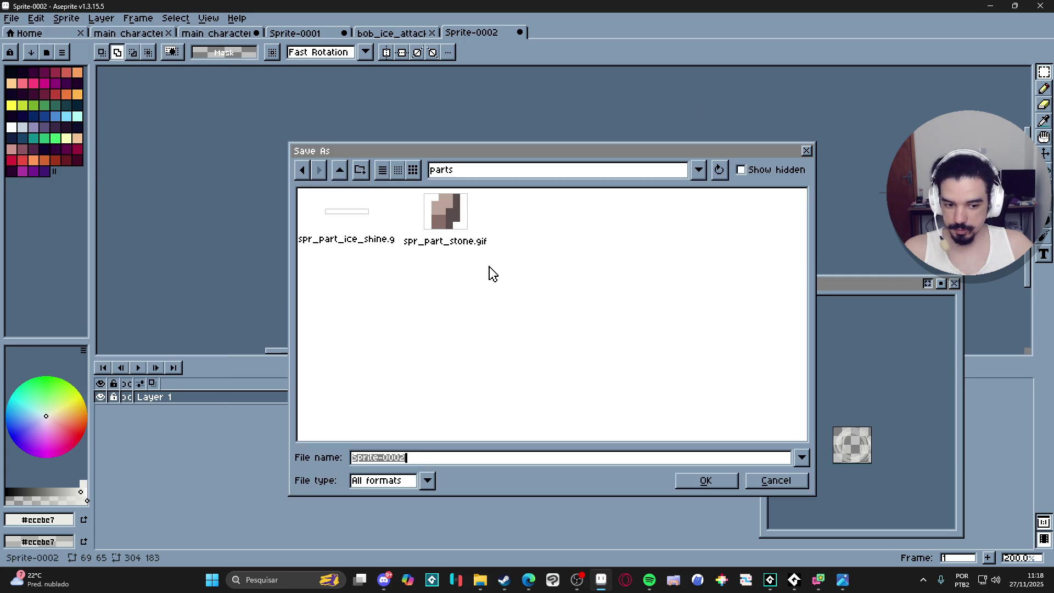
# - Set the file type to PNG and name the file spr_hurricane
pyautogui.click(409, 481)
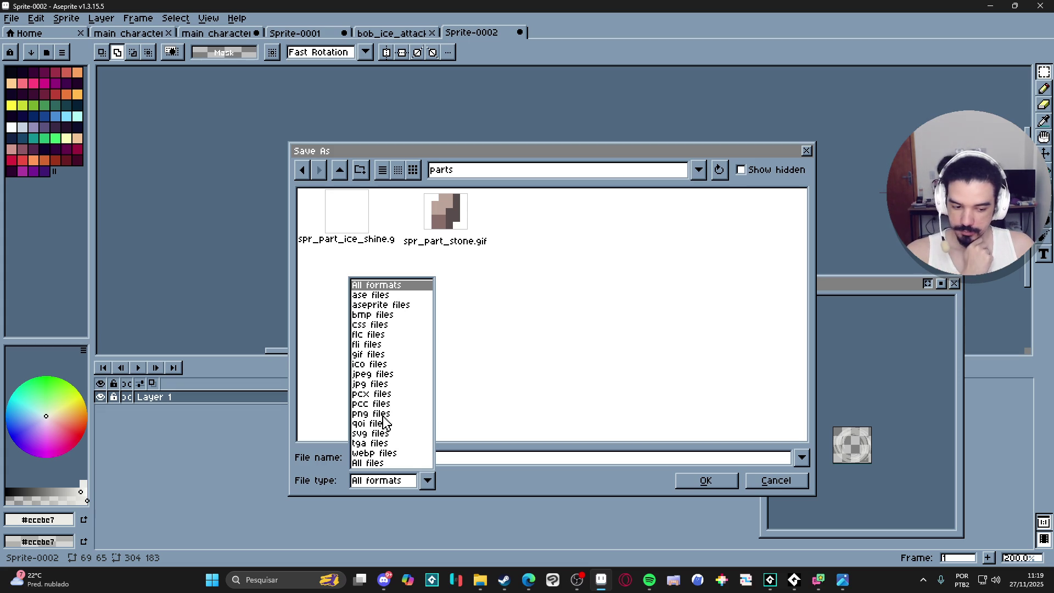
pyautogui.click(381, 414)
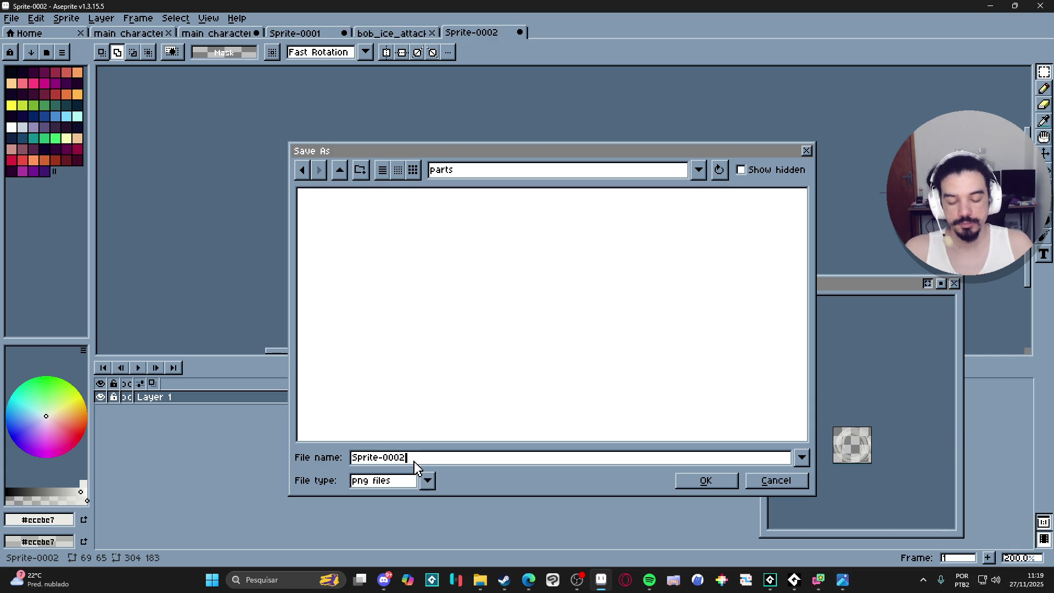
pyautogui.hotkey('ctrl', 'a')
pyautogui.press('BackSpace')
pyautogui.write('spr_')
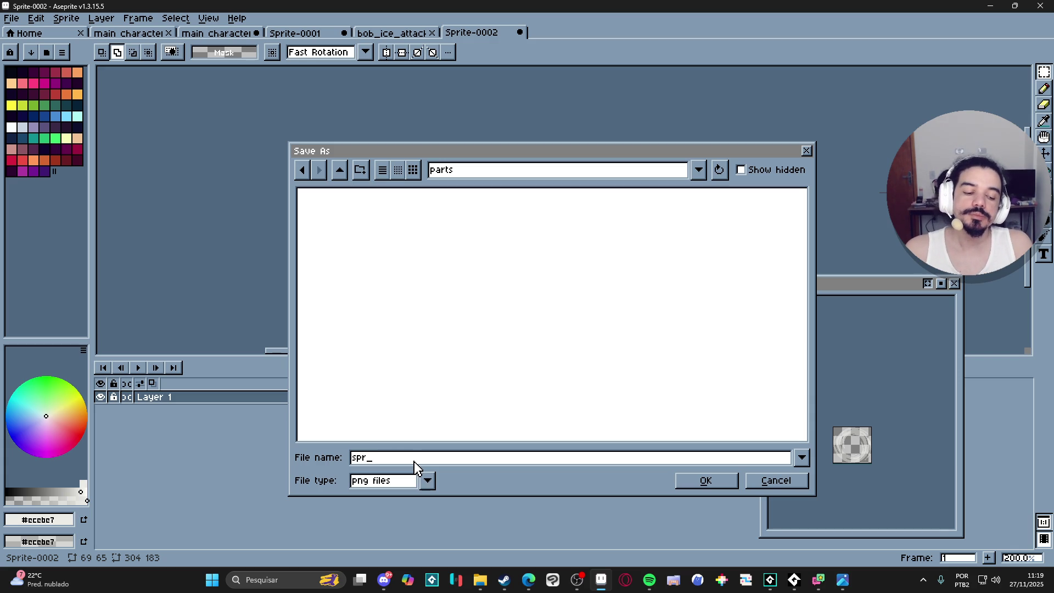
pyautogui.write('hurricane')
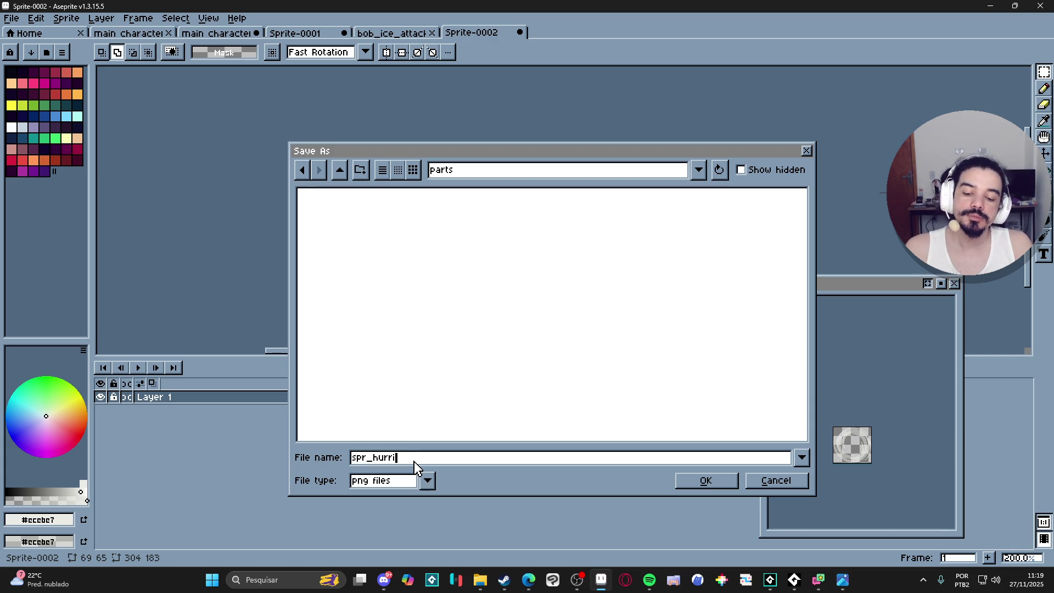
# - Browse to character_spells > Bob > cryowhirlwind and save spr_hurricane.png there
pyautogui.click(339, 169)
pyautogui.doubleClick(409, 217)
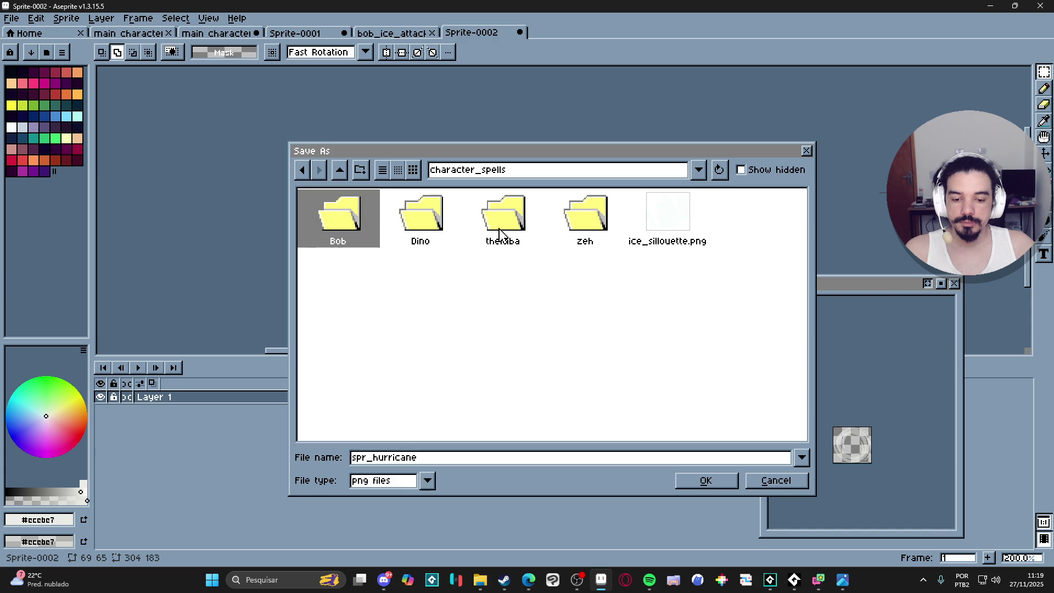
pyautogui.doubleClick(353, 235)
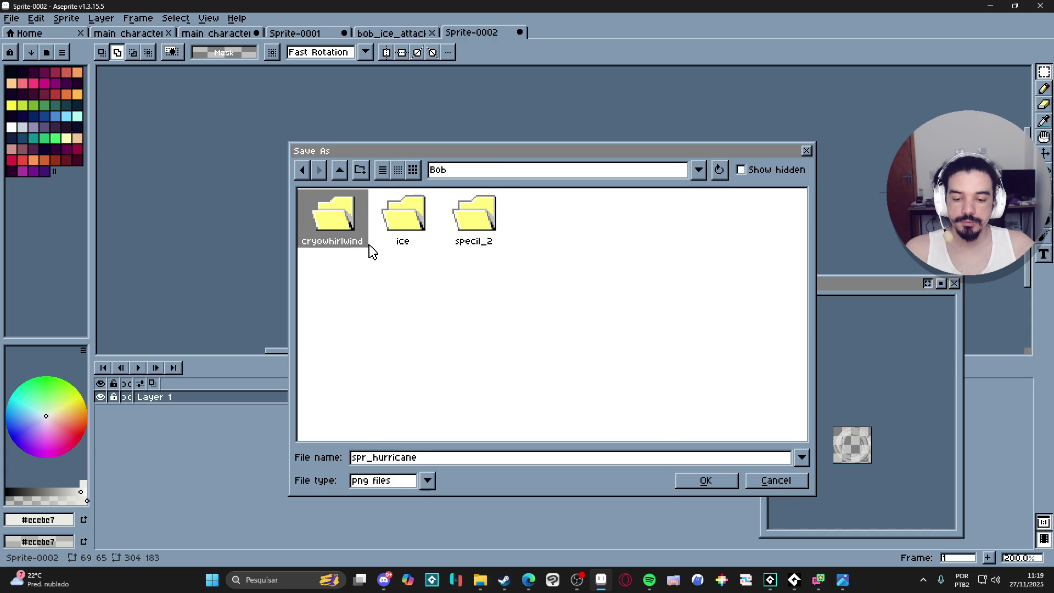
pyautogui.doubleClick(346, 218)
pyautogui.click(705, 480)
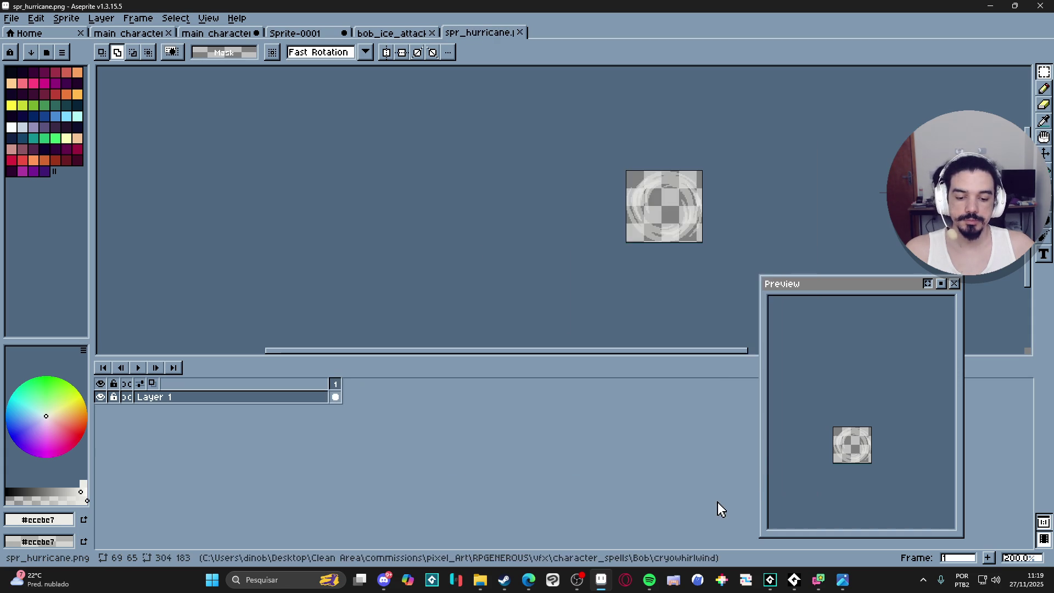
# - Browse File Explorer to vfx > character_spells > Bob and drag spr_hurricane.png into GameMaker's cryowhirlwind sprites
pyautogui.click(770, 579)
pyautogui.scroll(-7, 969, 298)
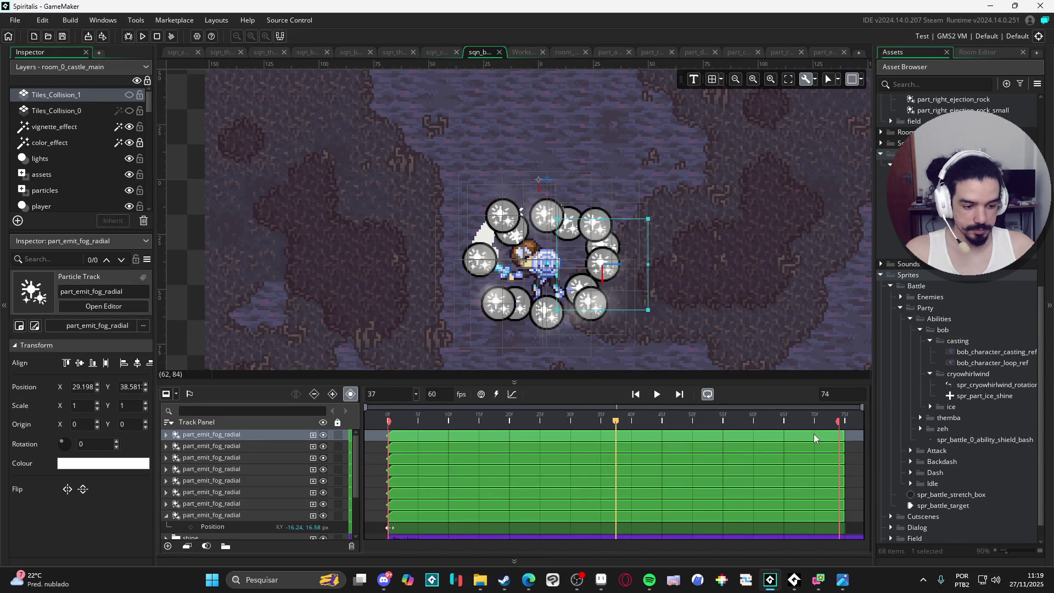
pyautogui.click(479, 579)
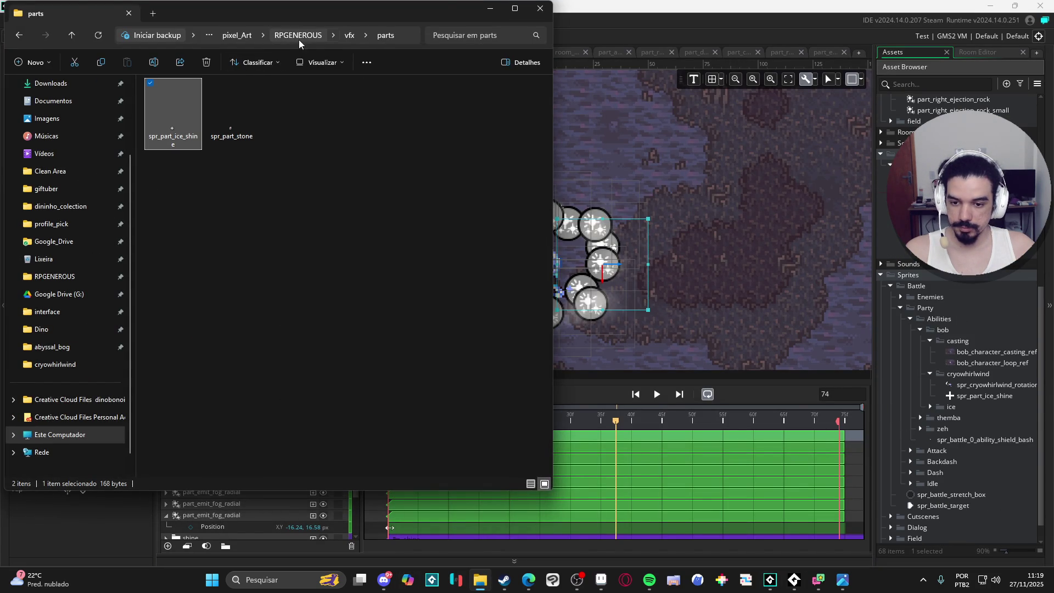
pyautogui.click(300, 35)
pyautogui.doubleClick(230, 165)
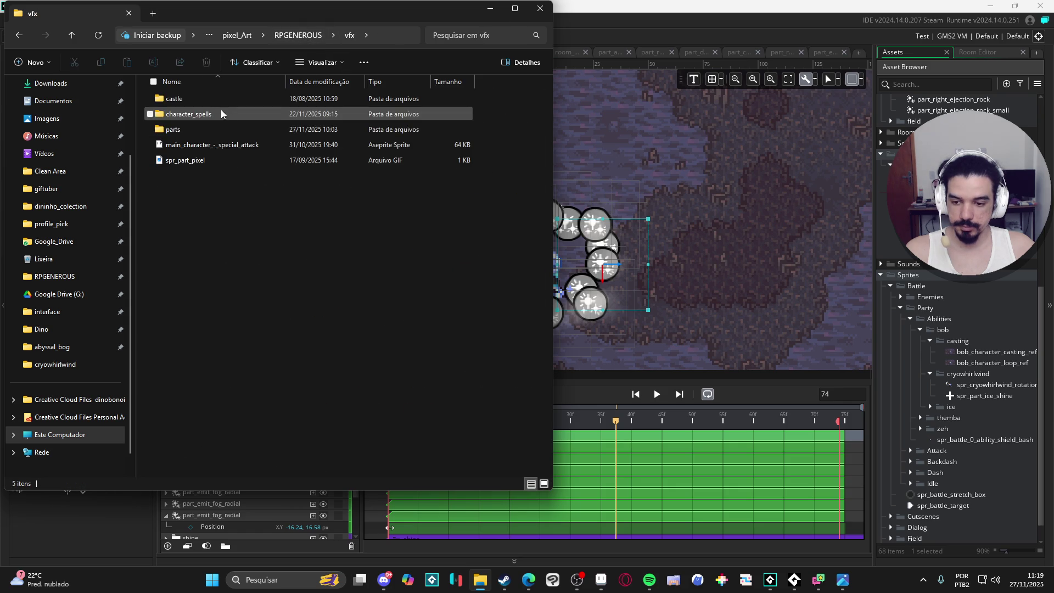
pyautogui.doubleClick(221, 113)
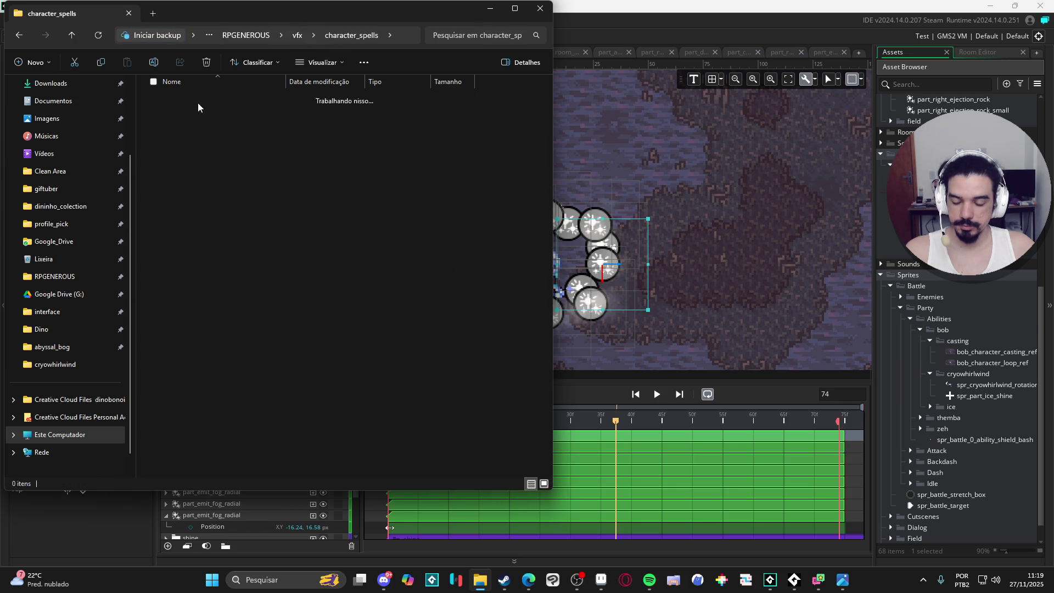
pyautogui.doubleClick(198, 106)
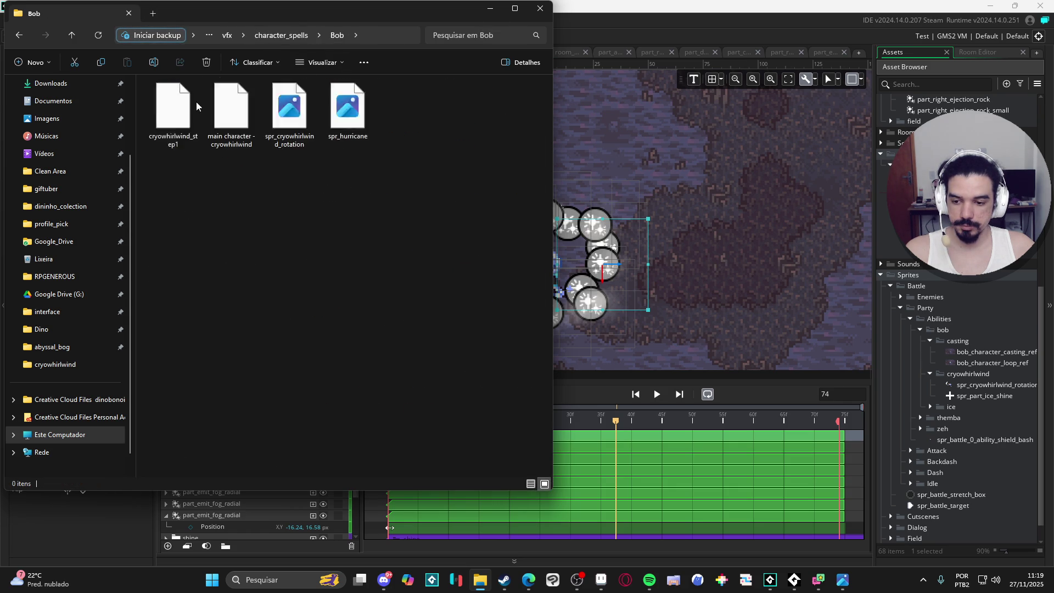
pyautogui.moveTo(348, 110); pyautogui.dragTo(974, 376)
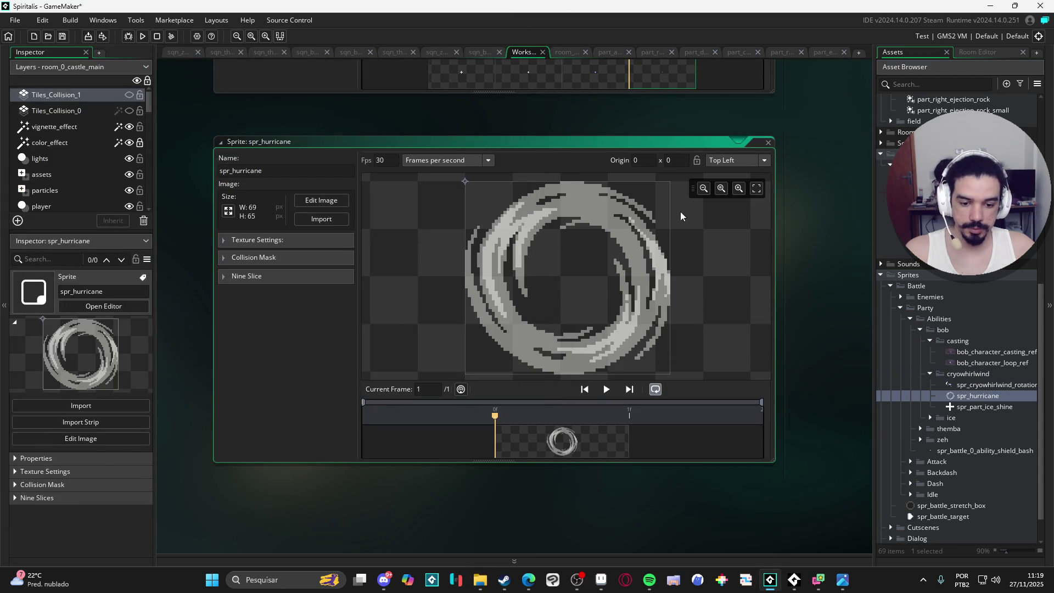
# - Set spr_hurricane's origin preset to Middle Centre, placing it at 34 x 32
pyautogui.click(725, 161)
pyautogui.click(739, 222)
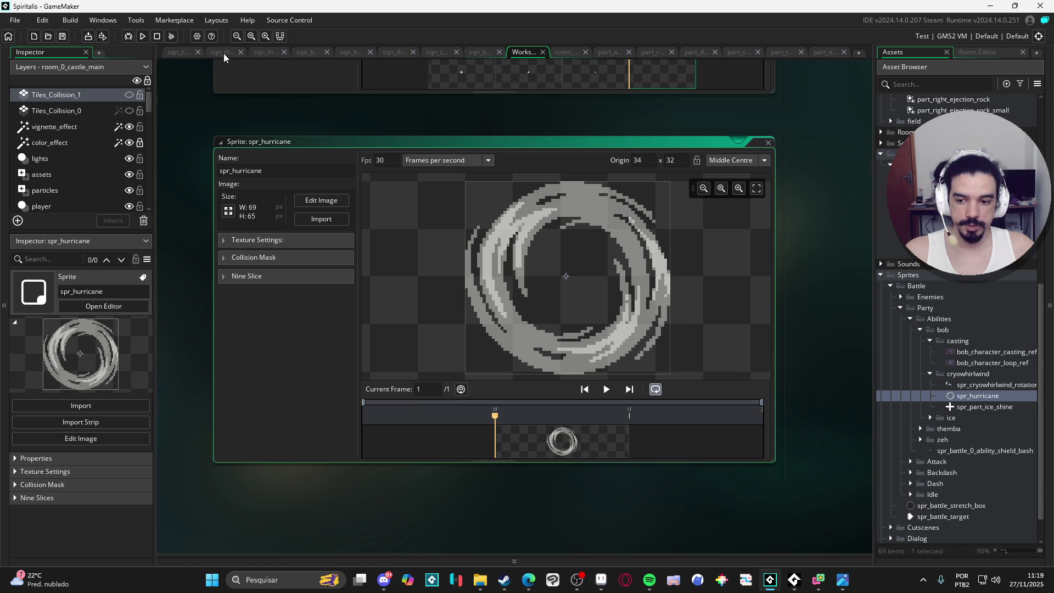
pyautogui.click(223, 53)
# - In the sqn_b sequence, select the eight part_emit_fog_radial tracks and group them
pyautogui.click(475, 53)
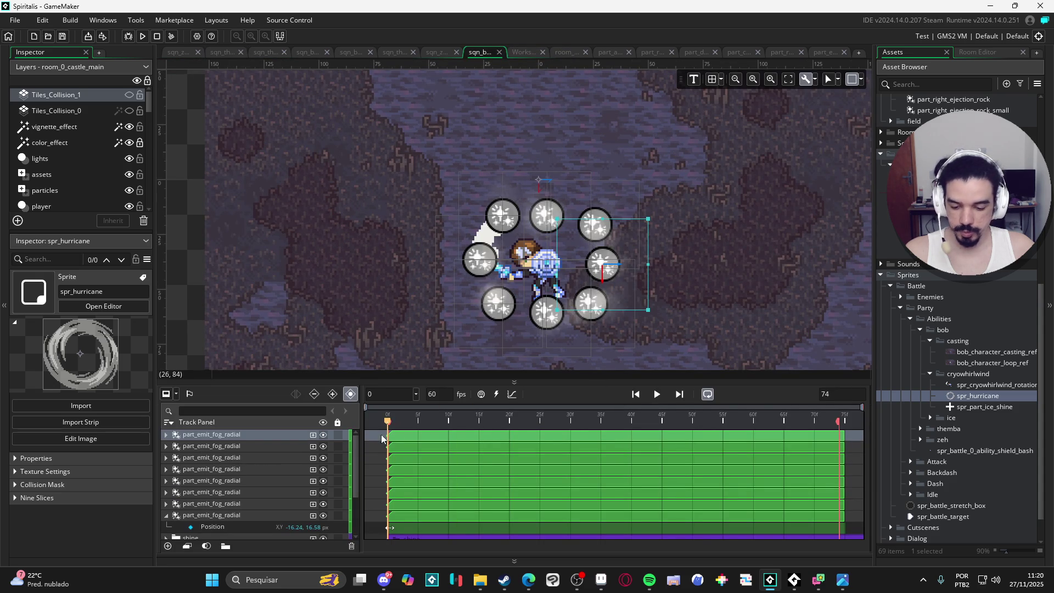
pyautogui.scroll(-3, 176, 451)
pyautogui.scroll(3, 182, 450)
pyautogui.scroll(-3, 192, 467)
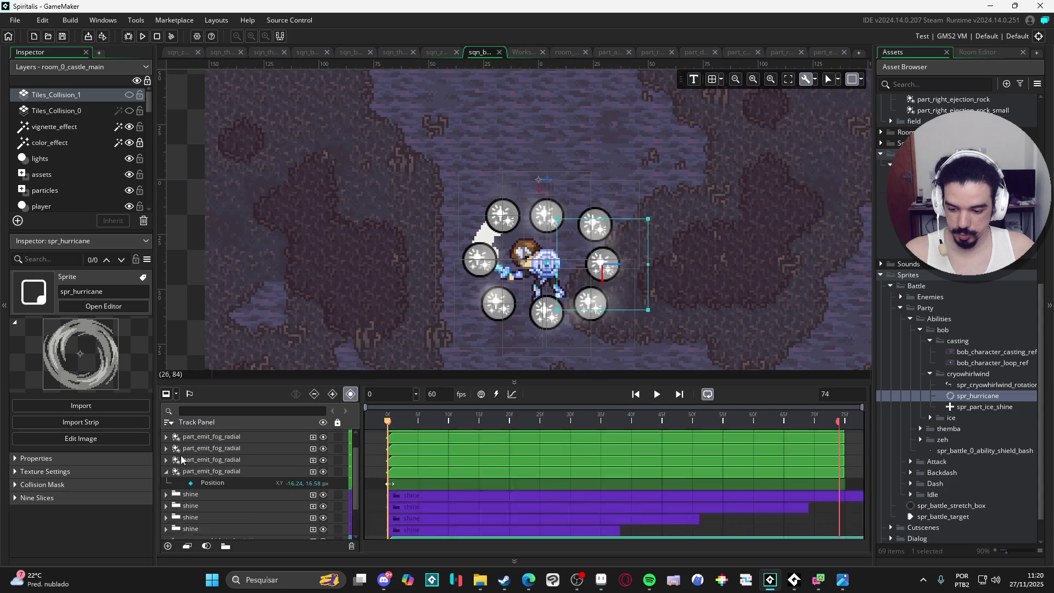
pyautogui.scroll(3, 204, 483)
pyautogui.hotkey('ctrl', 'a')
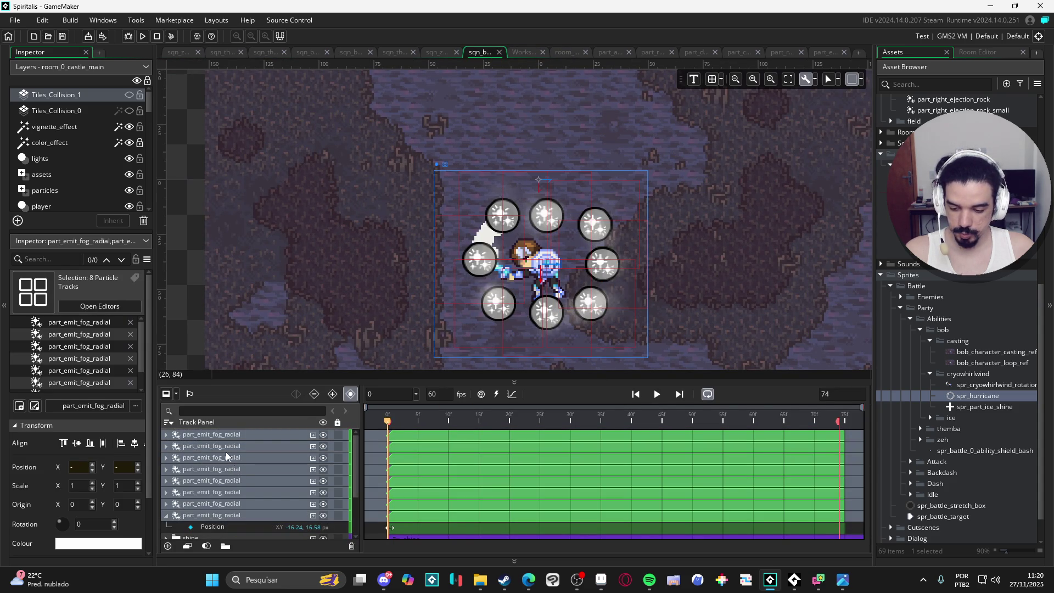
pyautogui.click(224, 436)
pyautogui.click(229, 434)
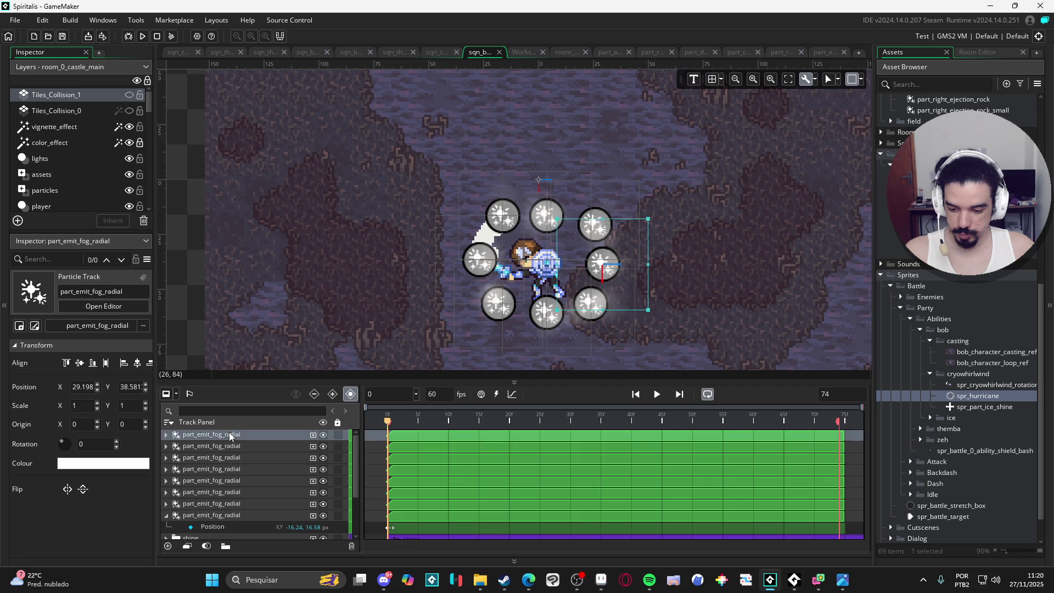
pyautogui.keyDown('shift'); pyautogui.click(235, 512); pyautogui.keyUp('shift')
pyautogui.rightClick(232, 437)
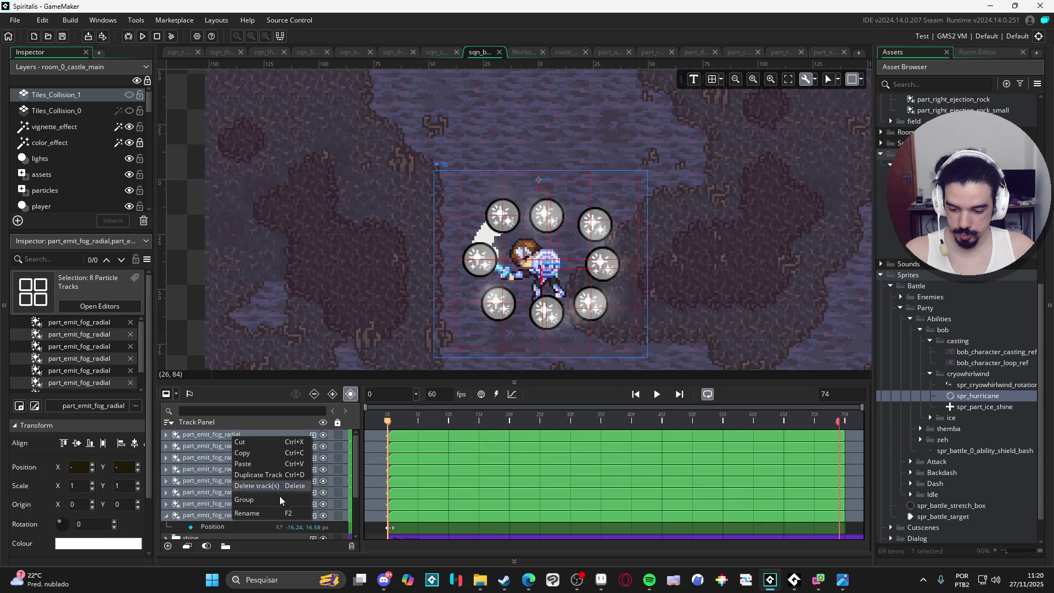
pyautogui.click(272, 483)
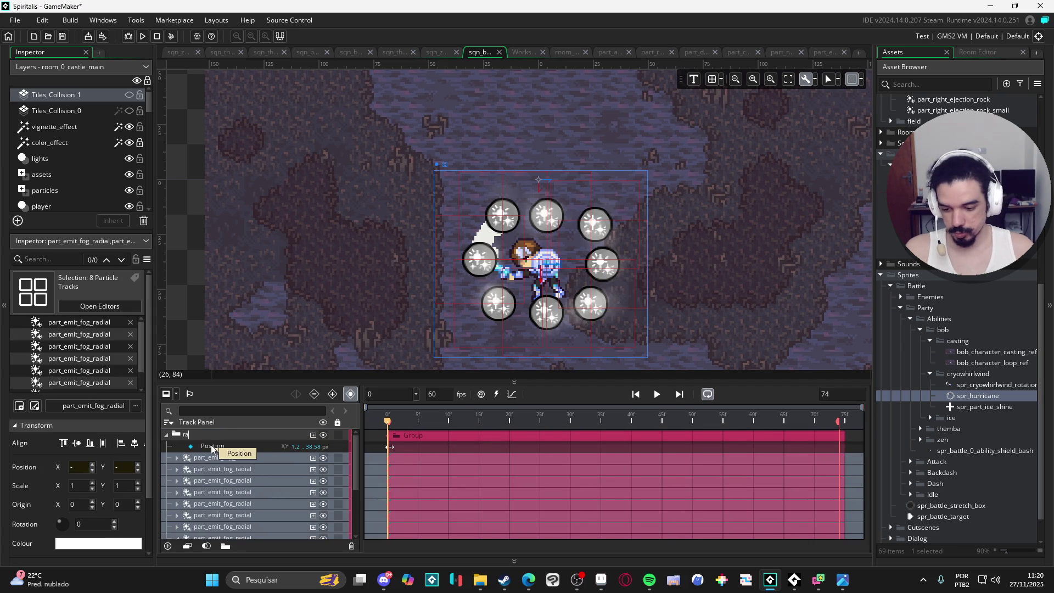